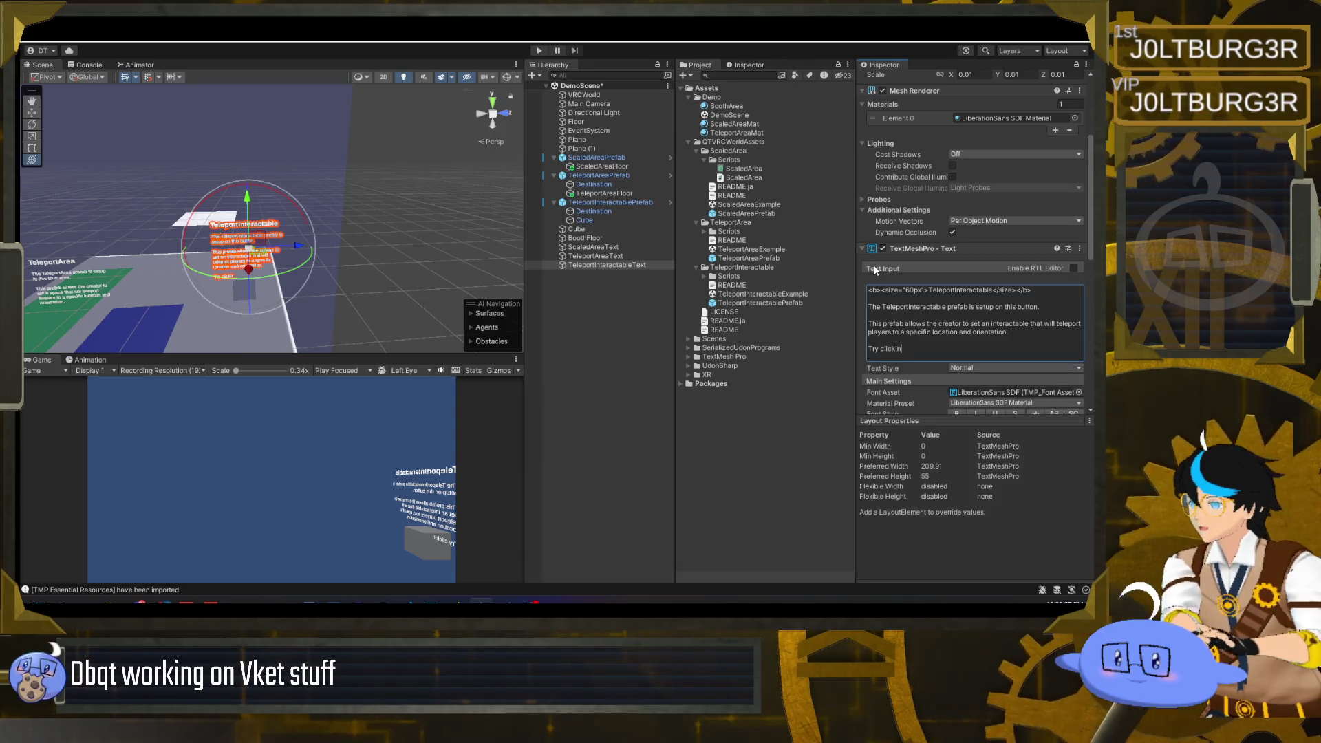
- Finish the TeleportInteractable label's button prompt and slide the label along its X axis
{"action": "type", "text": "g on the below"}
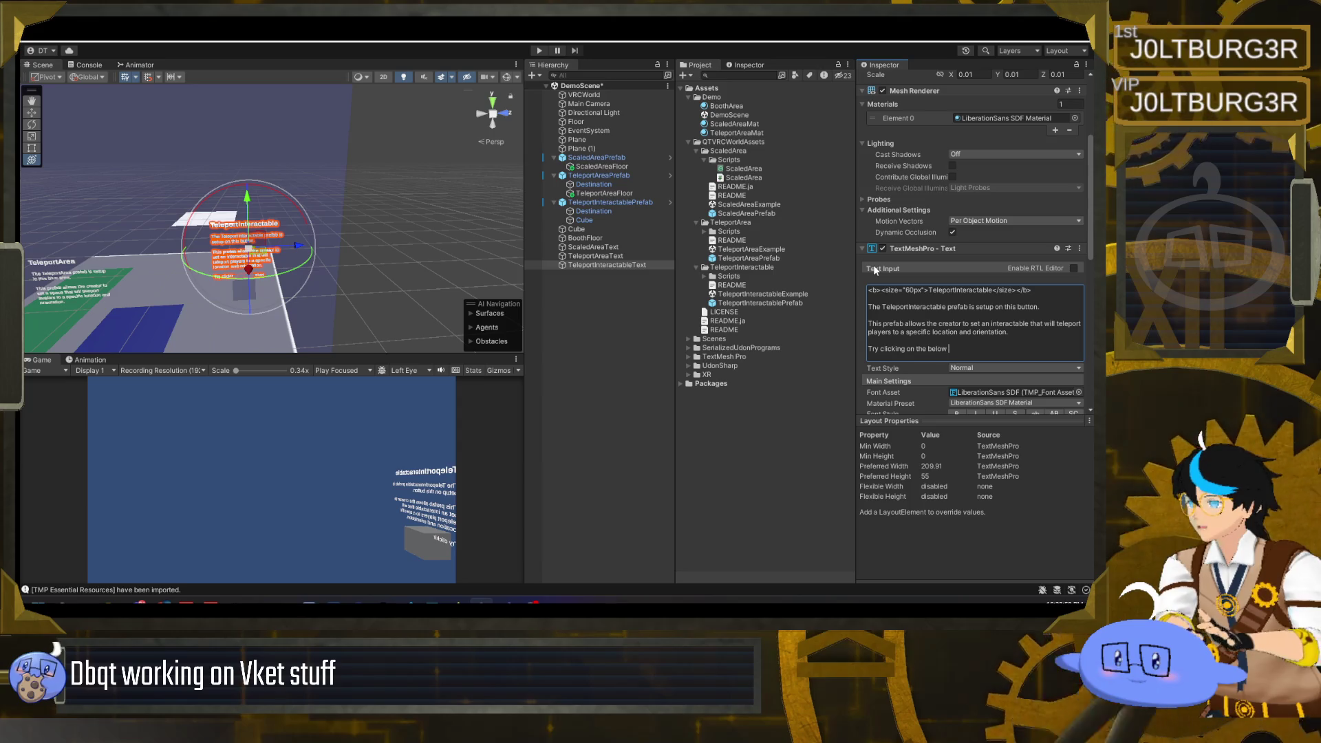
{"action": "type", "text": "!"}
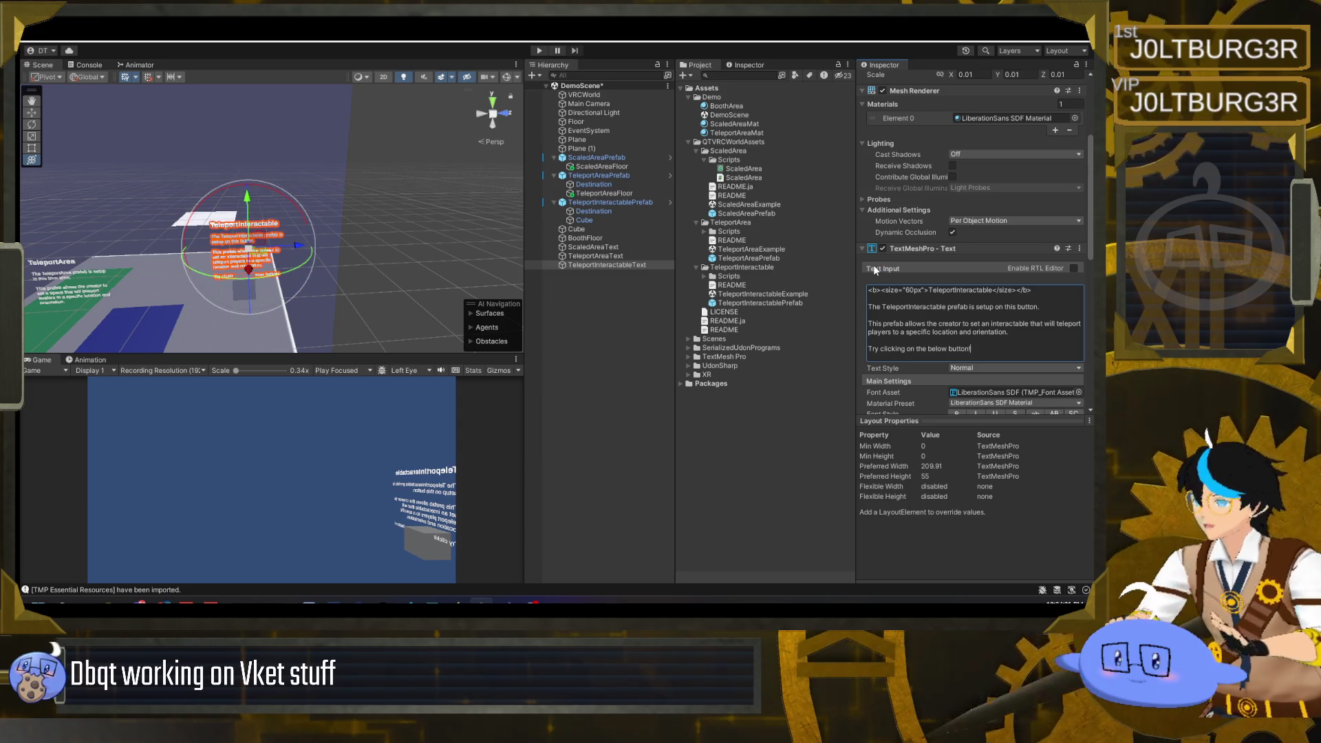
{"action": "left_click", "coordinate": [247, 200]}
{"action": "left_click_drag", "start_coordinate": [248, 199], "coordinate": [289, 239]}
{"action": "left_click", "coordinate": [406, 296]}
{"action": "left_click_drag", "start_coordinate": [407, 295], "coordinate": [282, 203]}
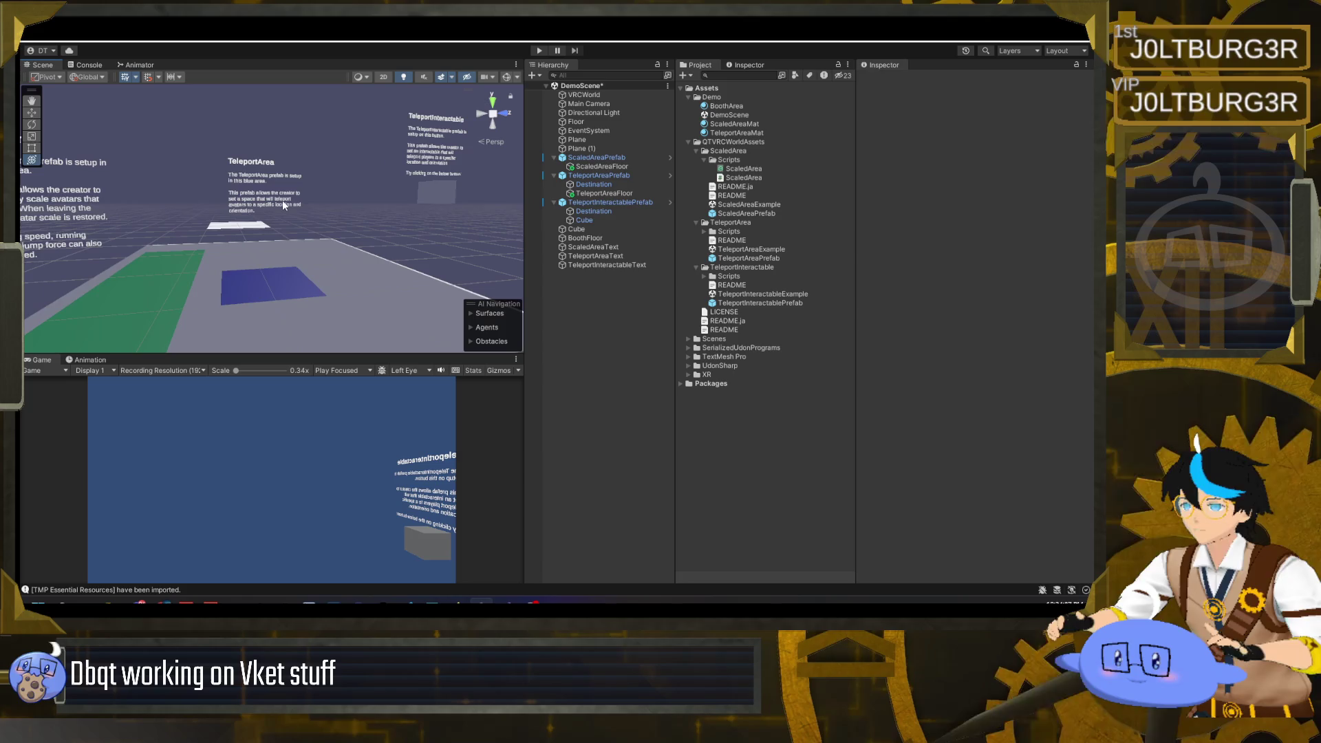
- Add a new line 'Try walking into the blue area!' to the TeleportAreaText label
{"action": "left_click", "coordinate": [631, 256]}
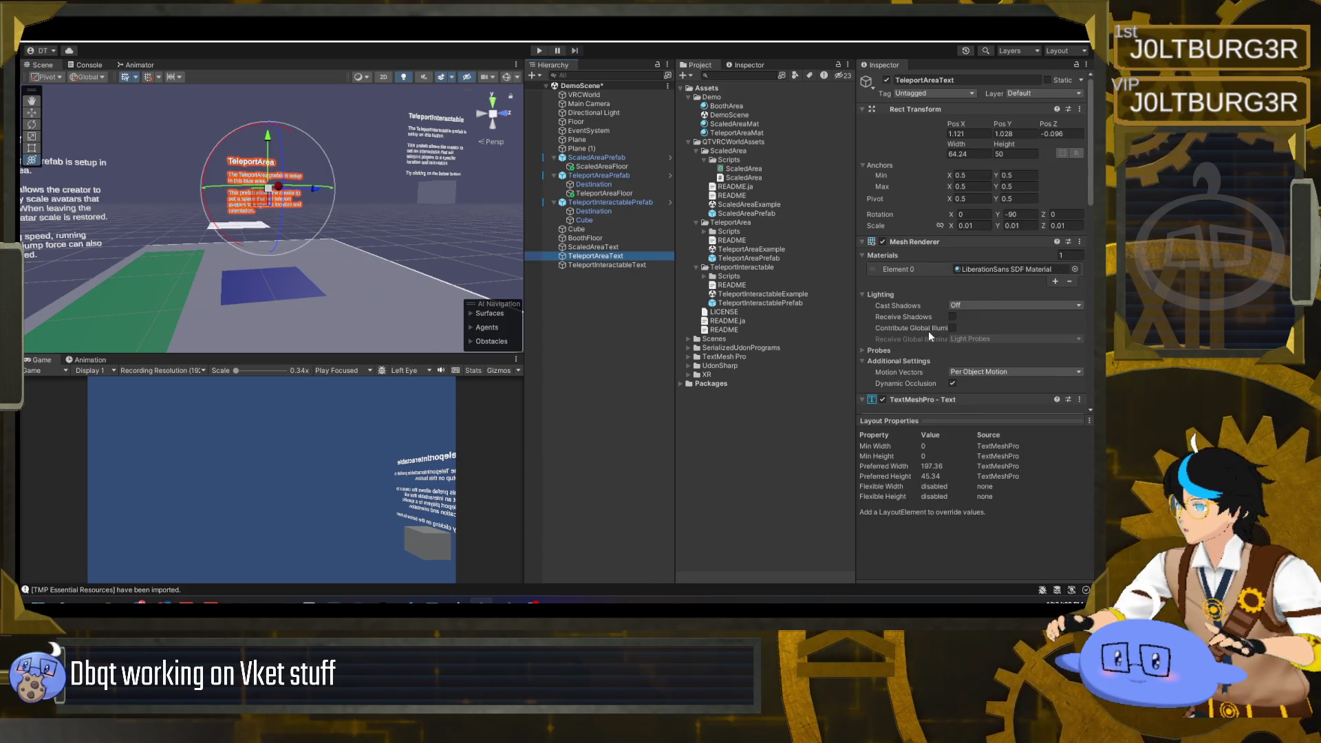
{"action": "scroll", "coordinate": [929, 333], "scroll_direction": "down", "scroll_amount": 5}
{"action": "left_click", "coordinate": [1017, 303]}
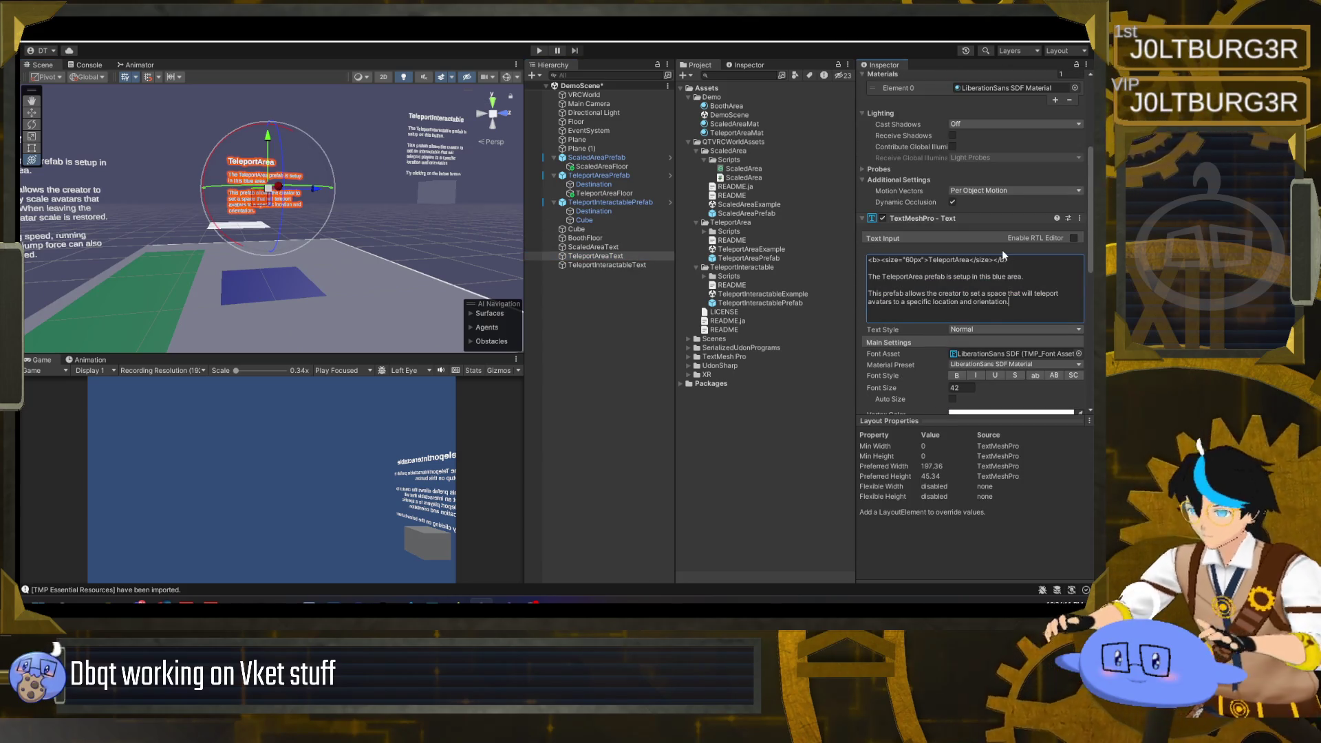
{"action": "key", "text": "Return"}
{"action": "key", "text": "Return"}
{"action": "type", "text": "Try walking "}
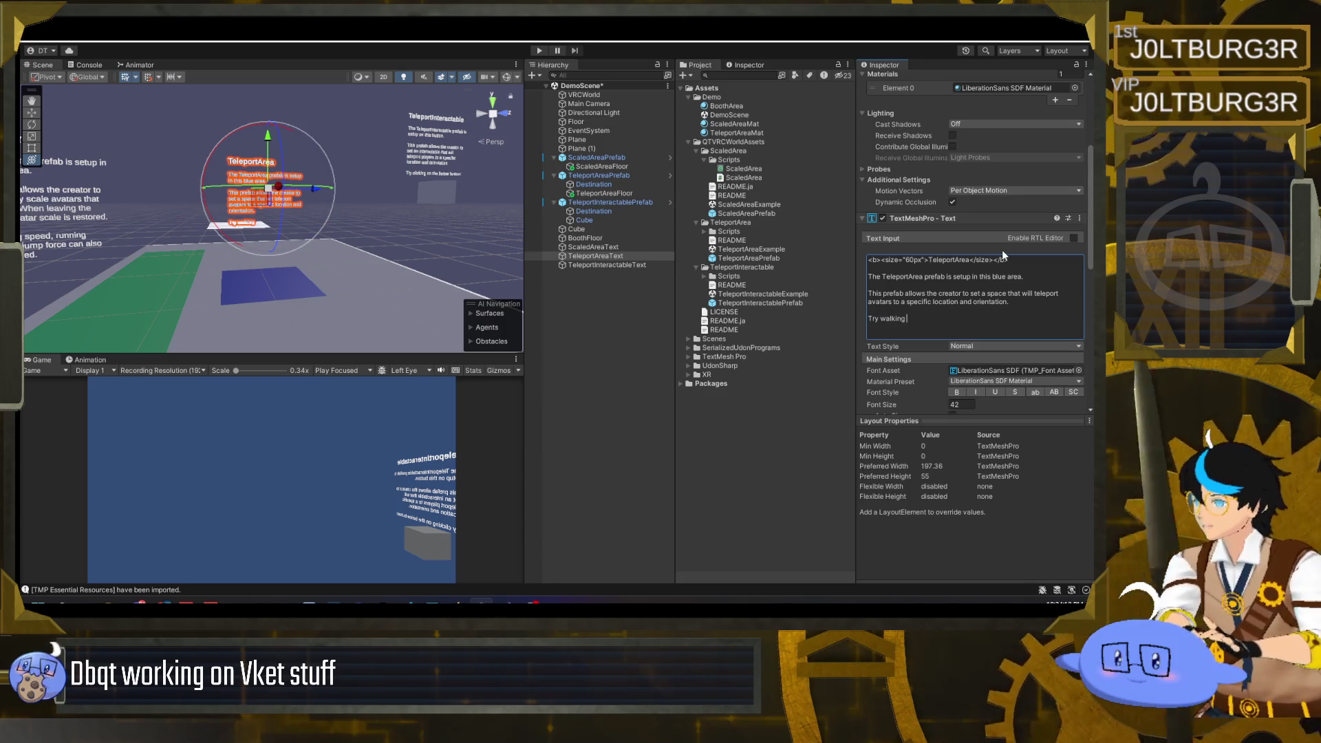
{"action": "type", "text": "into the blue area!"}
- Add 'Try walking into the green area!' as a new line on the ScaledAreaText label
{"action": "left_click", "coordinate": [627, 245]}
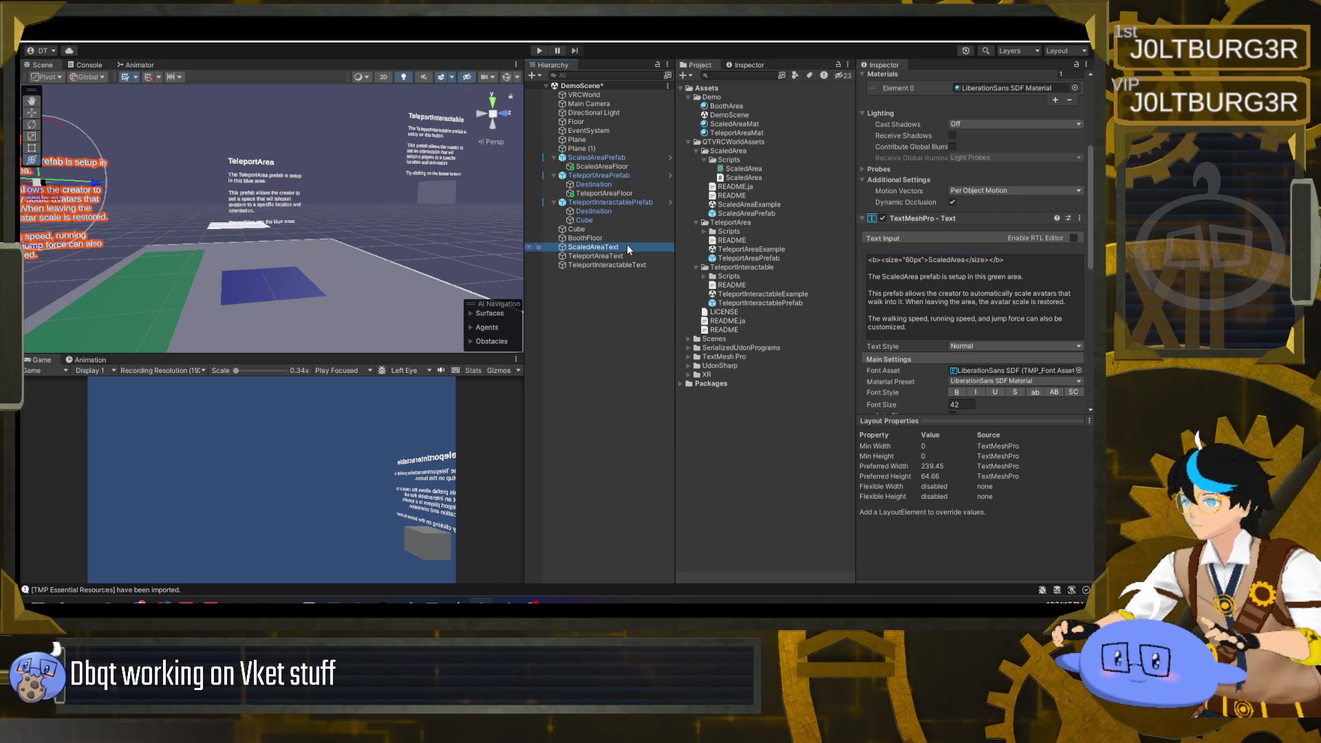
{"action": "left_click", "coordinate": [937, 273]}
{"action": "left_click", "coordinate": [936, 273]}
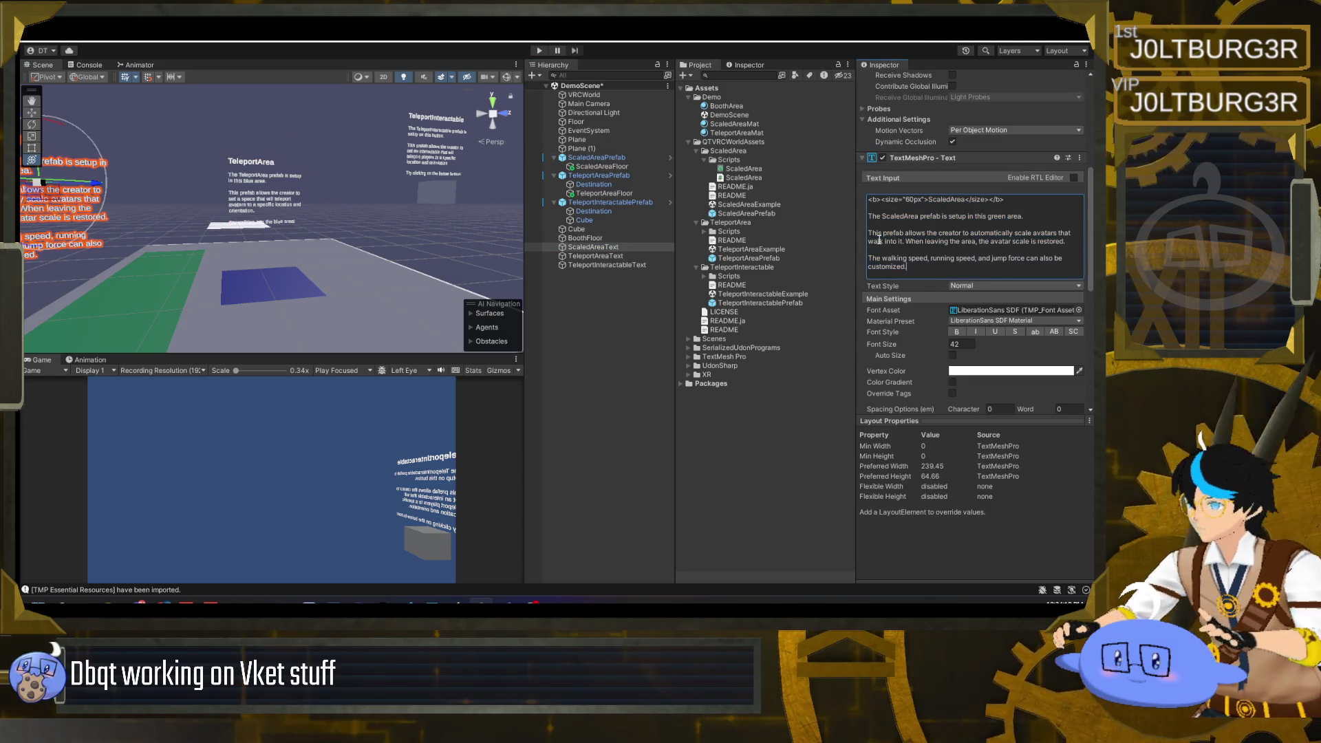
{"action": "key", "text": "Return"}
{"action": "type", "text": "Try walking into the green"}
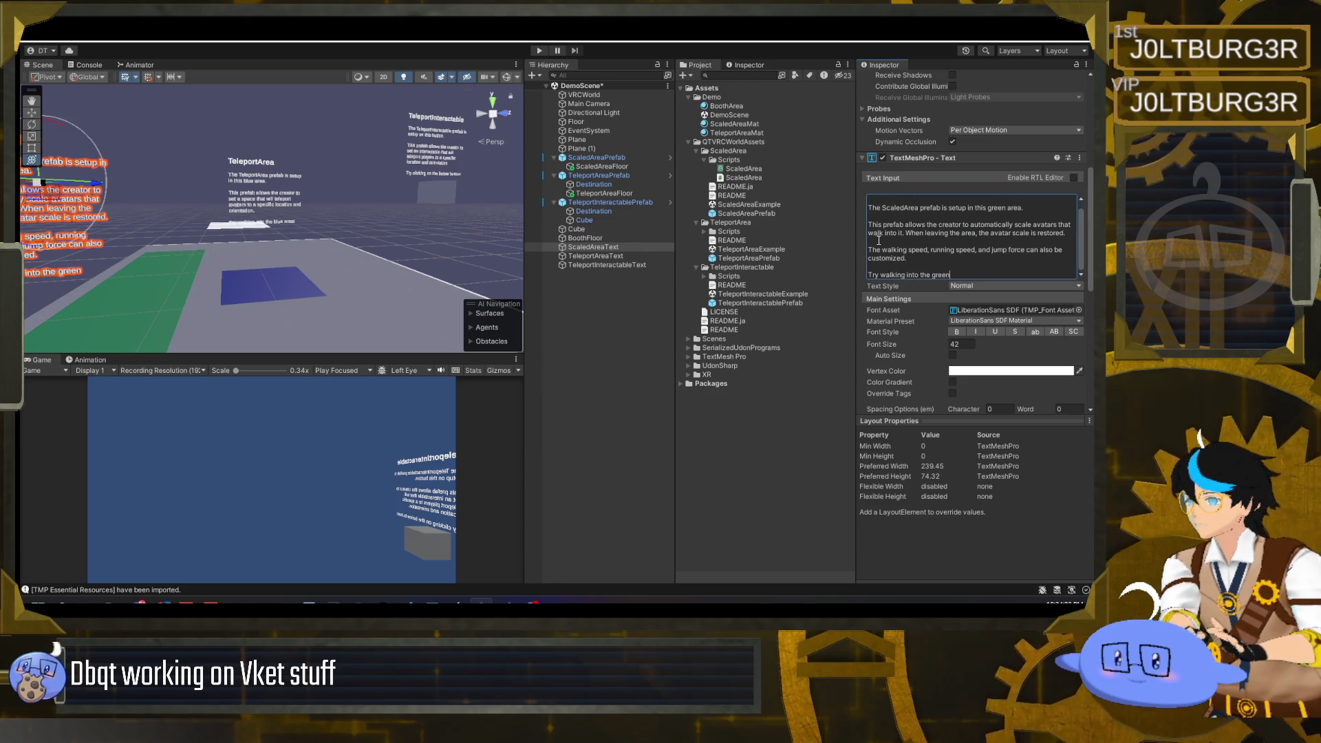
{"action": "type", "text": " area!"}
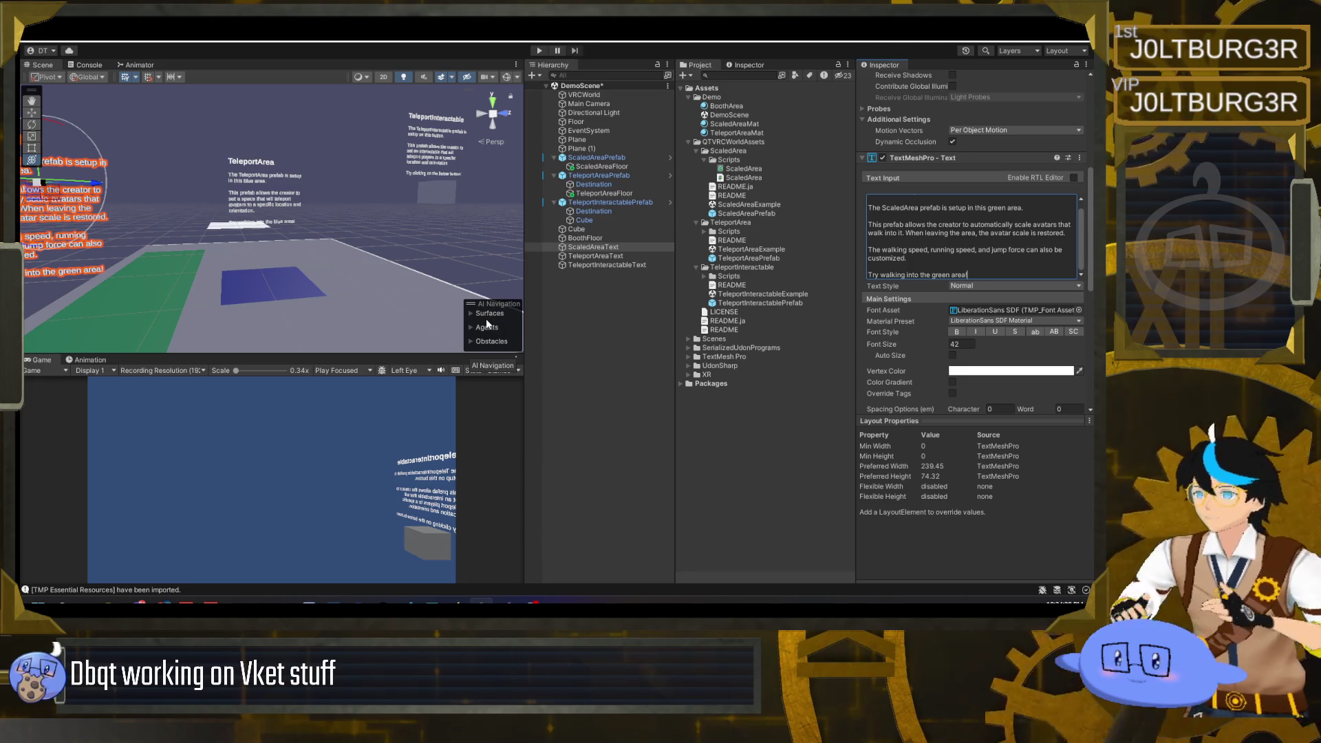
{"action": "left_click", "coordinate": [596, 283]}
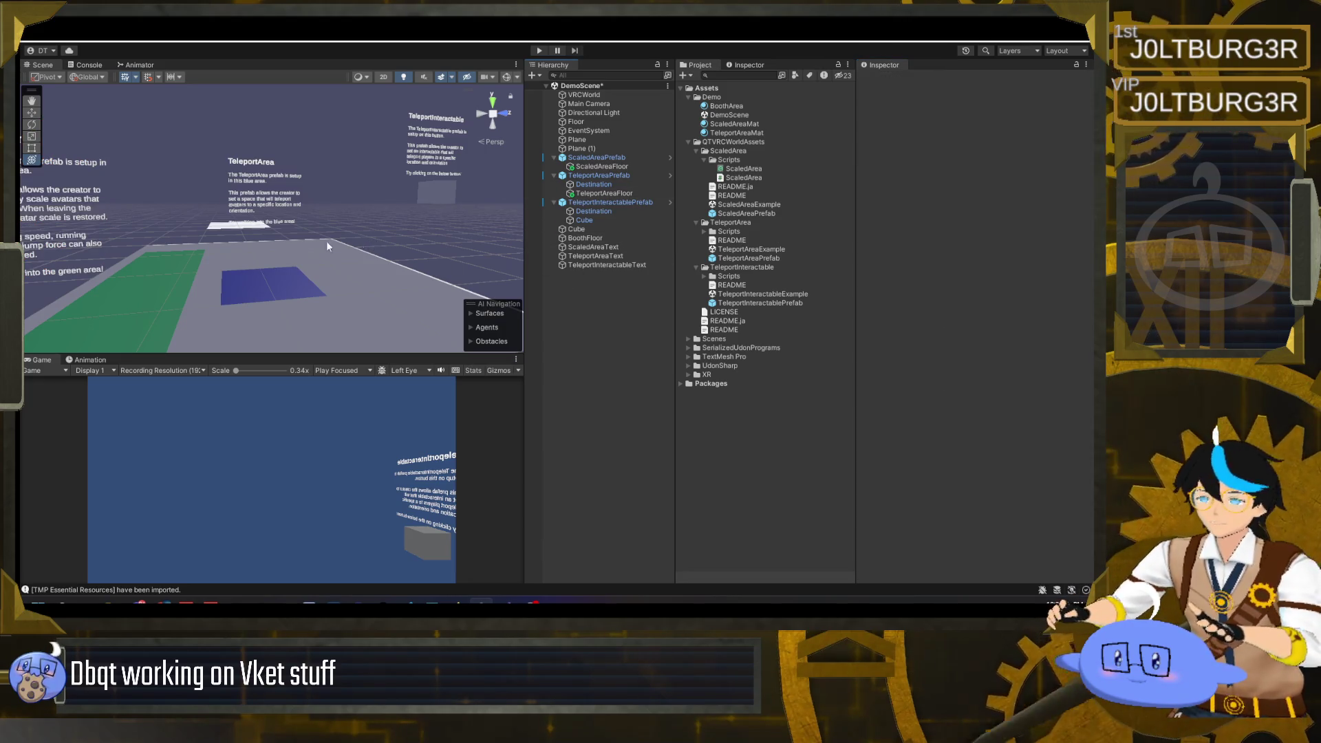
- Orbit around the booth, then nest ScaledAreaText under ScaledAreaPrefab beside ScaledAreaFloor
{"action": "mouse_move", "coordinate": [246, 253]}
{"action": "left_mouse_down"}
{"action": "mouse_move", "coordinate": [291, 266]}
{"action": "mouse_move", "coordinate": [274, 271]}
{"action": "left_mouse_up"}
{"action": "double_click", "coordinate": [618, 256]}
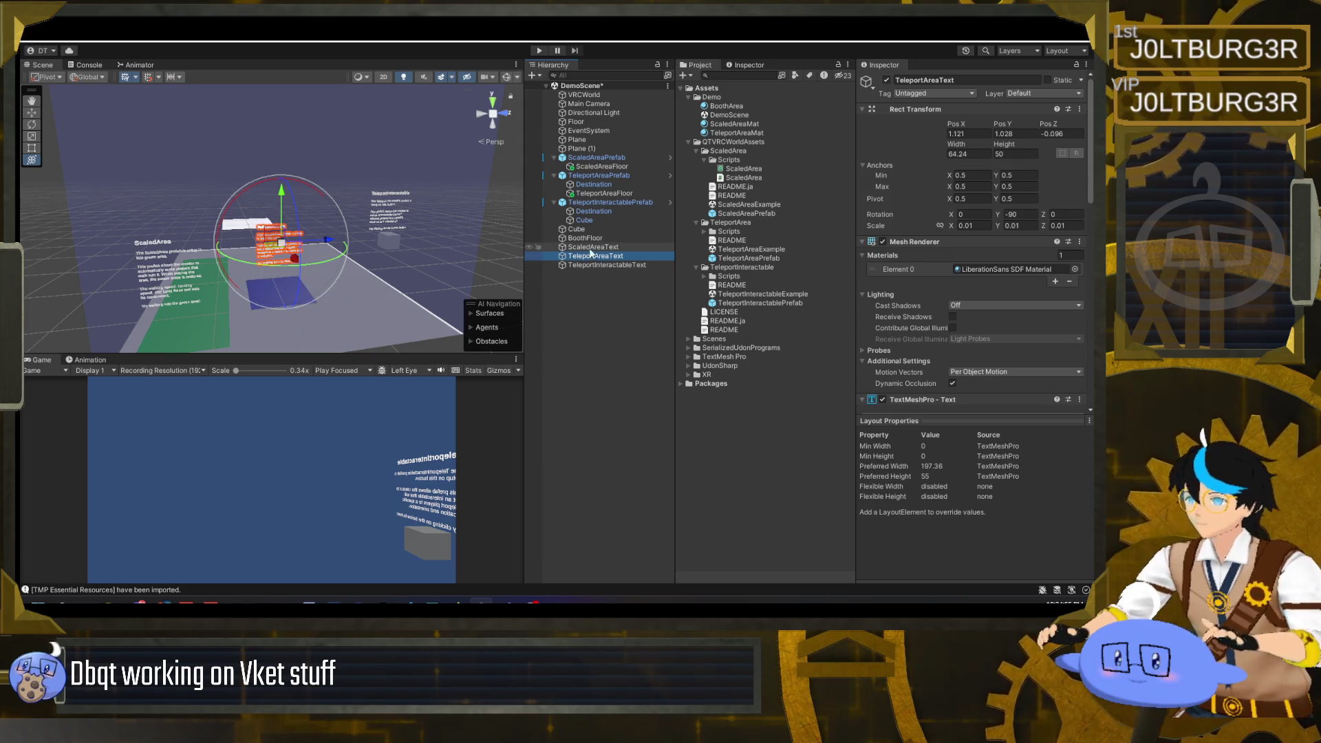
{"action": "left_click", "coordinate": [578, 341]}
{"action": "mouse_move", "coordinate": [311, 278]}
{"action": "left_mouse_down"}
{"action": "mouse_move", "coordinate": [362, 268]}
{"action": "mouse_move", "coordinate": [301, 263]}
{"action": "mouse_move", "coordinate": [385, 287]}
{"action": "mouse_move", "coordinate": [309, 268]}
{"action": "mouse_move", "coordinate": [352, 284]}
{"action": "left_mouse_up"}
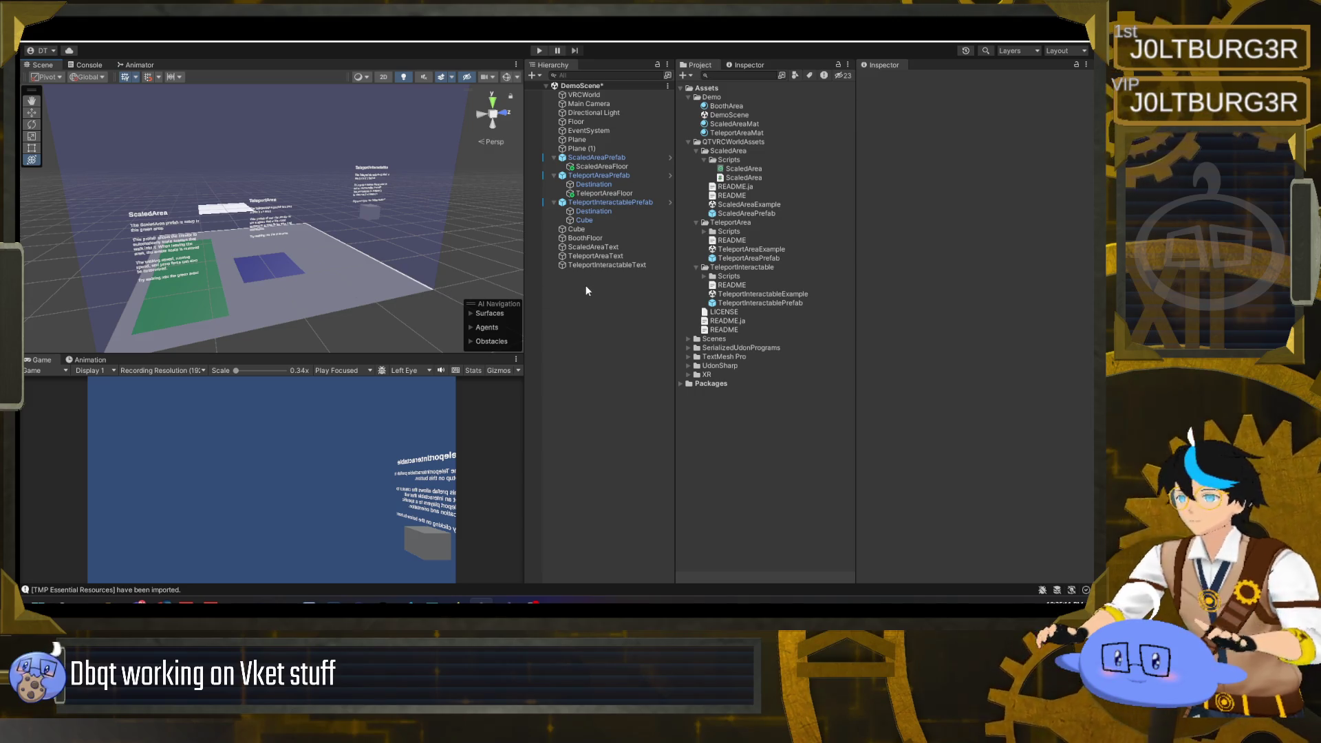
{"action": "left_click_drag", "start_coordinate": [600, 247], "coordinate": [619, 169]}
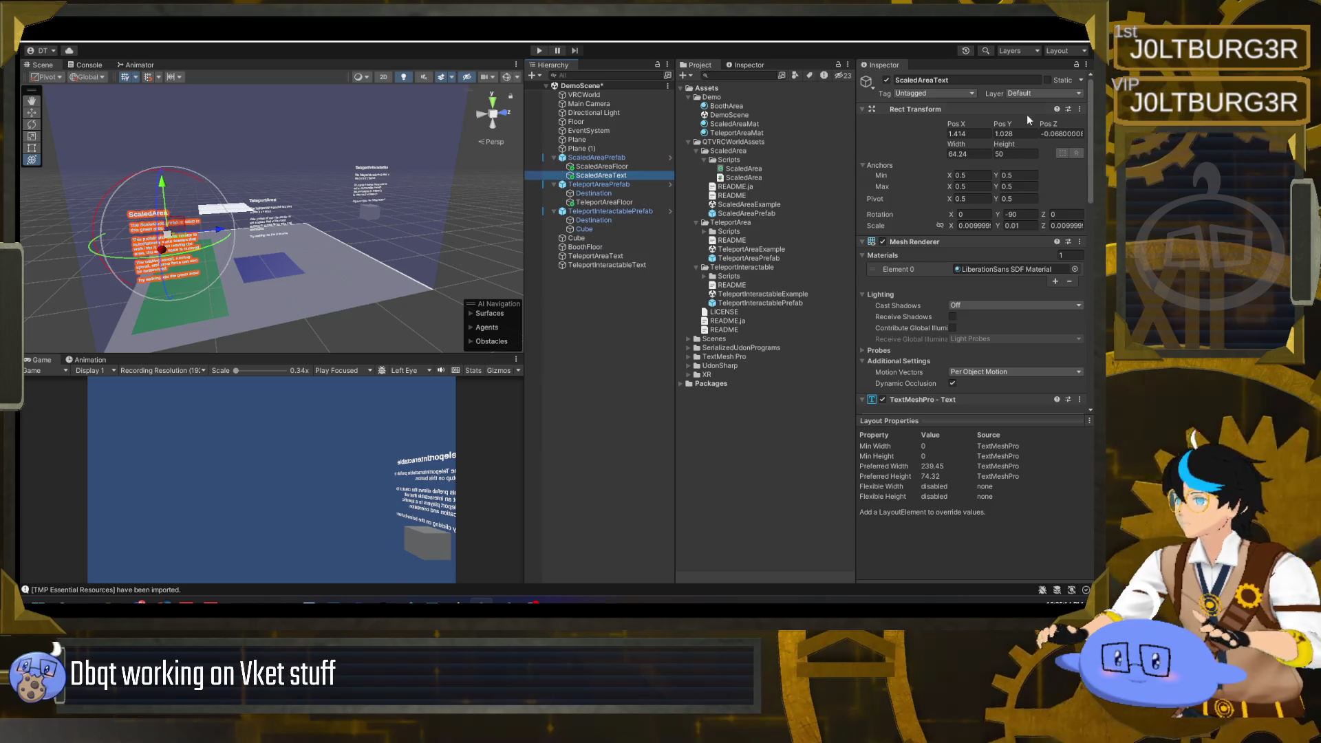
- Set ScaledAreaText's Pos Z to 0 and nest TeleportAreaText under TeleportAreaPrefab, committing its Pos Z
{"action": "left_click", "coordinate": [1061, 135]}
{"action": "type", "text": "0"}
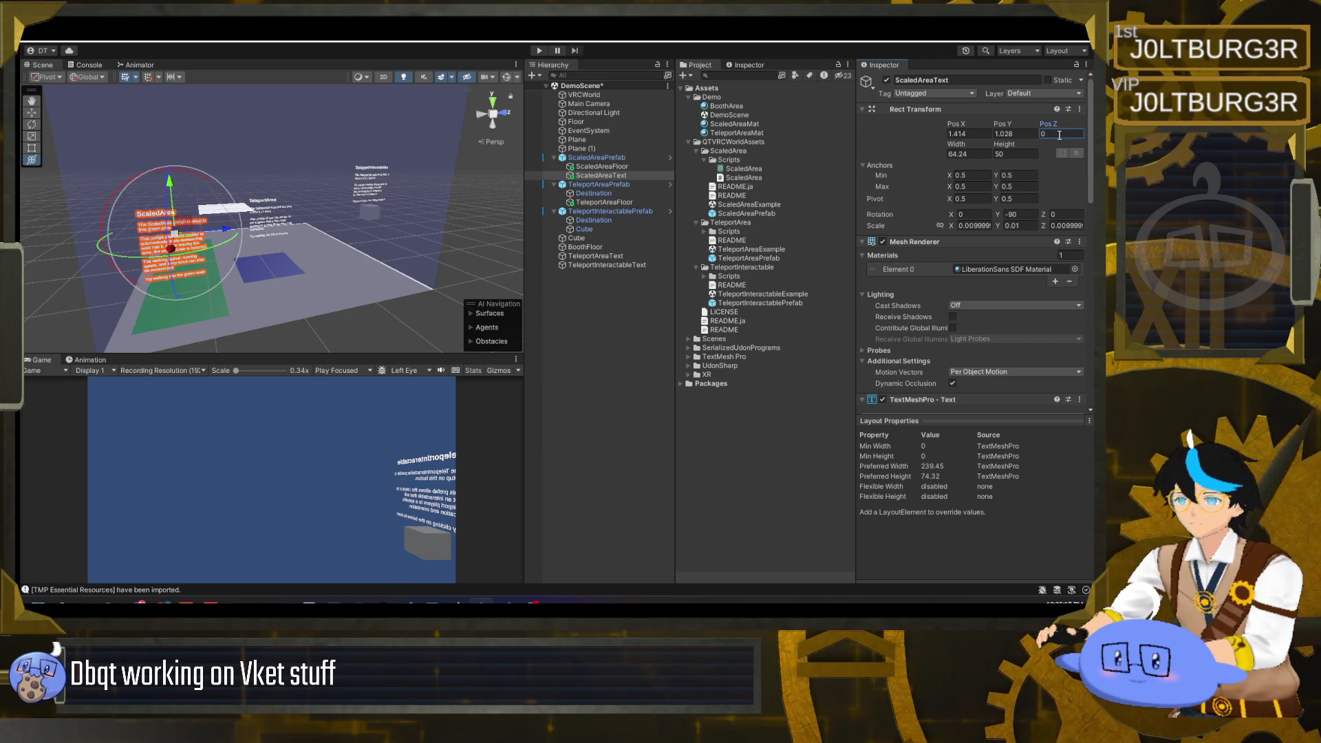
{"action": "left_click", "coordinate": [608, 256]}
{"action": "left_click_drag", "start_coordinate": [610, 258], "coordinate": [606, 209]}
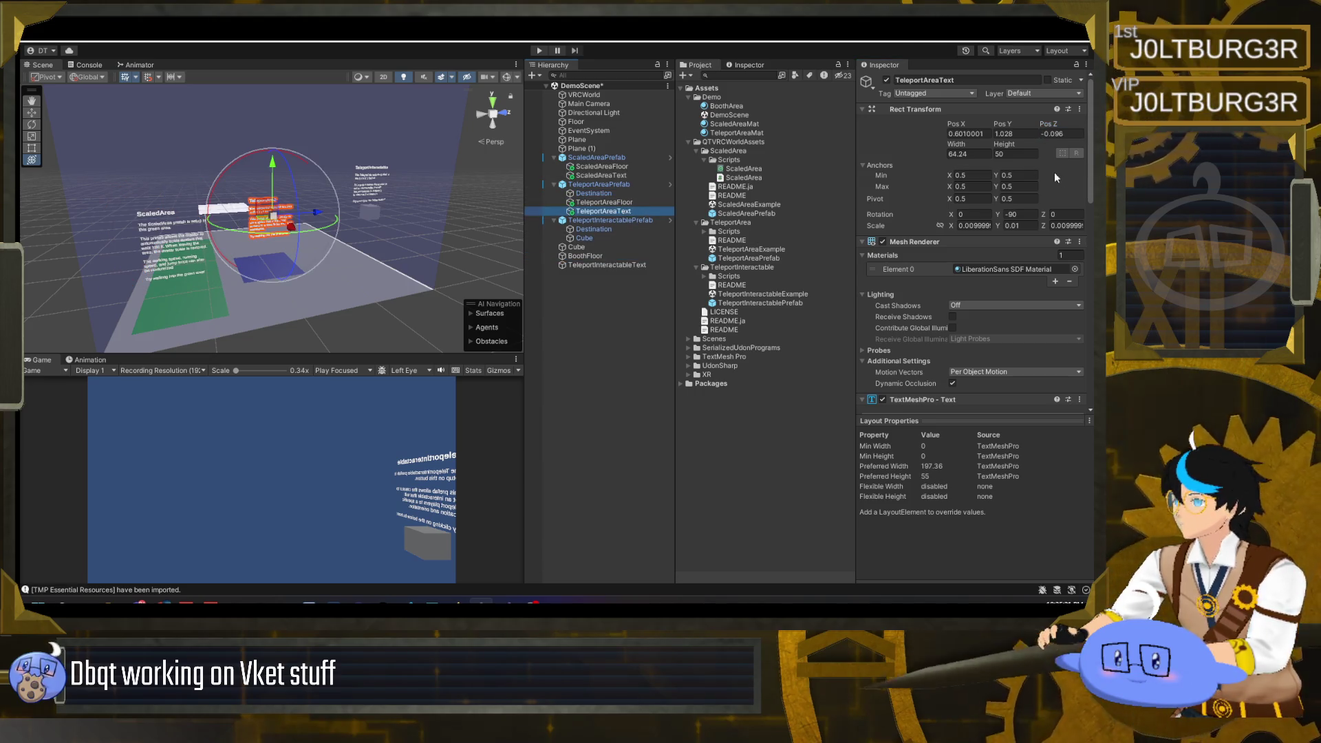
{"action": "left_click", "coordinate": [1074, 225]}
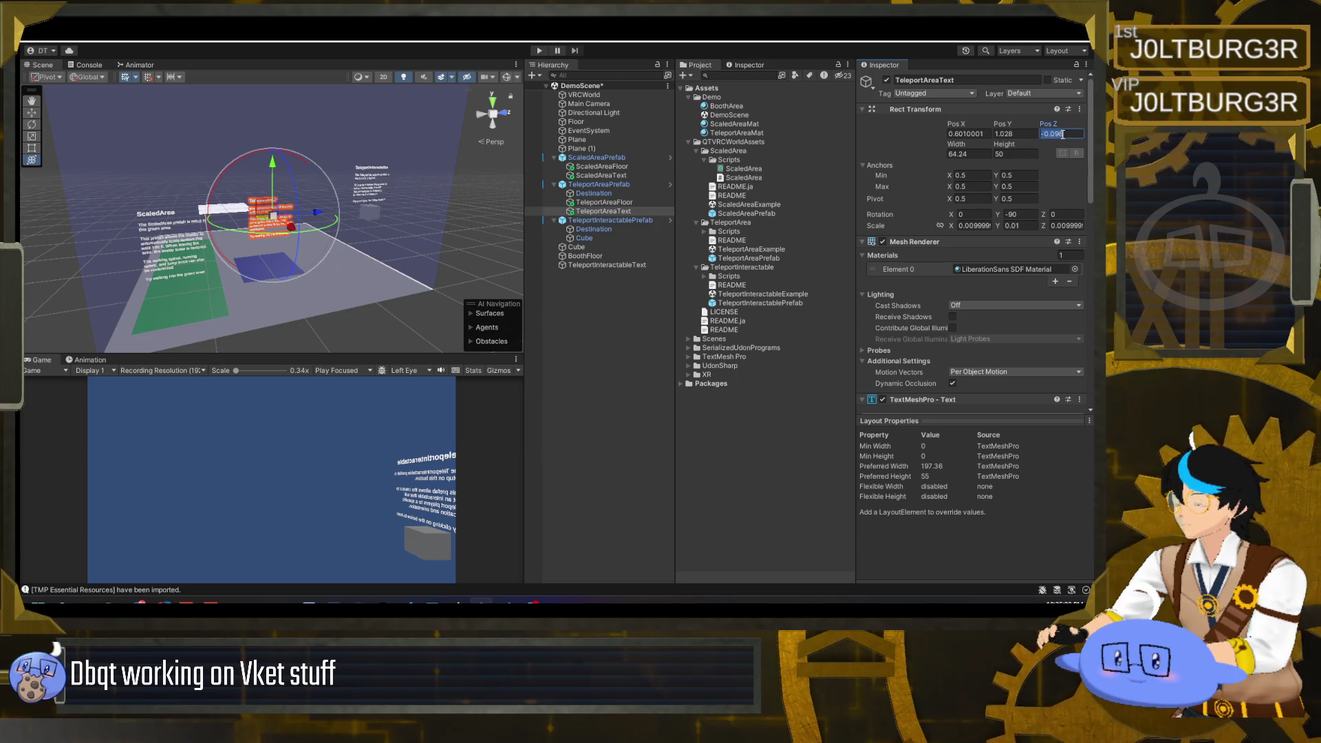
{"action": "key", "text": "Return"}
- Nest TeleportInteractableText under TeleportInteractablePrefab and edit its Pos Z
{"action": "left_click", "coordinate": [609, 220]}
{"action": "left_click_drag", "start_coordinate": [610, 269], "coordinate": [608, 220]}
{"action": "left_click", "coordinate": [1075, 135]}
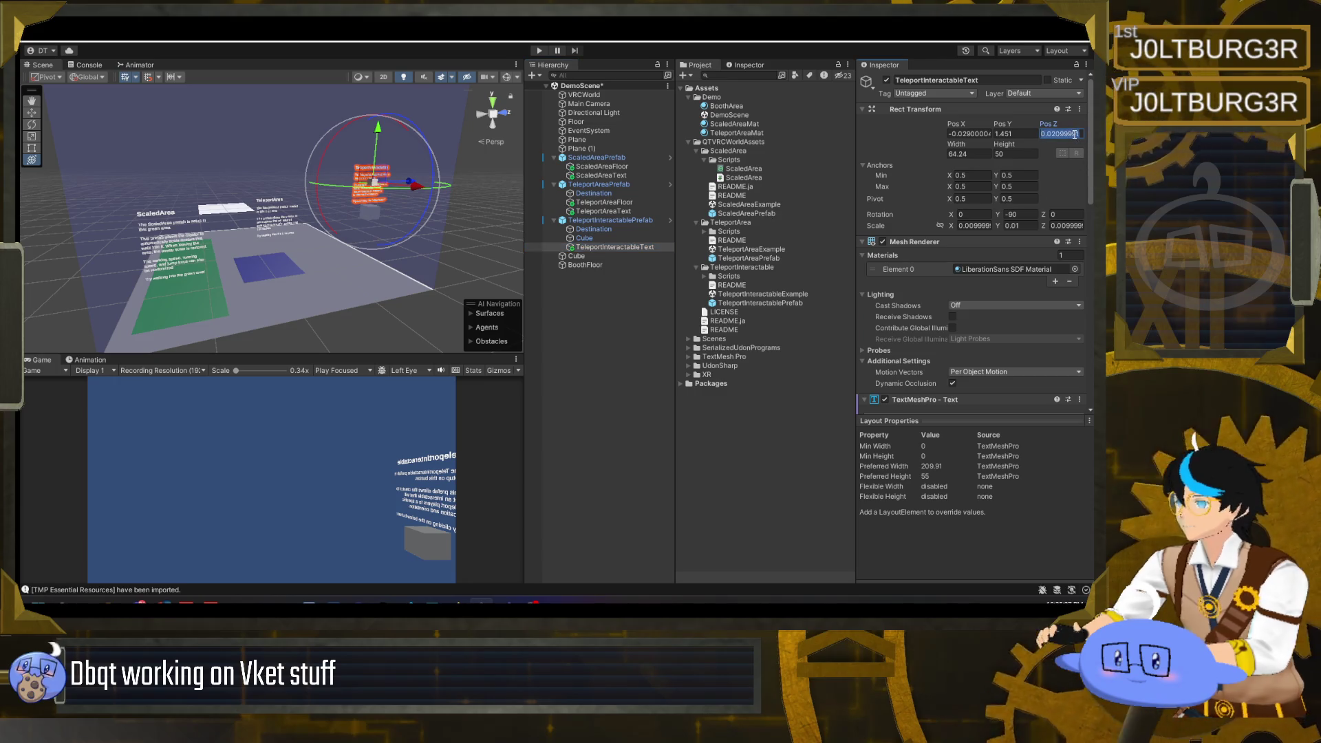
{"action": "left_click", "coordinate": [543, 293]}
{"action": "mouse_move", "coordinate": [469, 260]}
{"action": "left_mouse_down"}
{"action": "mouse_move", "coordinate": [410, 257]}
{"action": "mouse_move", "coordinate": [442, 275]}
{"action": "mouse_move", "coordinate": [673, 236]}
{"action": "left_mouse_up"}
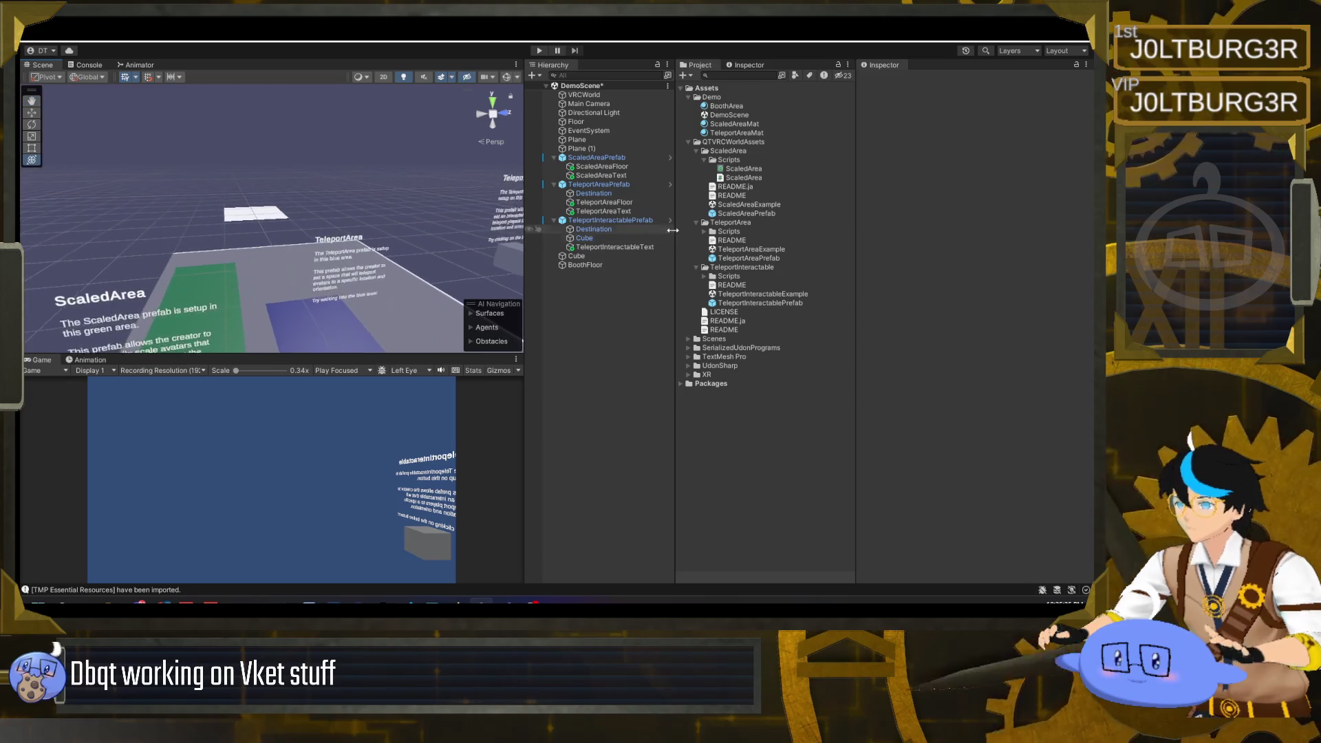
{"action": "left_click", "coordinate": [637, 220]}
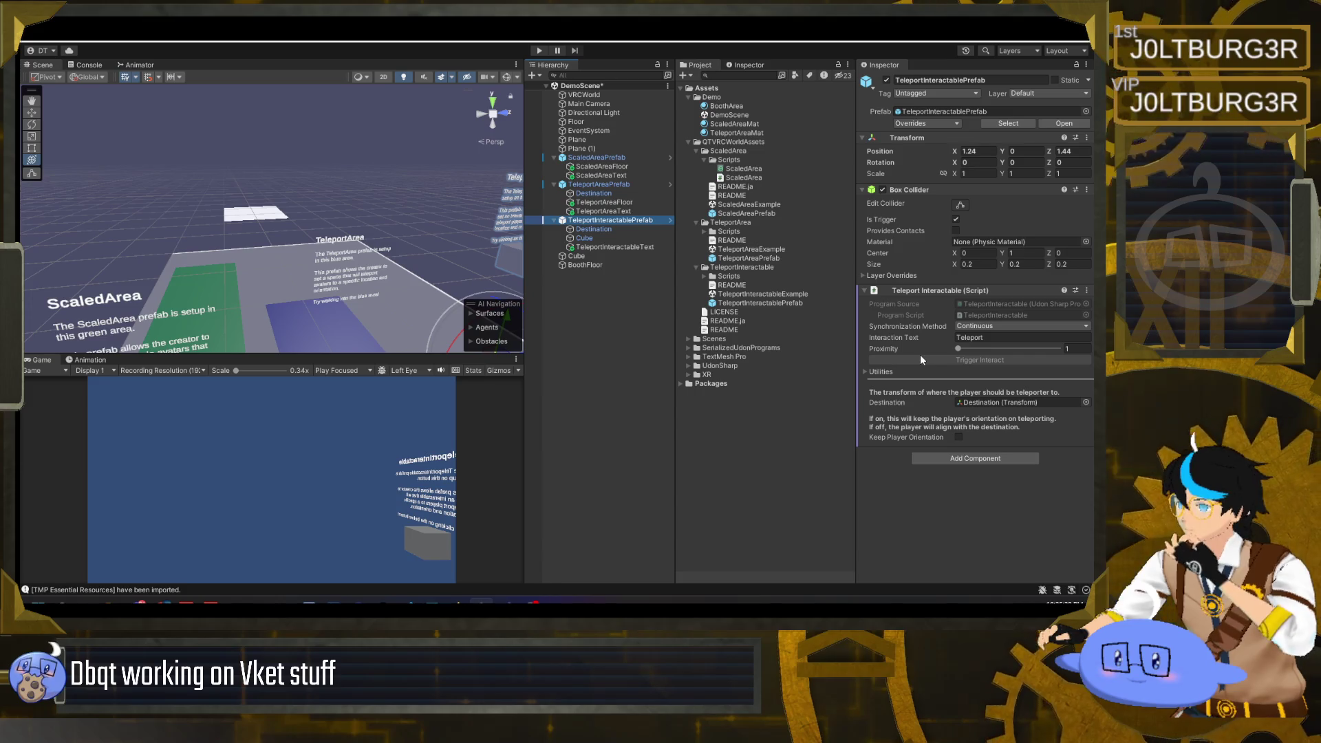
{"action": "left_click_drag", "start_coordinate": [506, 333], "coordinate": [283, 307]}
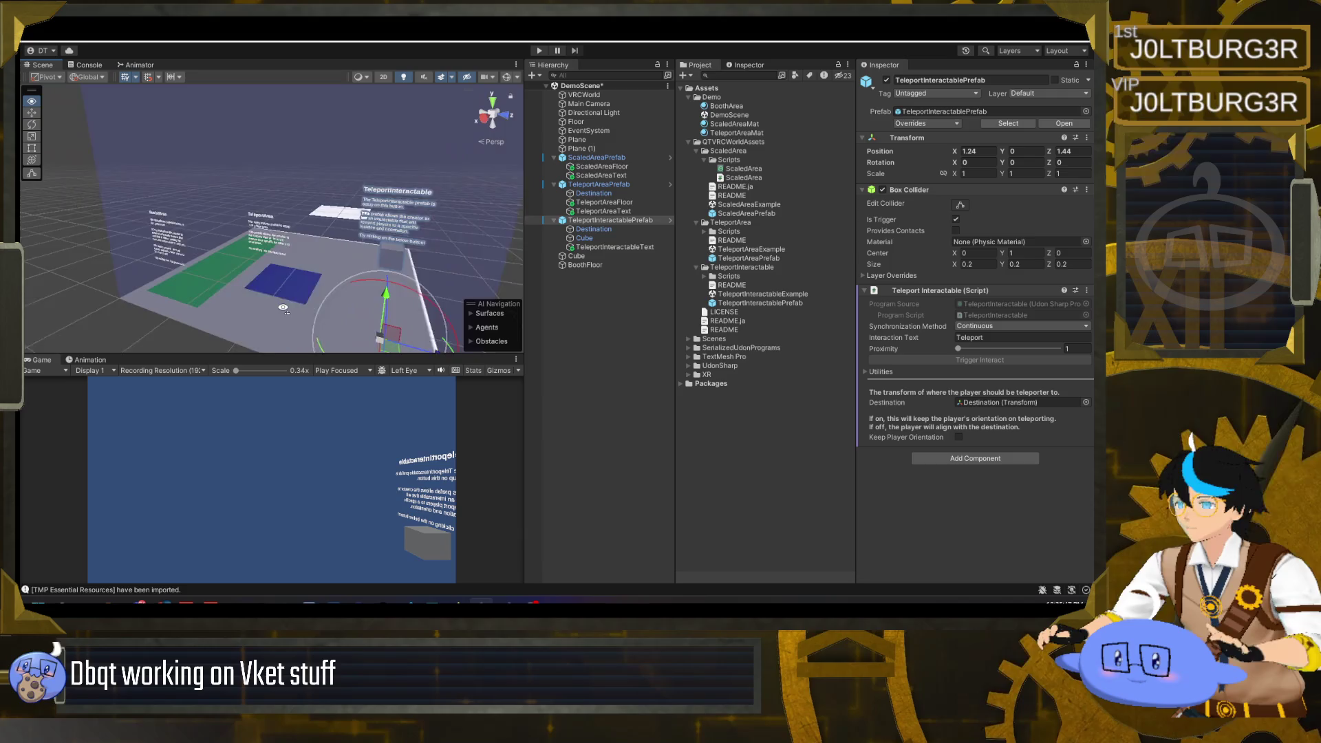
{"action": "left_click", "coordinate": [597, 256]}
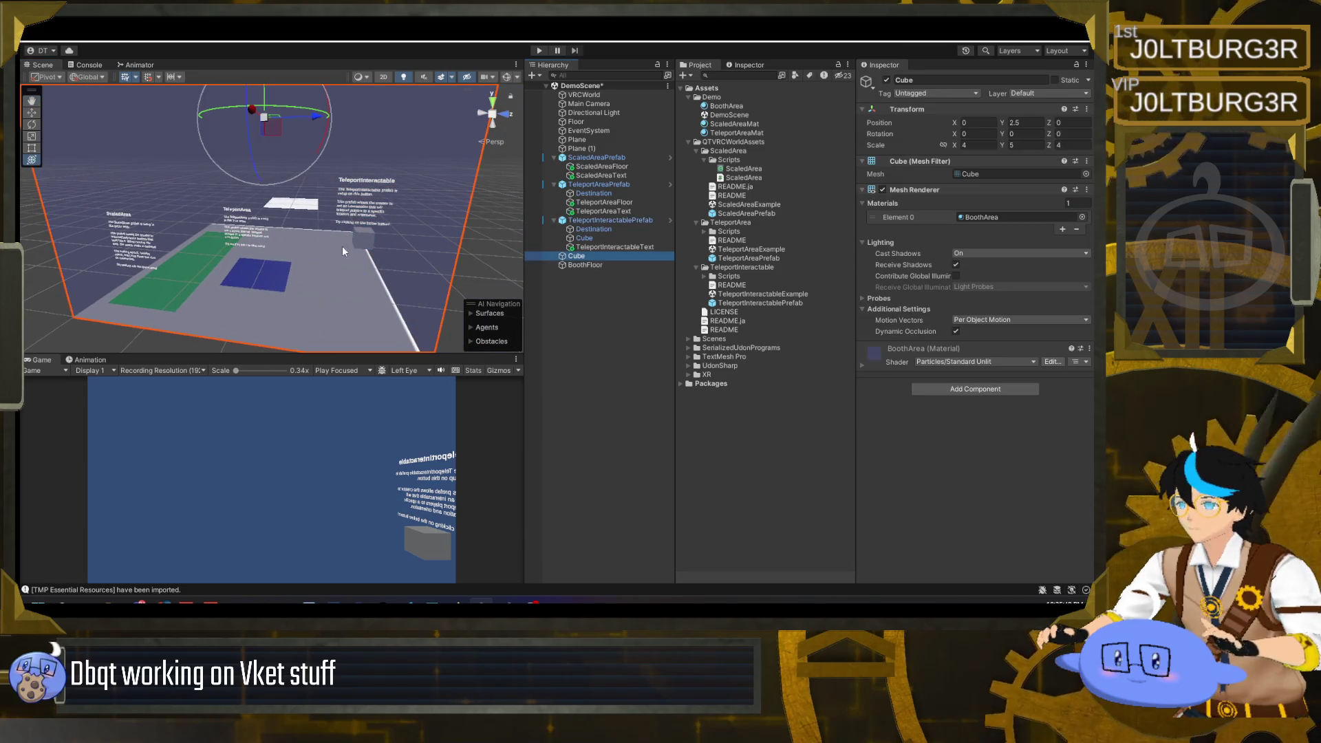
{"action": "key", "text": "f"}
{"action": "left_click_drag", "start_coordinate": [345, 252], "coordinate": [457, 254]}
{"action": "left_click", "coordinate": [585, 265]}
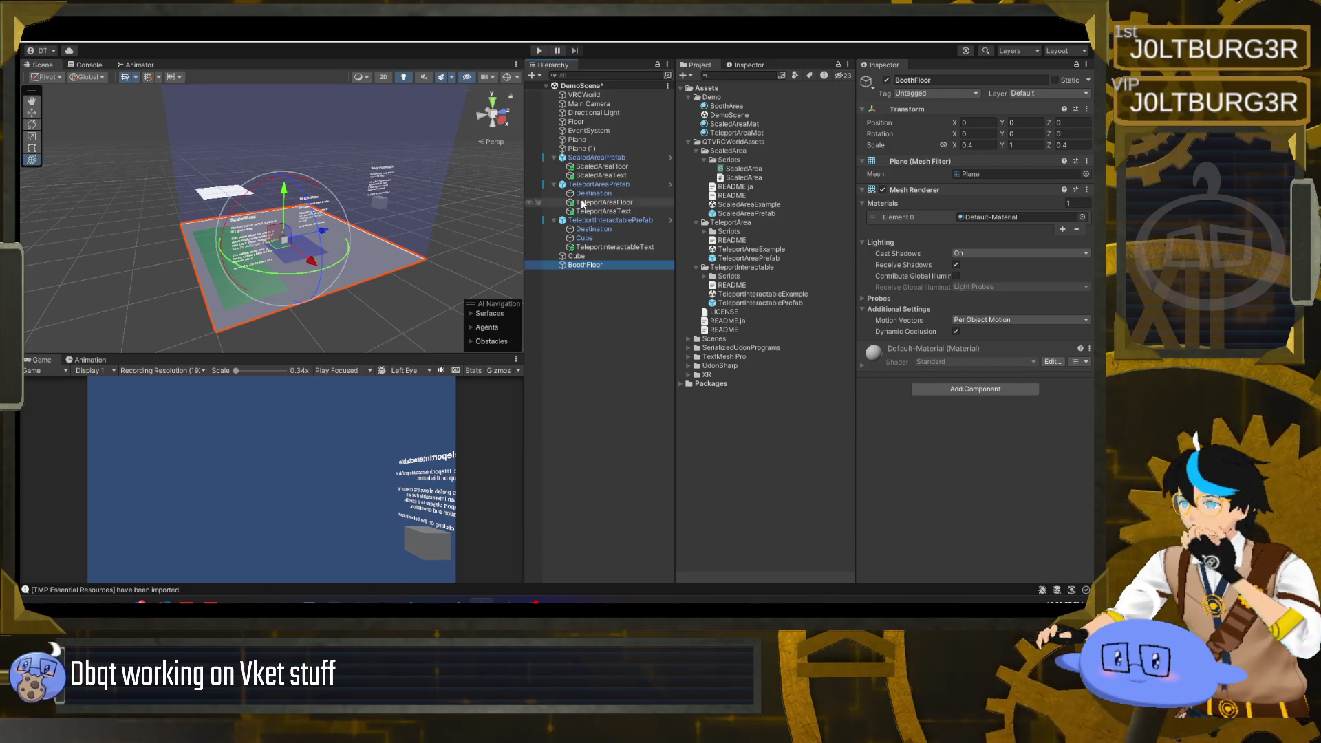
- Delete the extra Plane (1), leaving a single Plane in the scene
{"action": "left_click", "coordinate": [588, 148]}
{"action": "left_click", "coordinate": [590, 139]}
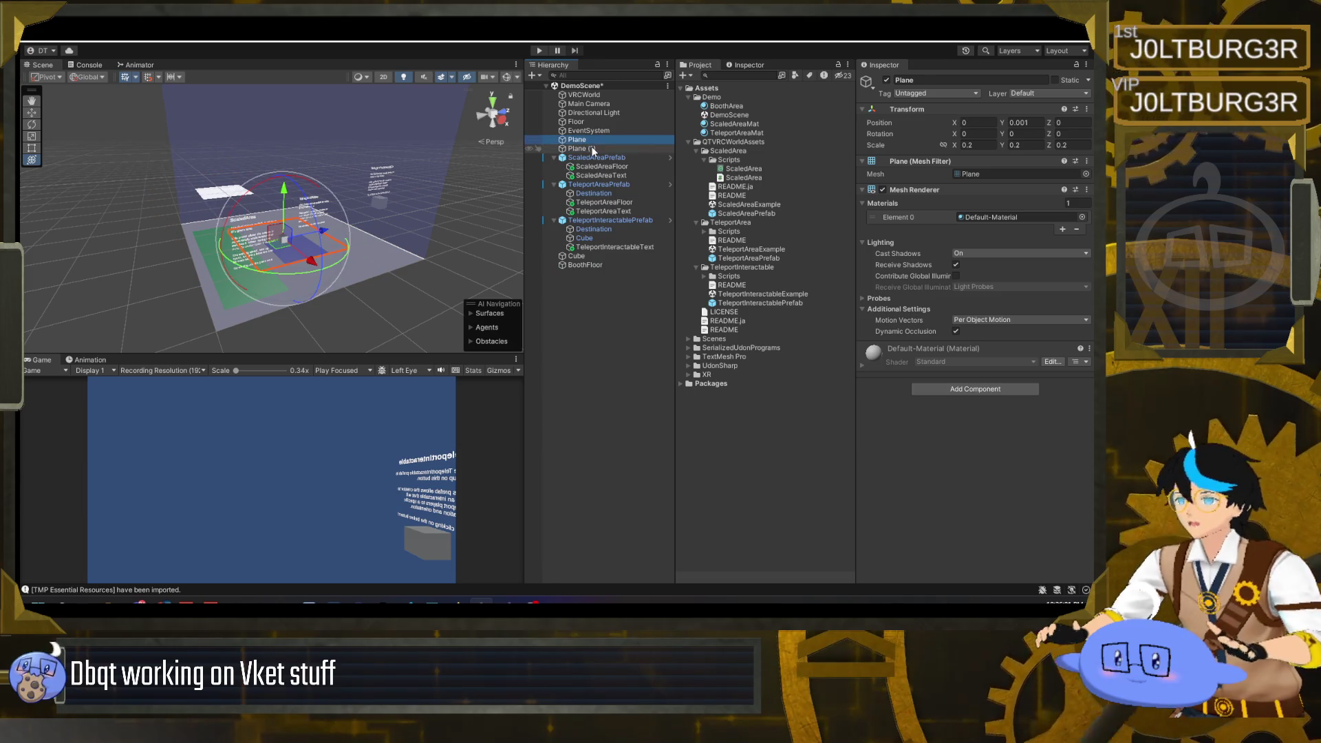
{"action": "left_click", "coordinate": [592, 149]}
{"action": "left_click", "coordinate": [586, 140], "text": "ctrl"}
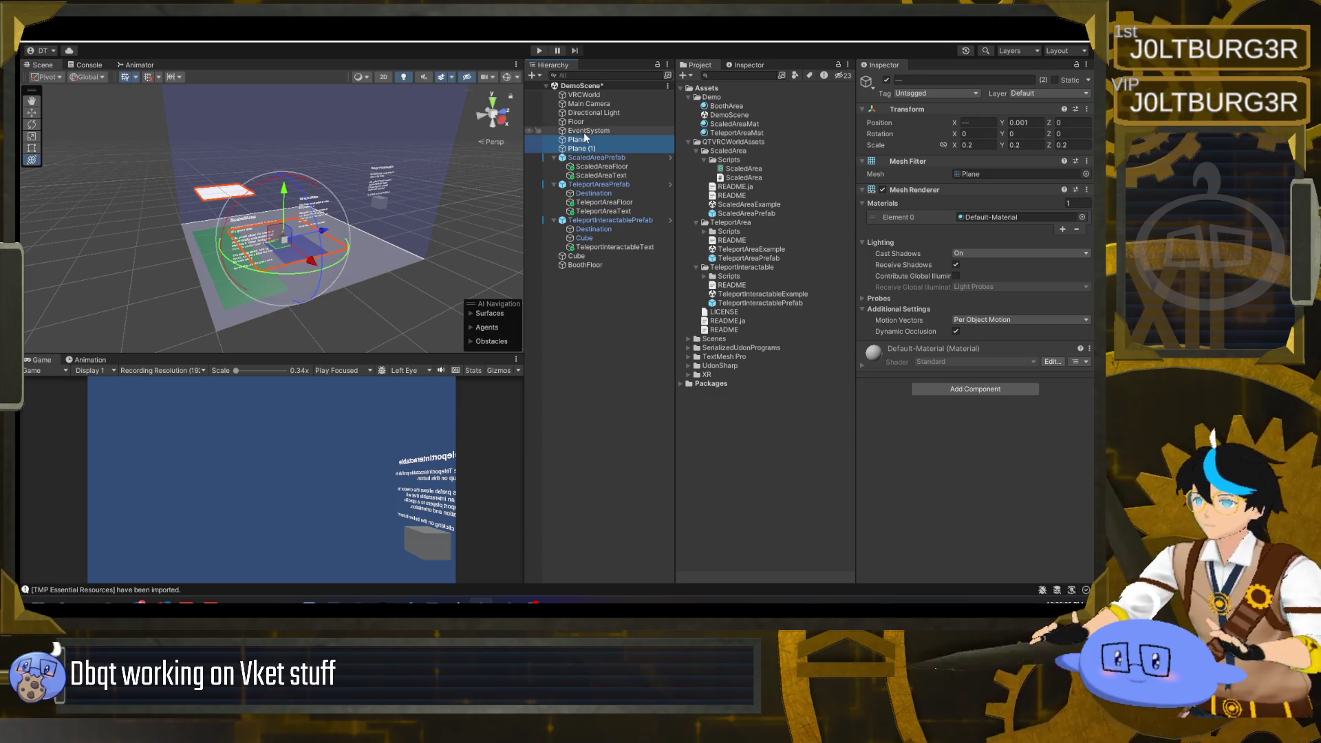
{"action": "left_click", "coordinate": [593, 148]}
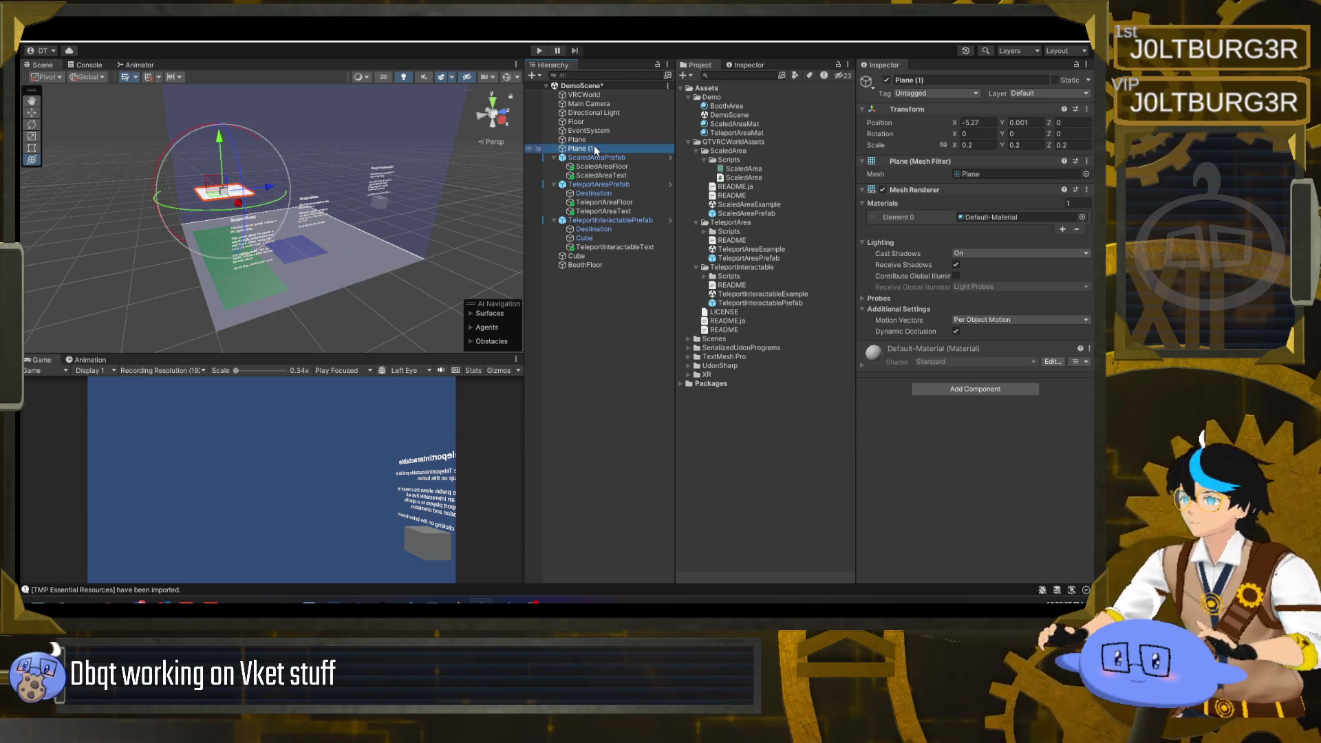
{"action": "key", "text": "Delete"}
- Lower the remaining Plane onto BoothFloor and check its Default-Material slot
{"action": "left_click", "coordinate": [577, 140]}
{"action": "key", "text": "f"}
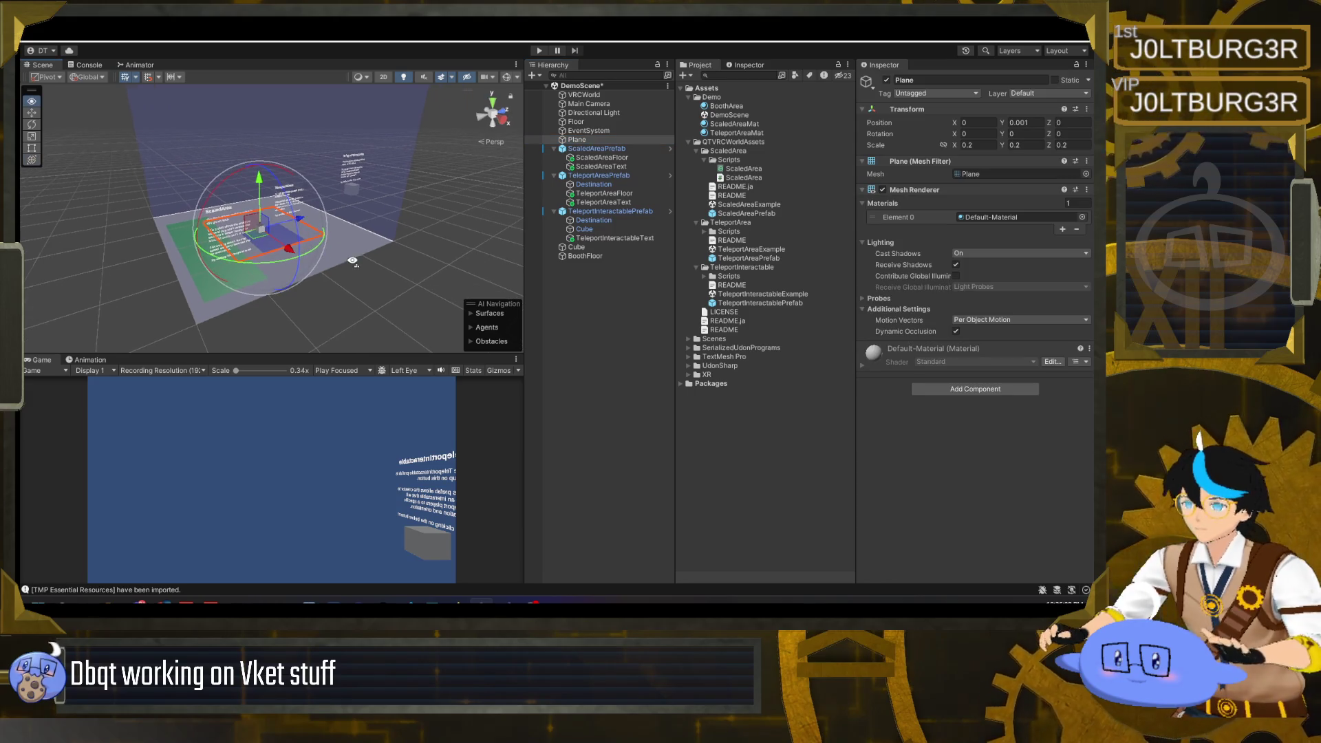
{"action": "scroll", "coordinate": [389, 231], "scroll_direction": "up", "scroll_amount": 8}
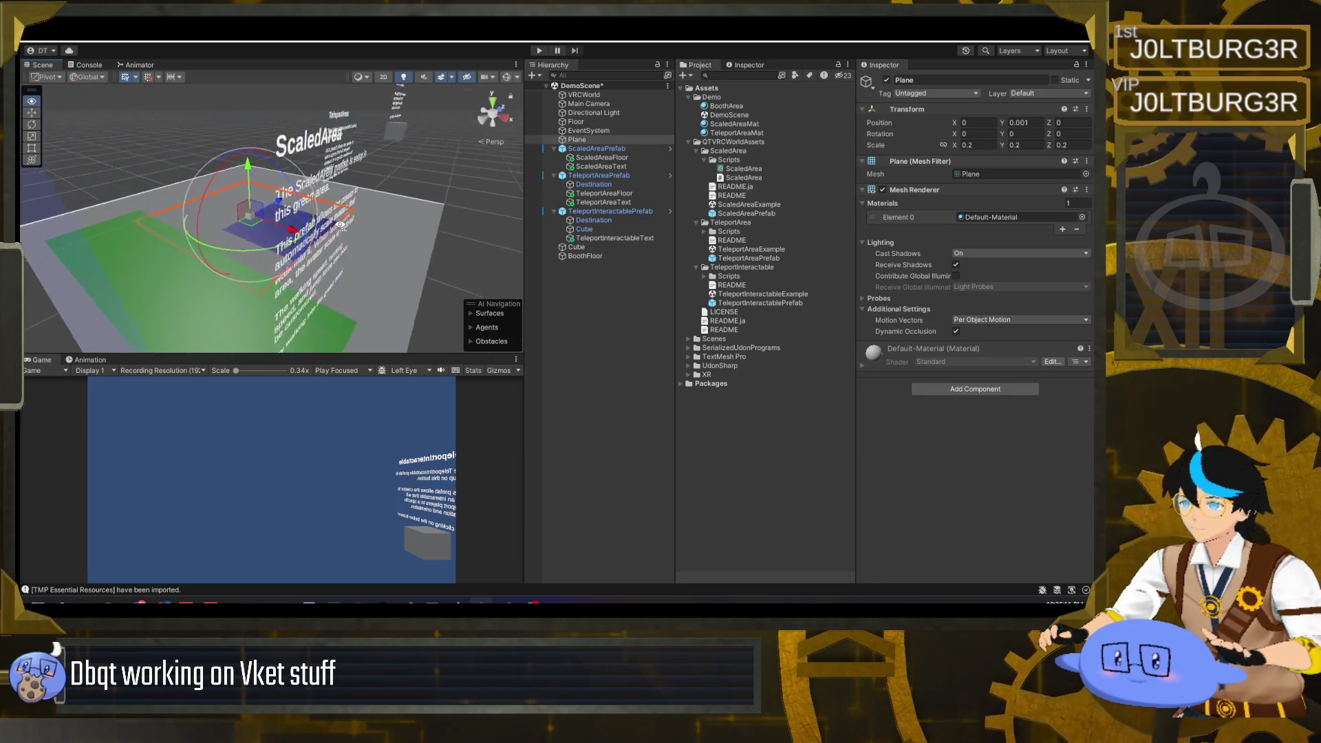
{"action": "left_click", "coordinate": [579, 257]}
{"action": "left_click", "coordinate": [577, 140]}
{"action": "key", "text": "f"}
{"action": "left_click_drag", "start_coordinate": [351, 204], "coordinate": [928, 244]}
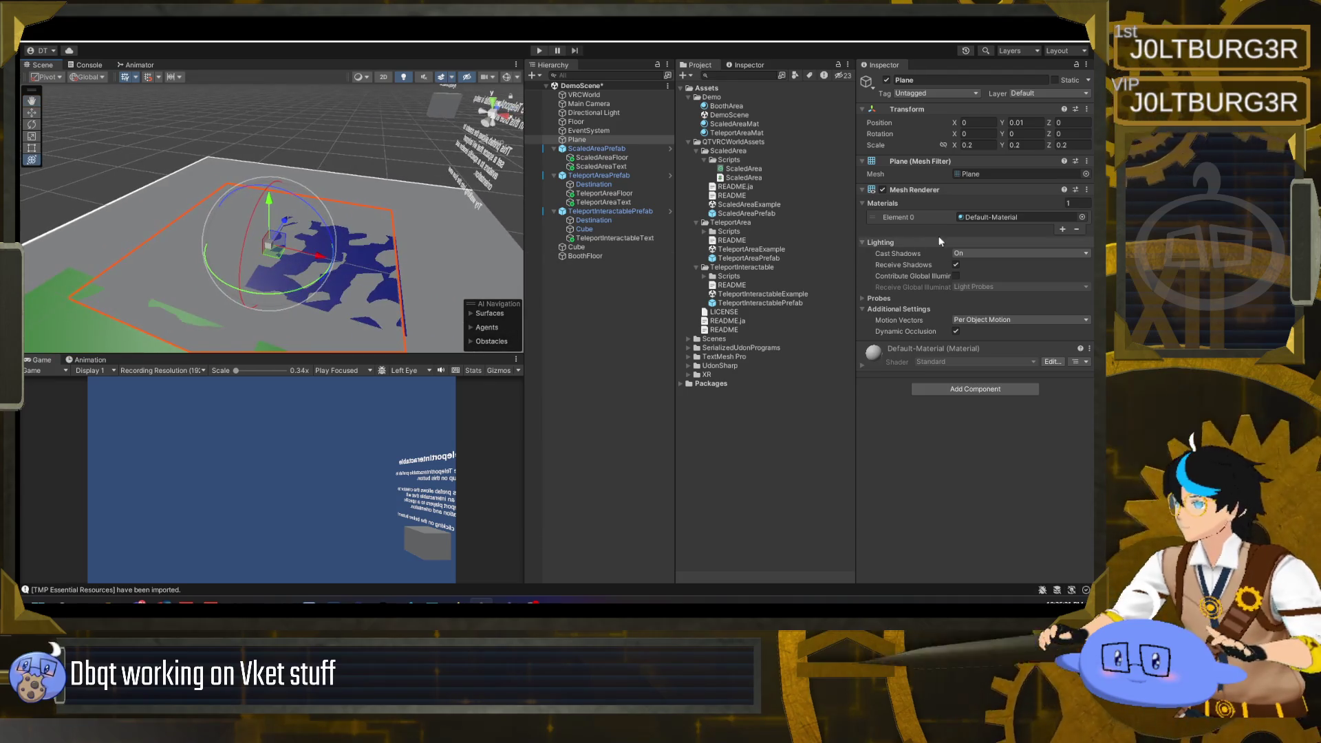
{"action": "left_click", "coordinate": [984, 218]}
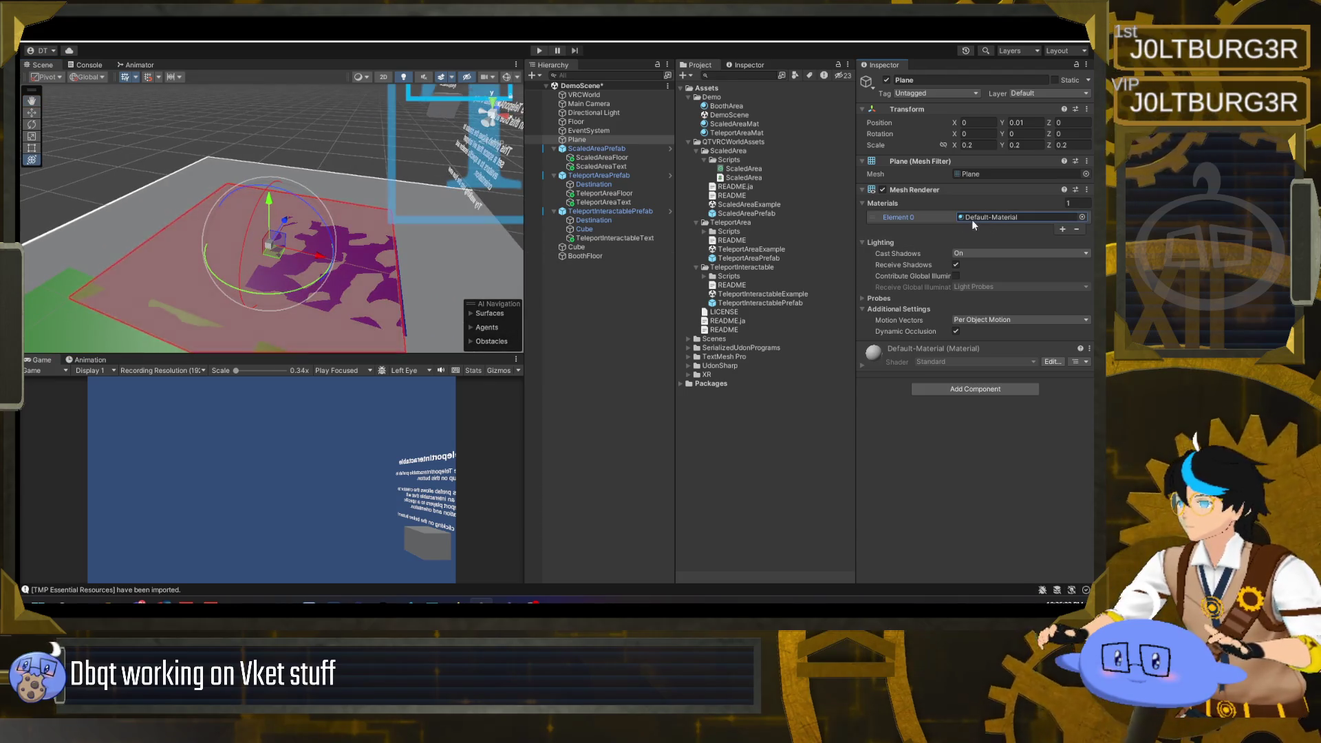
- Duplicate the BoothArea material and name the copy TeleportDestinationMat
{"action": "left_click", "coordinate": [733, 108]}
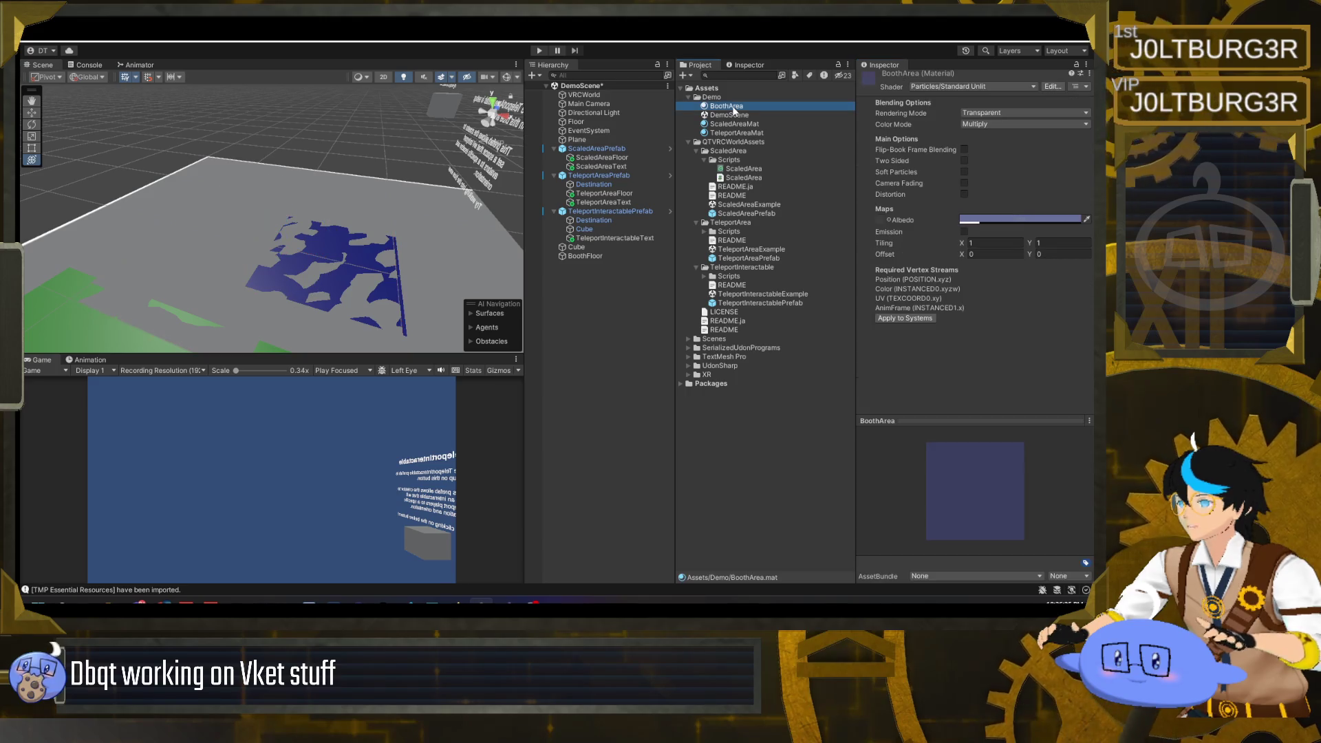
{"action": "key", "text": "ctrl+d"}
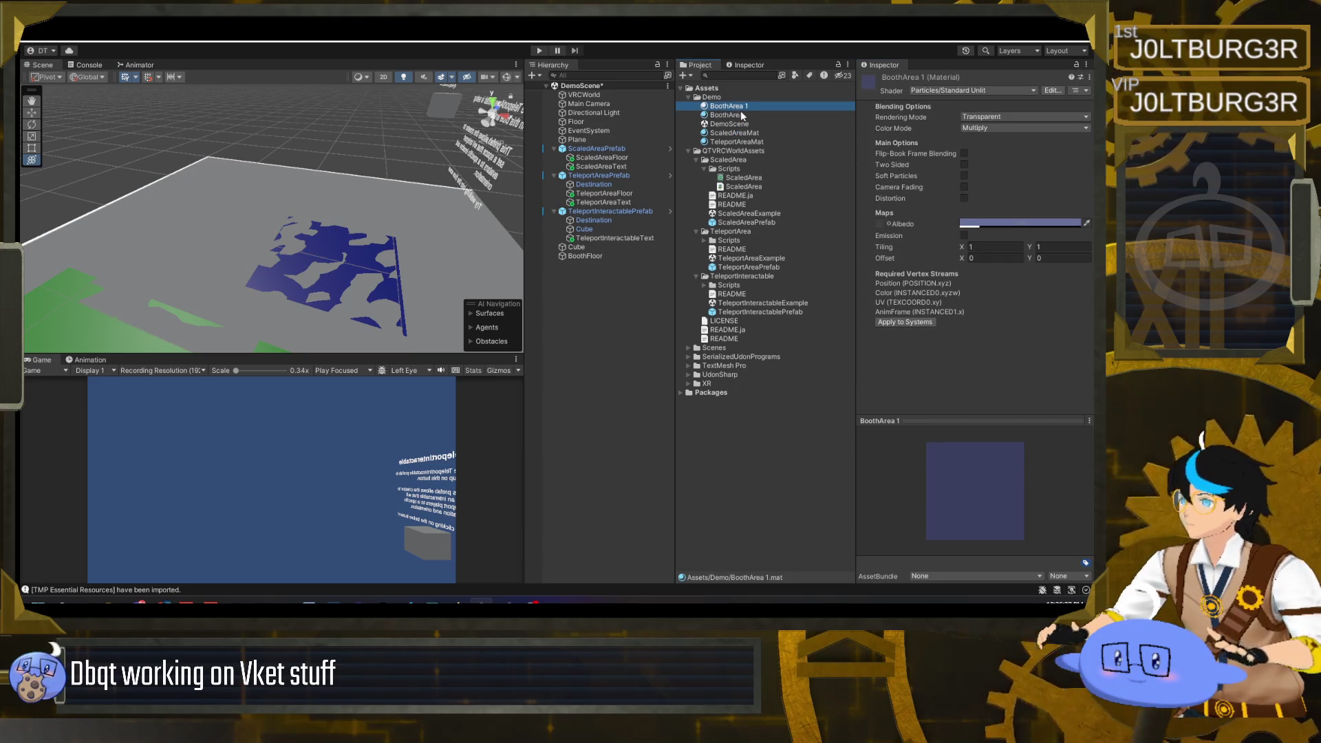
{"action": "left_click", "coordinate": [746, 106]}
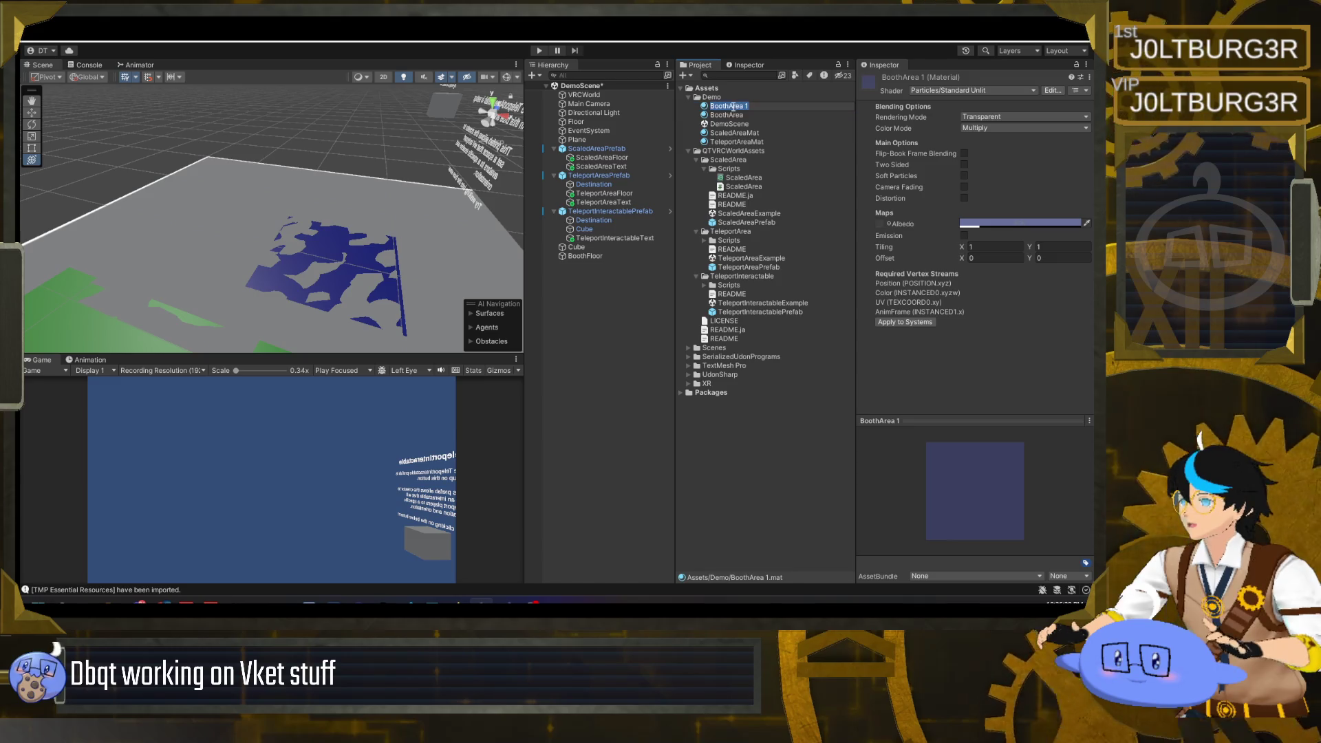
{"action": "type", "text": "Te"}
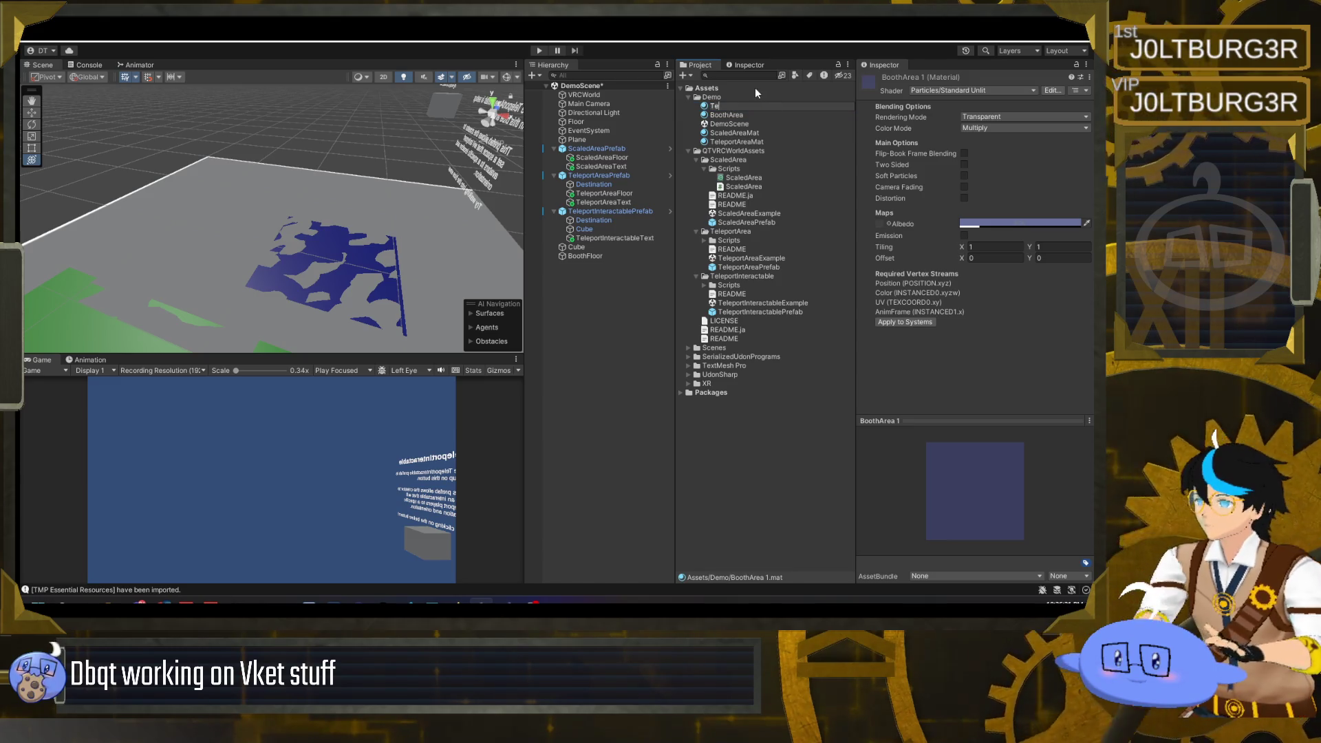
{"action": "type", "text": "leportDestina"}
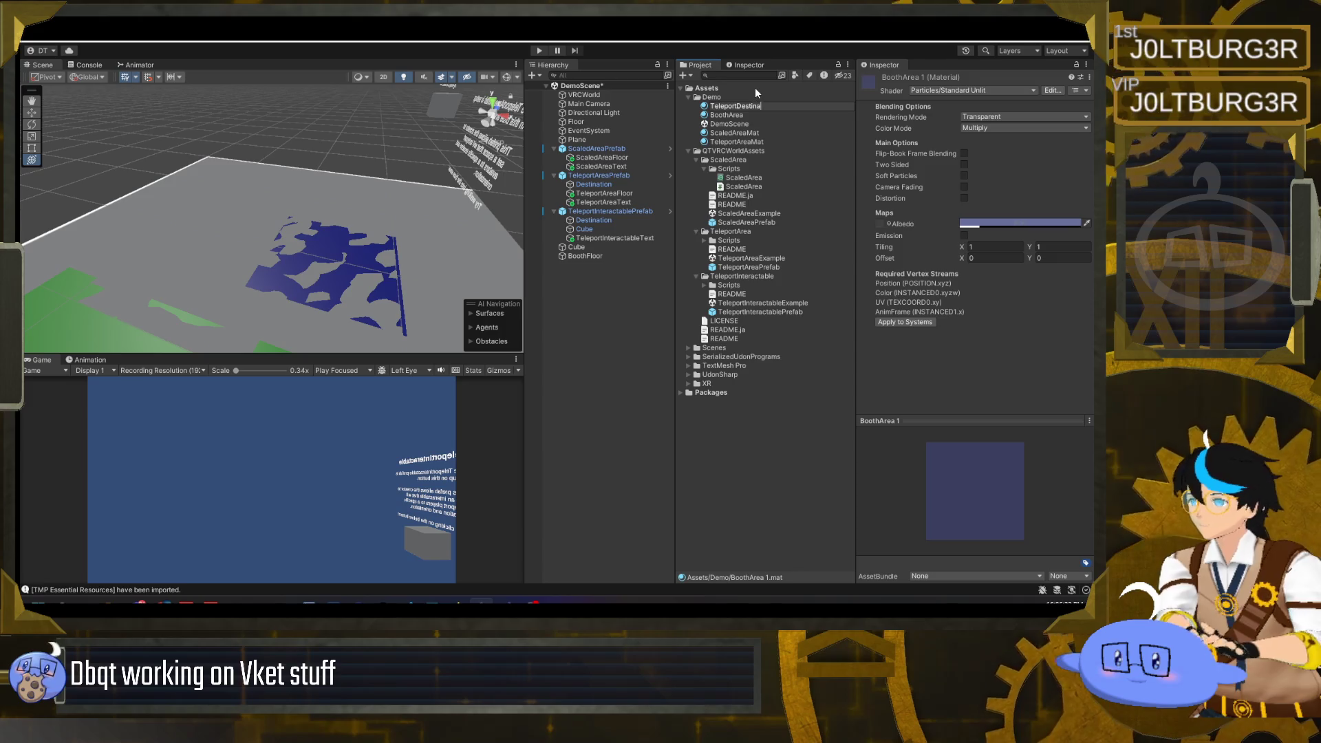
{"action": "type", "text": "tionMat"}
{"action": "key", "text": "Return"}
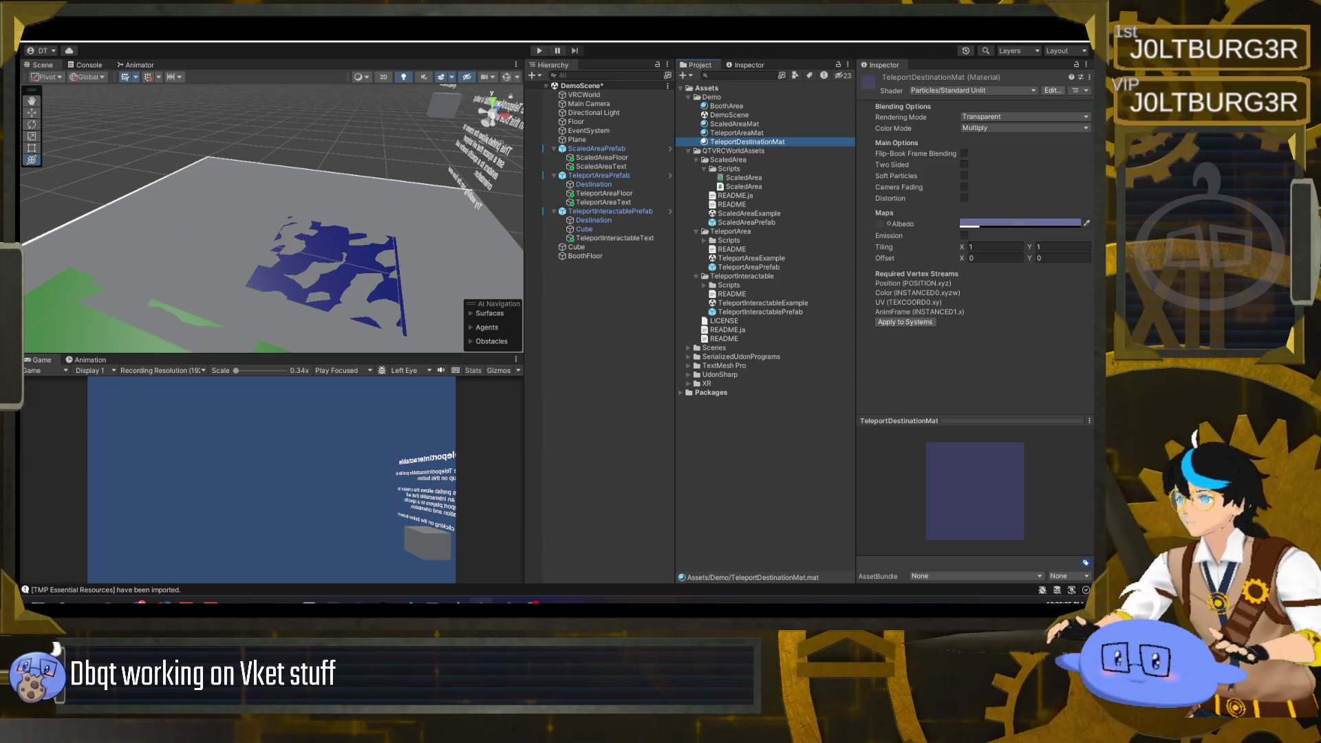
- Make TeleportDestinationMat Opaque with Multiply colour mode and the VRChat/Mobile/Standard Lite shader
{"action": "left_click", "coordinate": [982, 119]}
{"action": "left_click", "coordinate": [990, 130]}
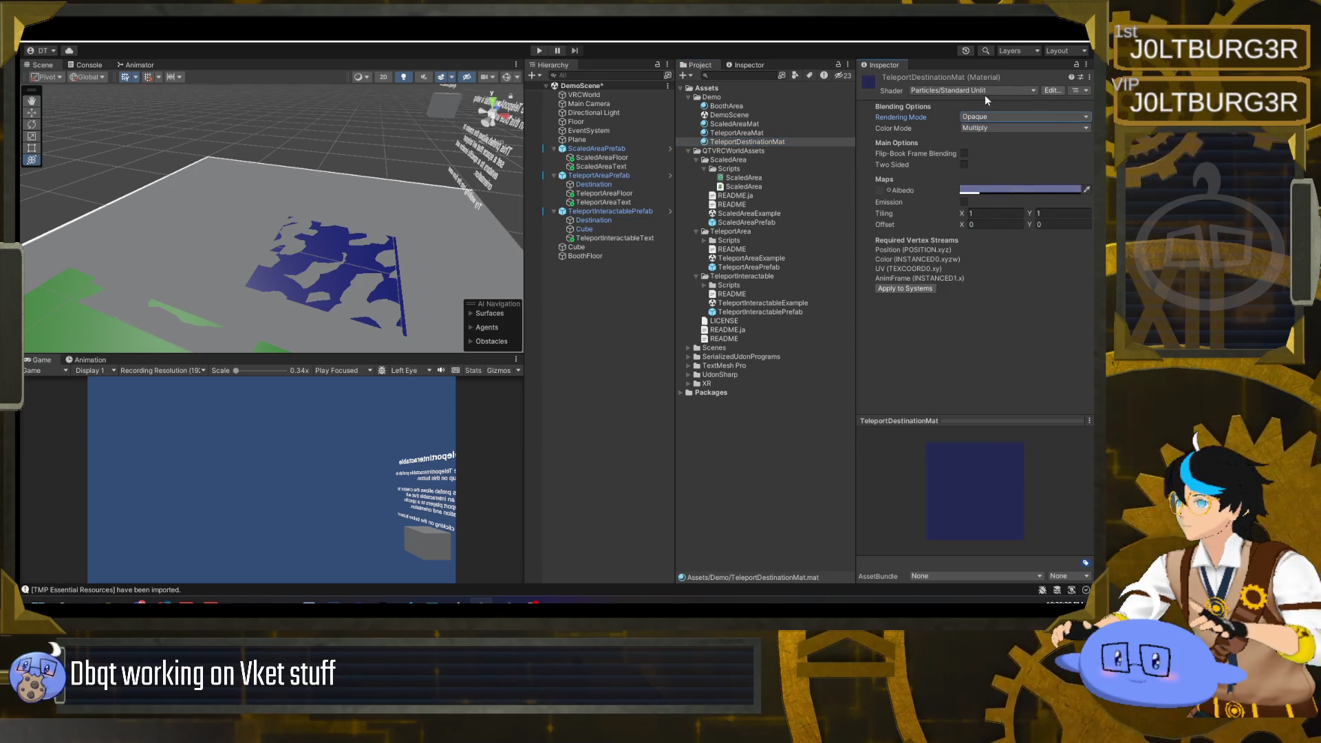
{"action": "left_click", "coordinate": [988, 128]}
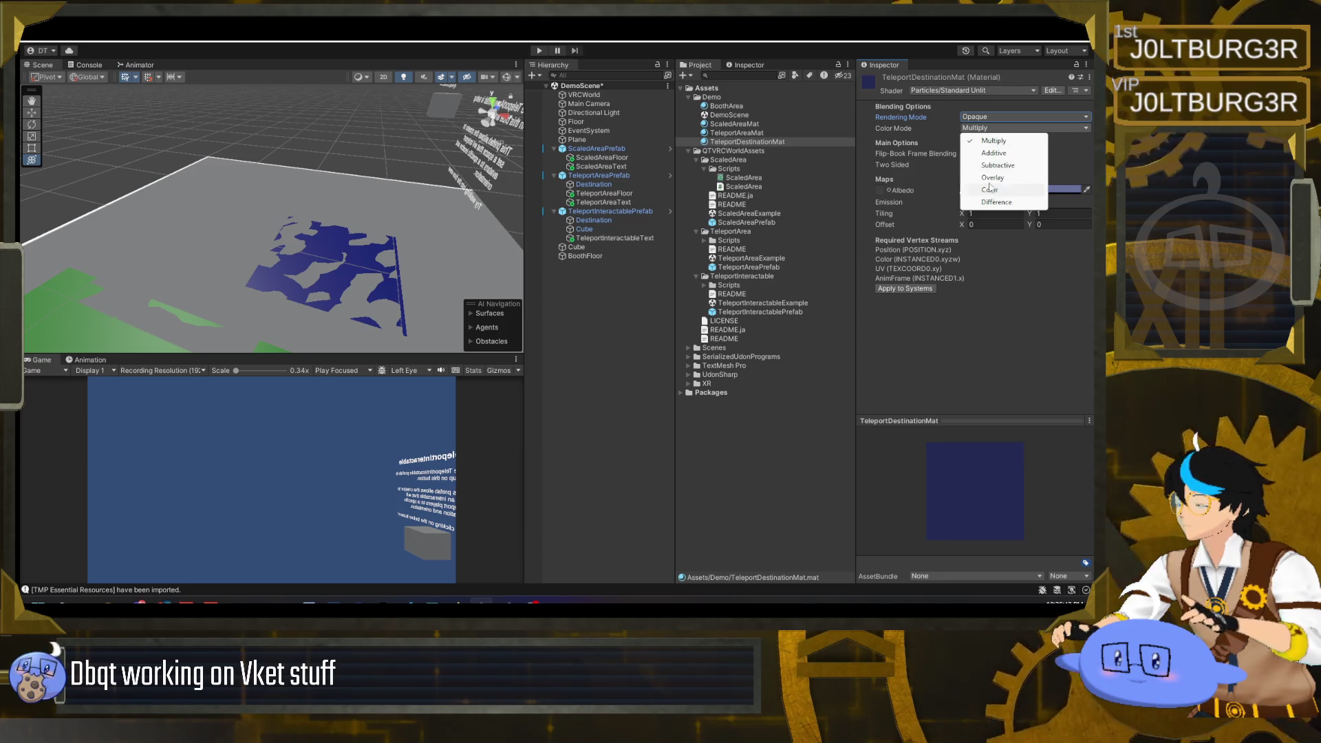
{"action": "left_click", "coordinate": [966, 96]}
{"action": "left_click", "coordinate": [964, 92]}
{"action": "left_click", "coordinate": [960, 238]}
{"action": "left_click", "coordinate": [969, 137]}
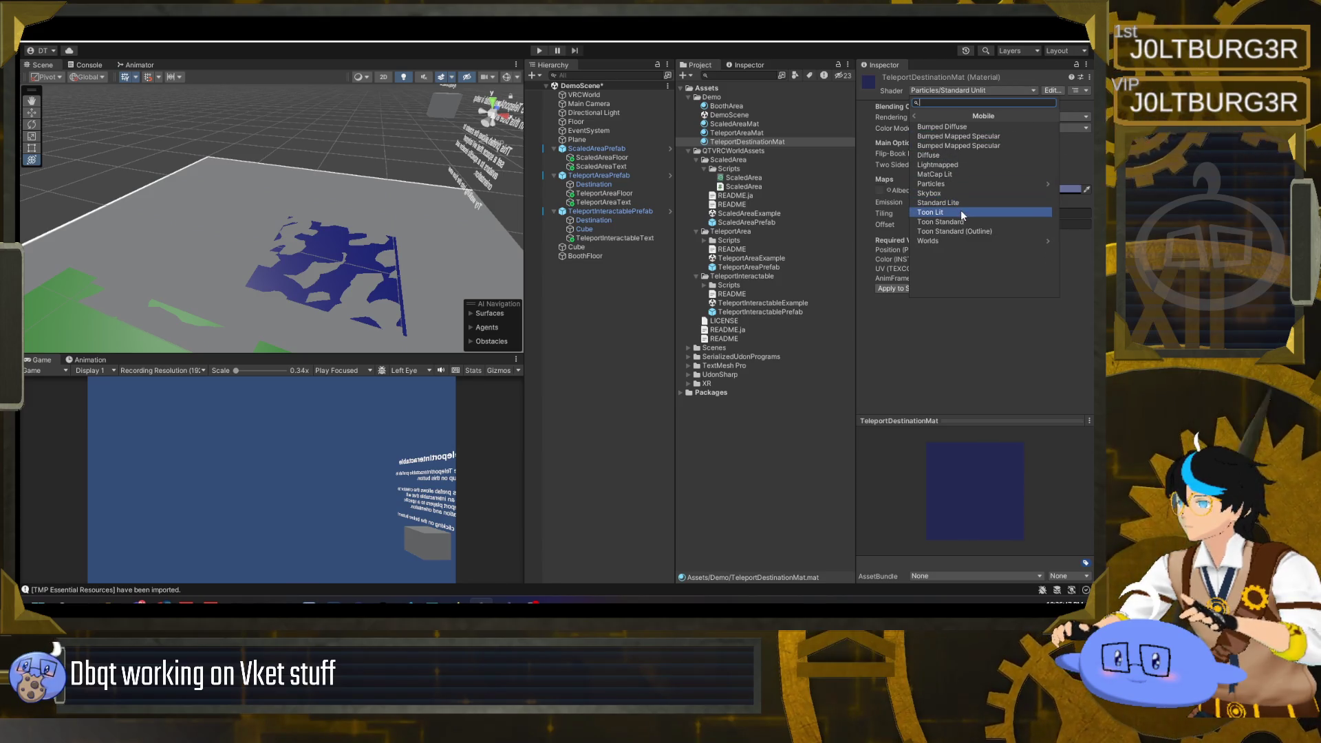
{"action": "left_click", "coordinate": [964, 202]}
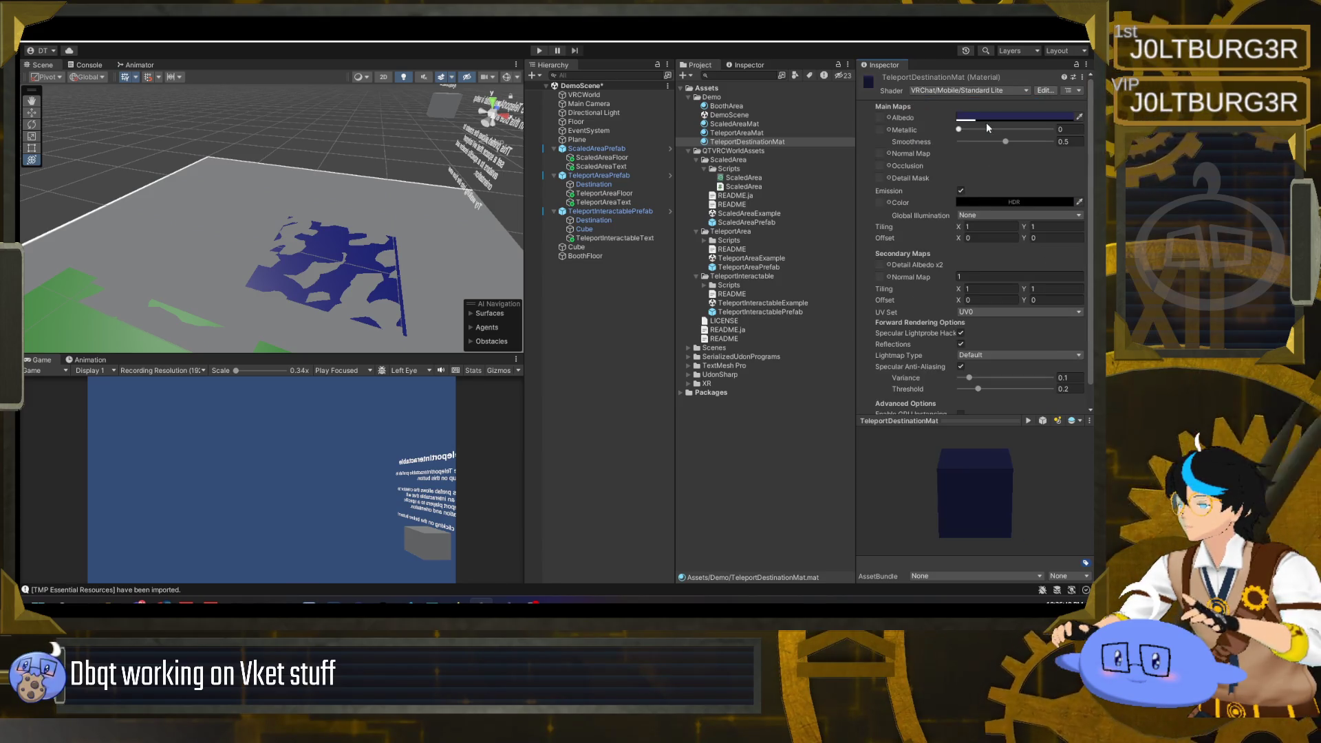
- Set the material's albedo to bright orange FF9A00
{"action": "left_click", "coordinate": [989, 118]}
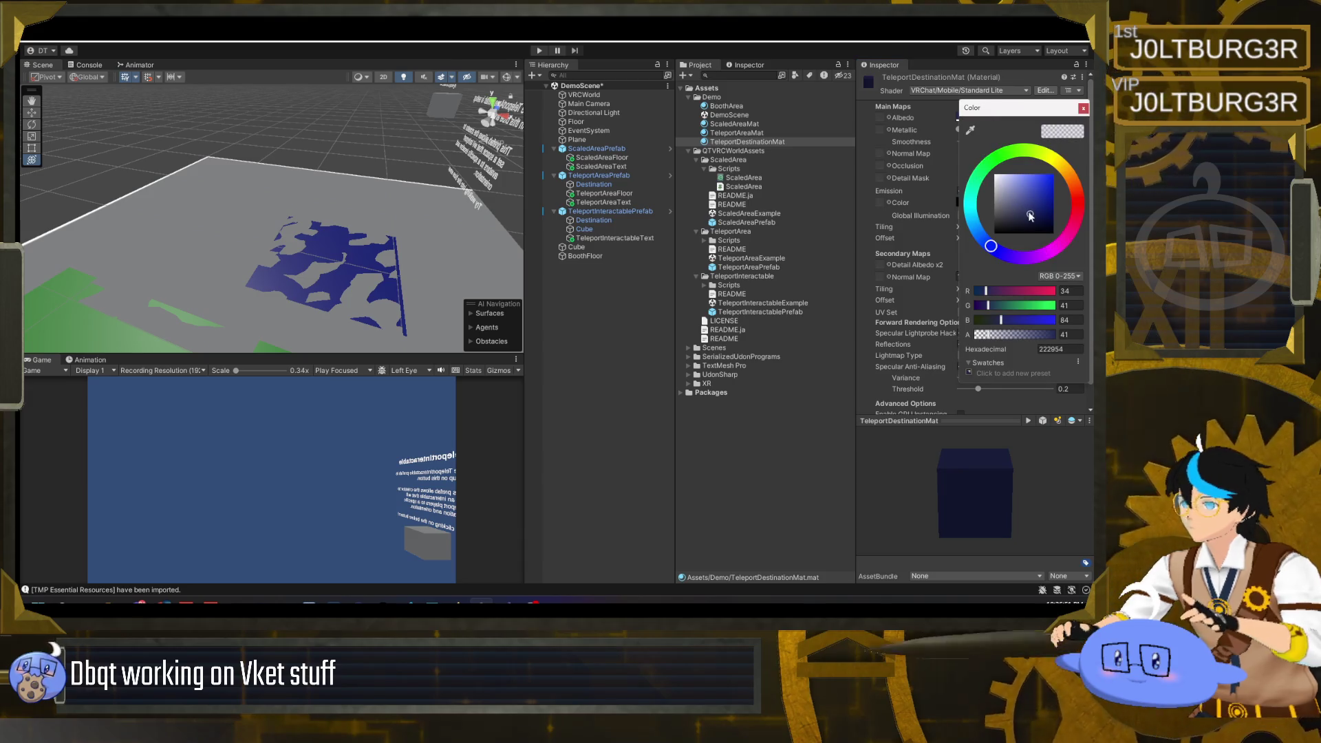
{"action": "mouse_move", "coordinate": [1047, 154]}
{"action": "left_mouse_down"}
{"action": "mouse_move", "coordinate": [1069, 176]}
{"action": "mouse_move", "coordinate": [1051, 179]}
{"action": "left_mouse_up"}
{"action": "left_click", "coordinate": [1083, 108]}
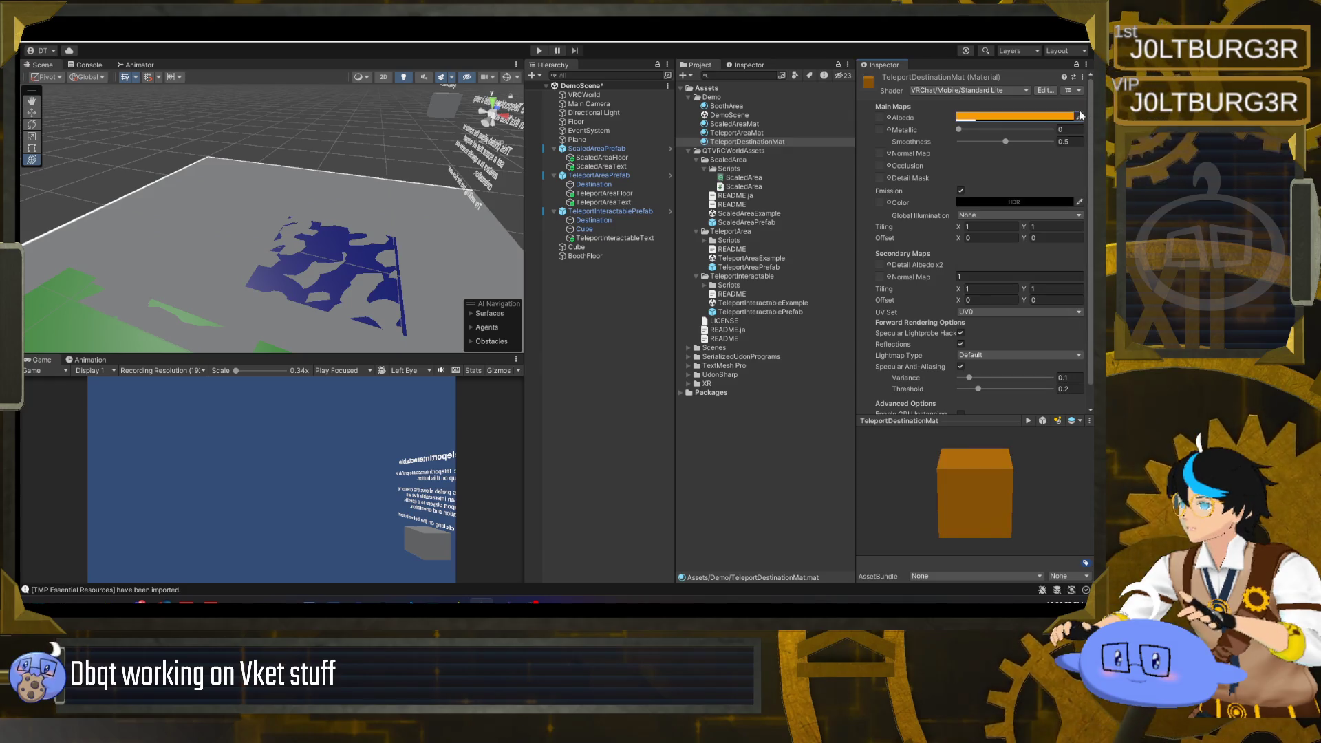
{"action": "left_click", "coordinate": [989, 118]}
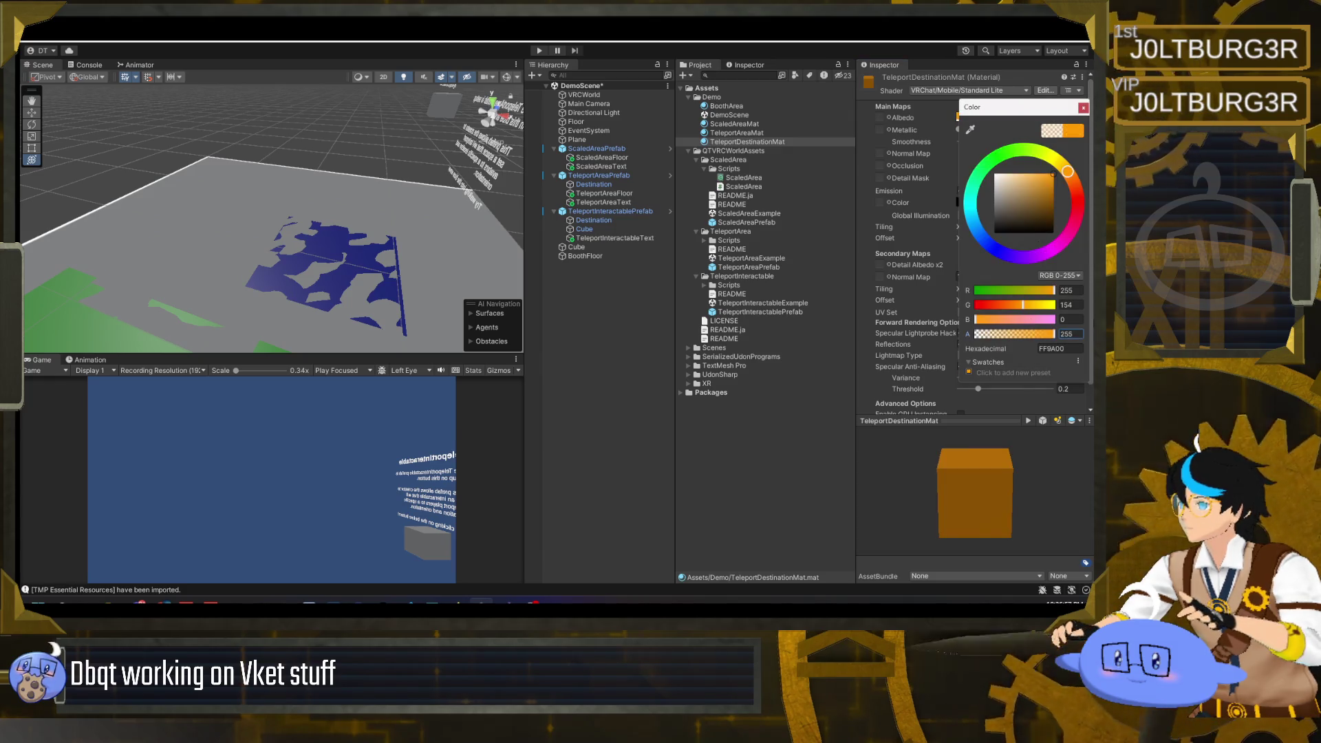
{"action": "left_click", "coordinate": [1084, 108]}
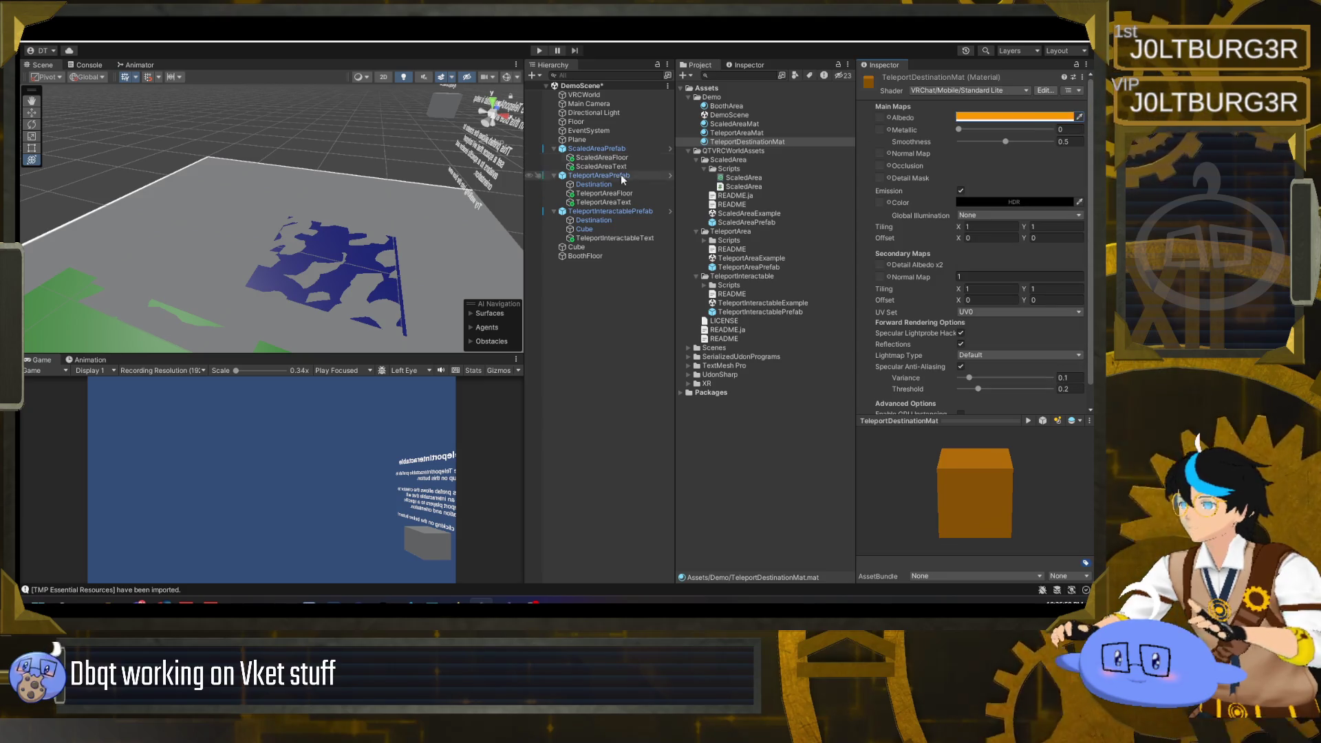
- Apply TeleportDestinationMat to the Plane and scale it to 0.05 on all axes
{"action": "left_click", "coordinate": [610, 138]}
{"action": "left_click_drag", "start_coordinate": [748, 142], "coordinate": [1008, 216]}
{"action": "left_click_drag", "start_coordinate": [361, 229], "coordinate": [292, 217]}
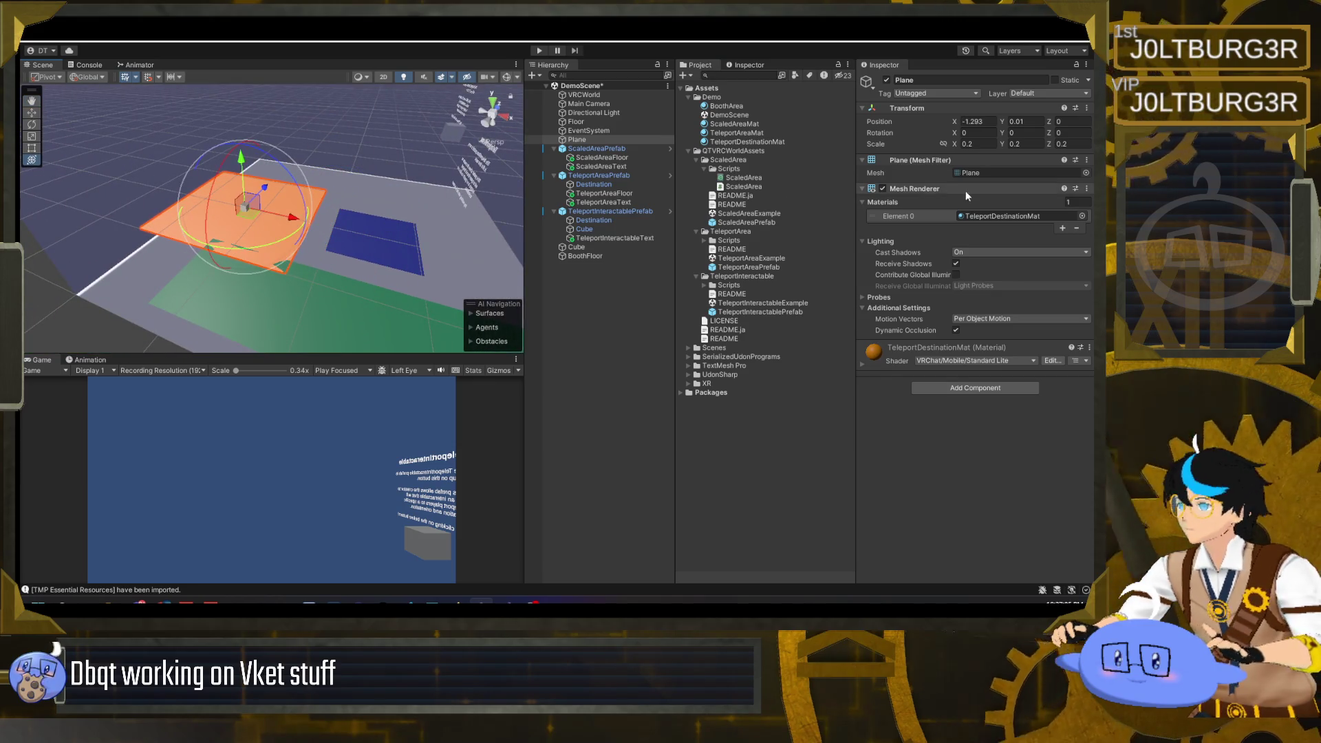
{"action": "left_click", "coordinate": [988, 145]}
{"action": "type", "text": "0"}
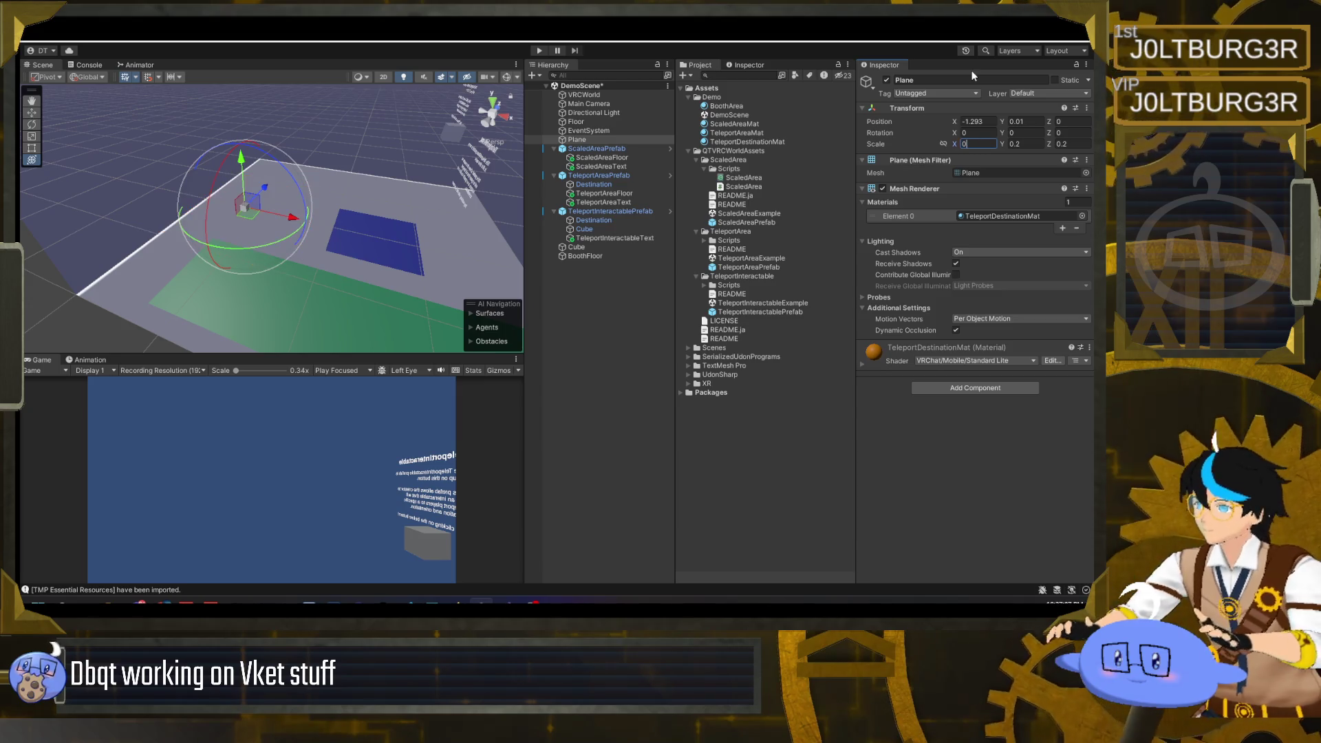
{"action": "type", "text": ".05"}
{"action": "key", "text": "Tab"}
{"action": "type", "text": "0"}
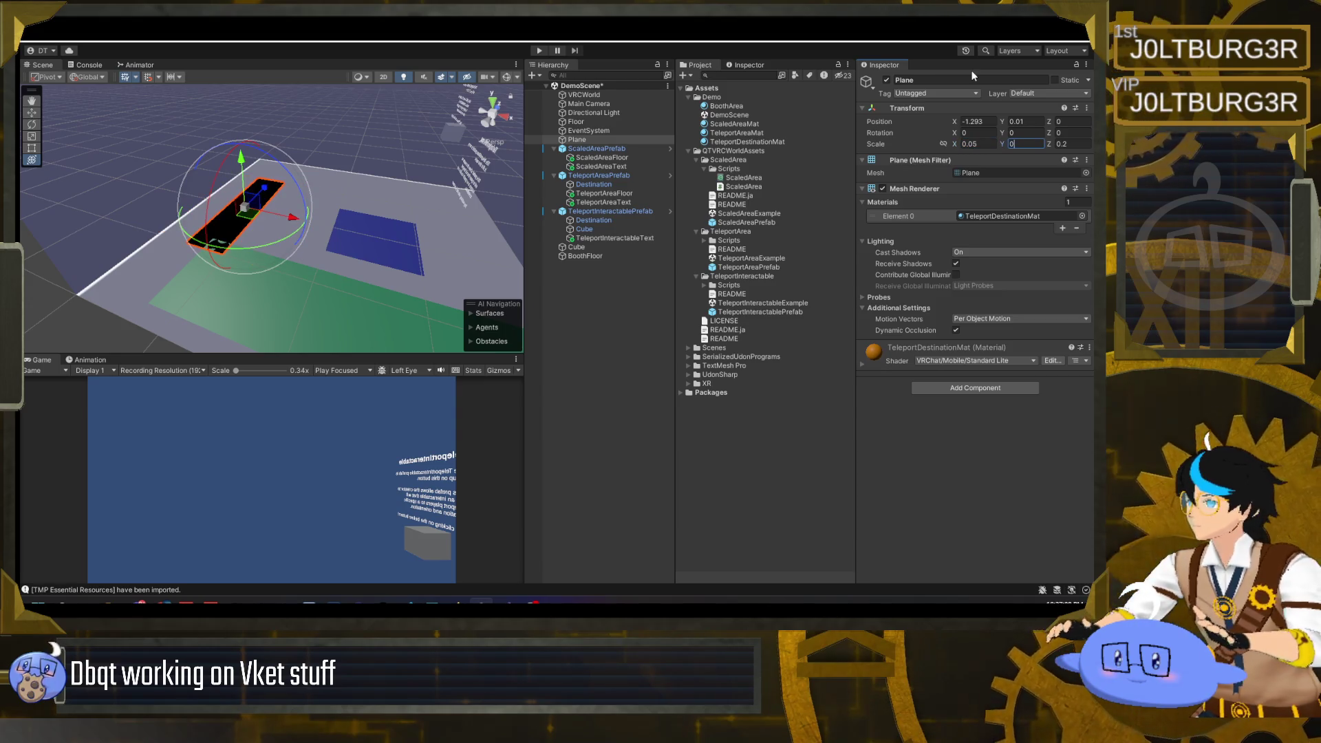
{"action": "type", "text": ".05"}
{"action": "key", "text": "Tab"}
{"action": "type", "text": "0.0"}
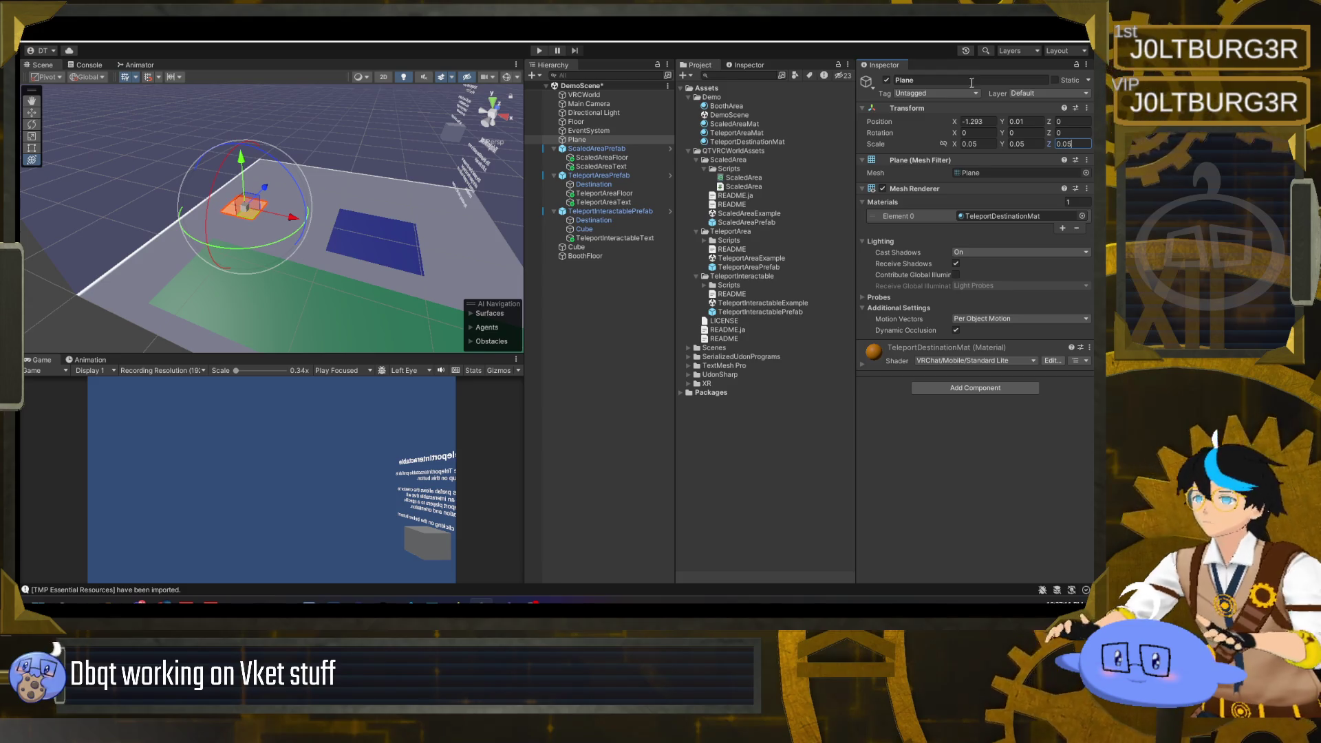
{"action": "key", "text": "Return"}
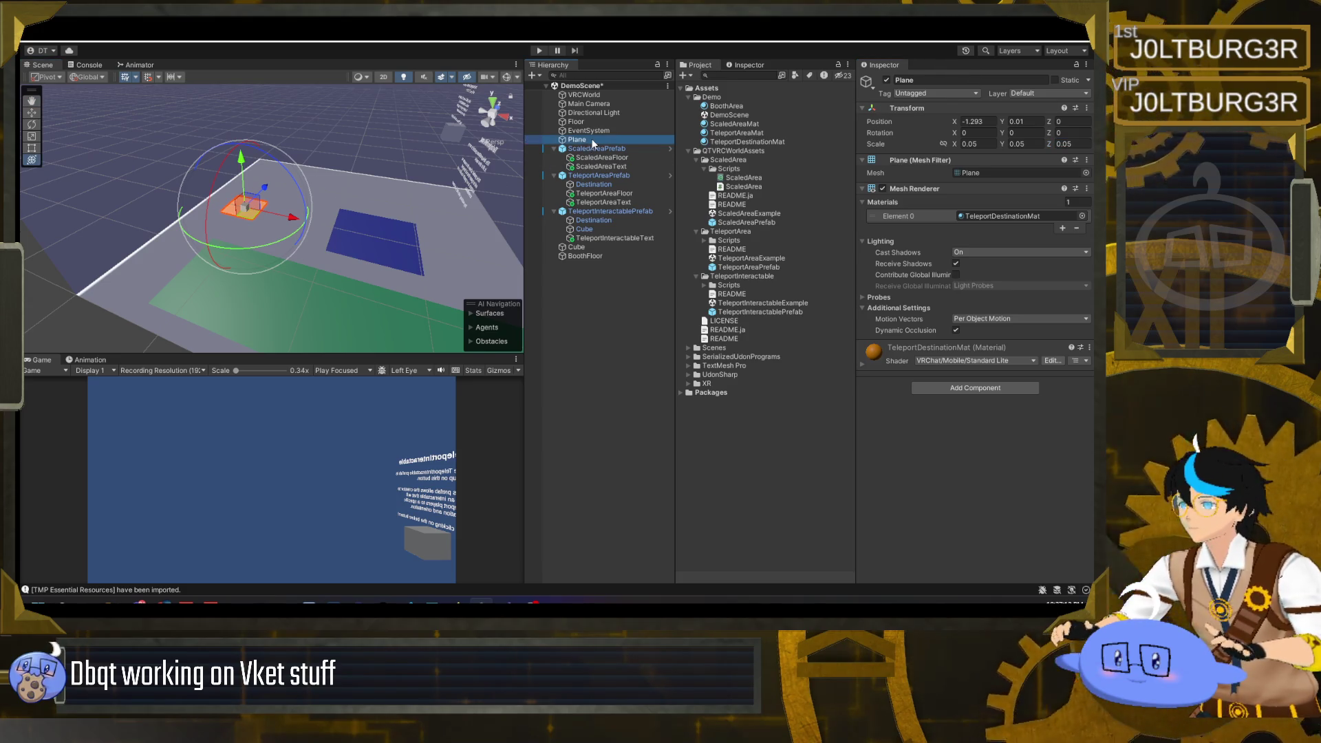
- Parent the Plane under TeleportAreaPrefab below its text, with Pos Z 0
{"action": "left_click_drag", "start_coordinate": [596, 172], "coordinate": [593, 184]}
{"action": "left_click", "coordinate": [1074, 121]}
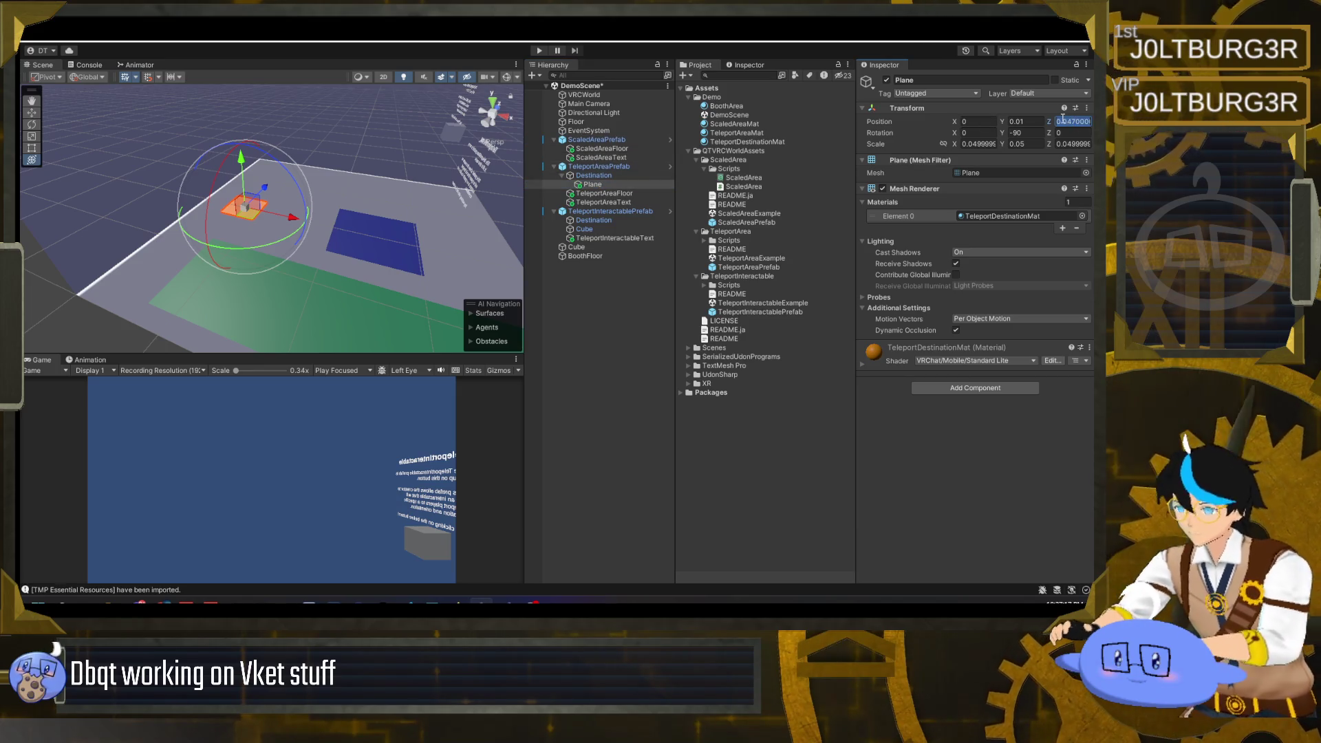
{"action": "type", "text": "0"}
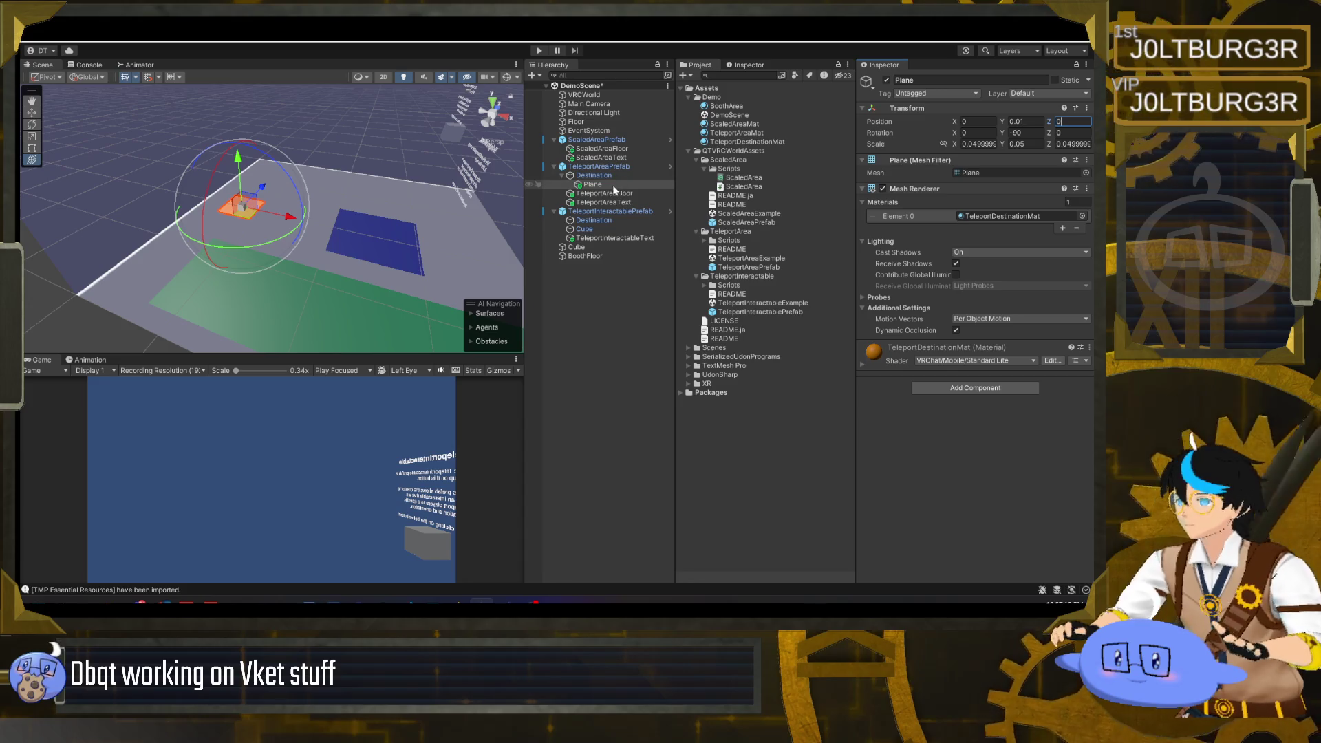
{"action": "left_click_drag", "start_coordinate": [573, 184], "coordinate": [592, 229]}
- Duplicate the Plane, zero the copy's position, and move Plane (1) under TeleportInteractablePrefab
{"action": "key", "text": "ctrl+d"}
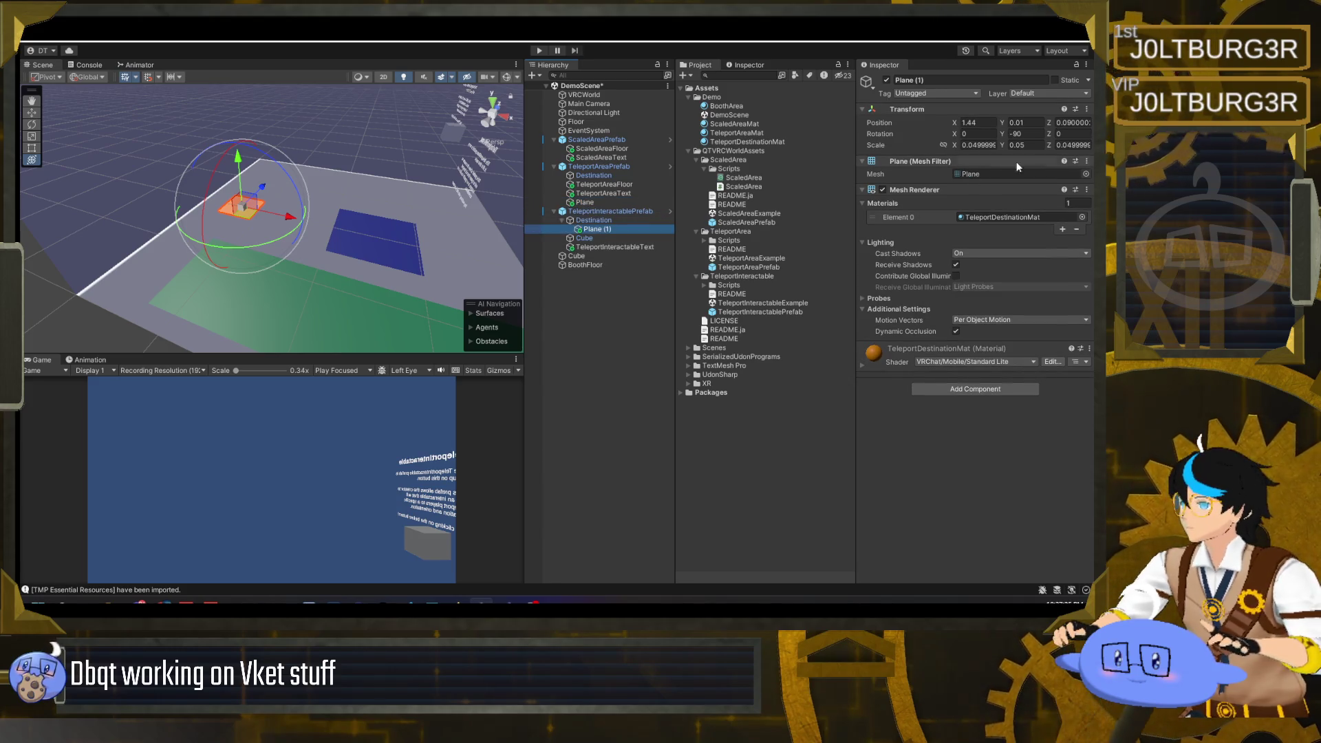
{"action": "type", "text": "0"}
{"action": "left_click", "coordinate": [977, 122]}
{"action": "type", "text": "0"}
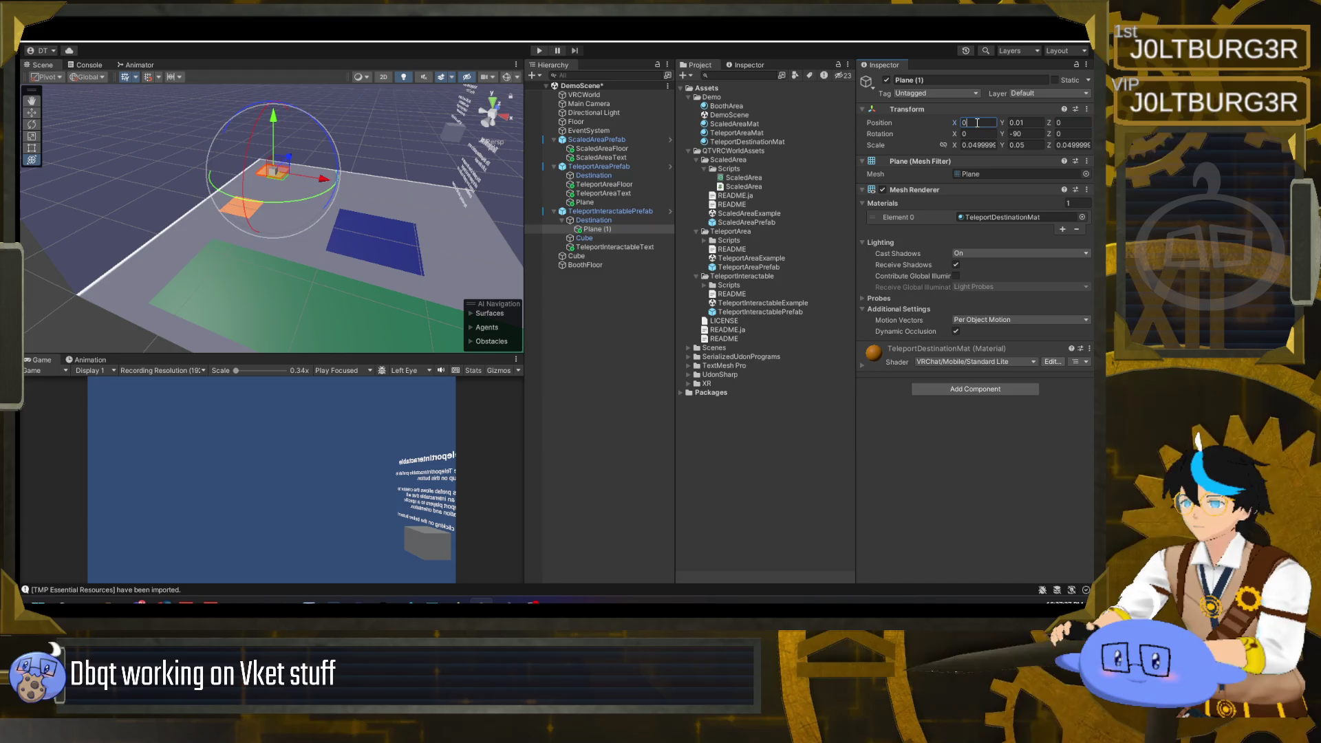
{"action": "left_click_drag", "start_coordinate": [611, 229], "coordinate": [613, 245]}
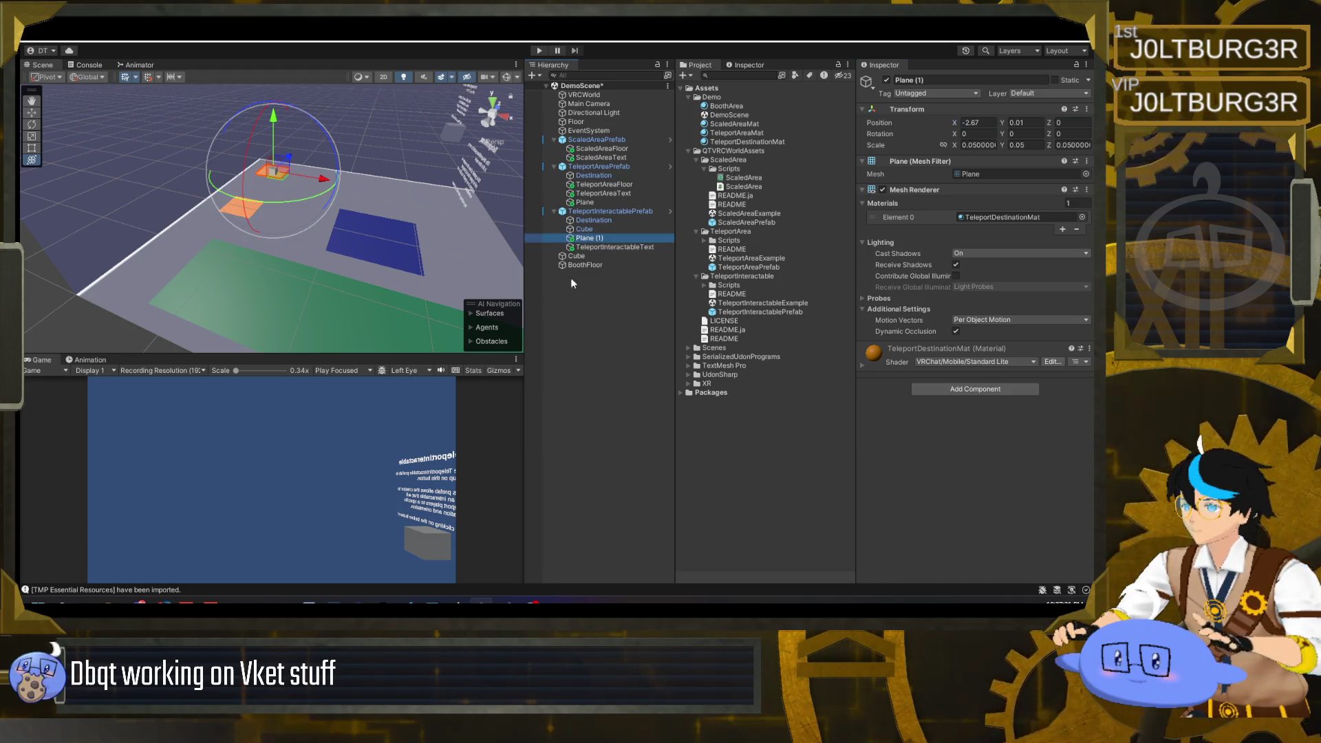
{"action": "left_click", "coordinate": [416, 242]}
{"action": "mouse_move", "coordinate": [422, 234]}
{"action": "left_mouse_down"}
{"action": "mouse_move", "coordinate": [213, 234]}
{"action": "mouse_move", "coordinate": [440, 246]}
{"action": "left_mouse_up"}
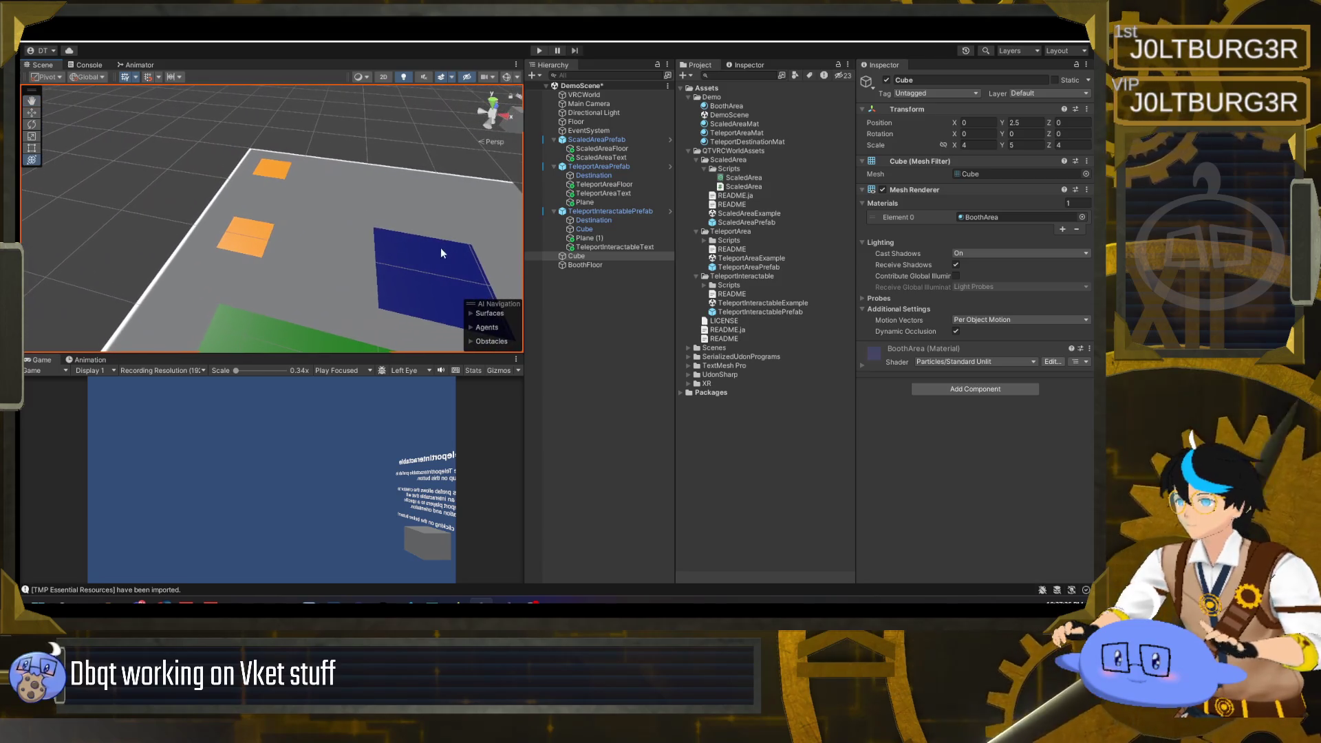
- Nudge Plane (1) and the interactable Destination together slightly along X, then deselect
{"action": "left_click", "coordinate": [588, 237]}
{"action": "left_click", "coordinate": [593, 221], "text": "ctrl"}
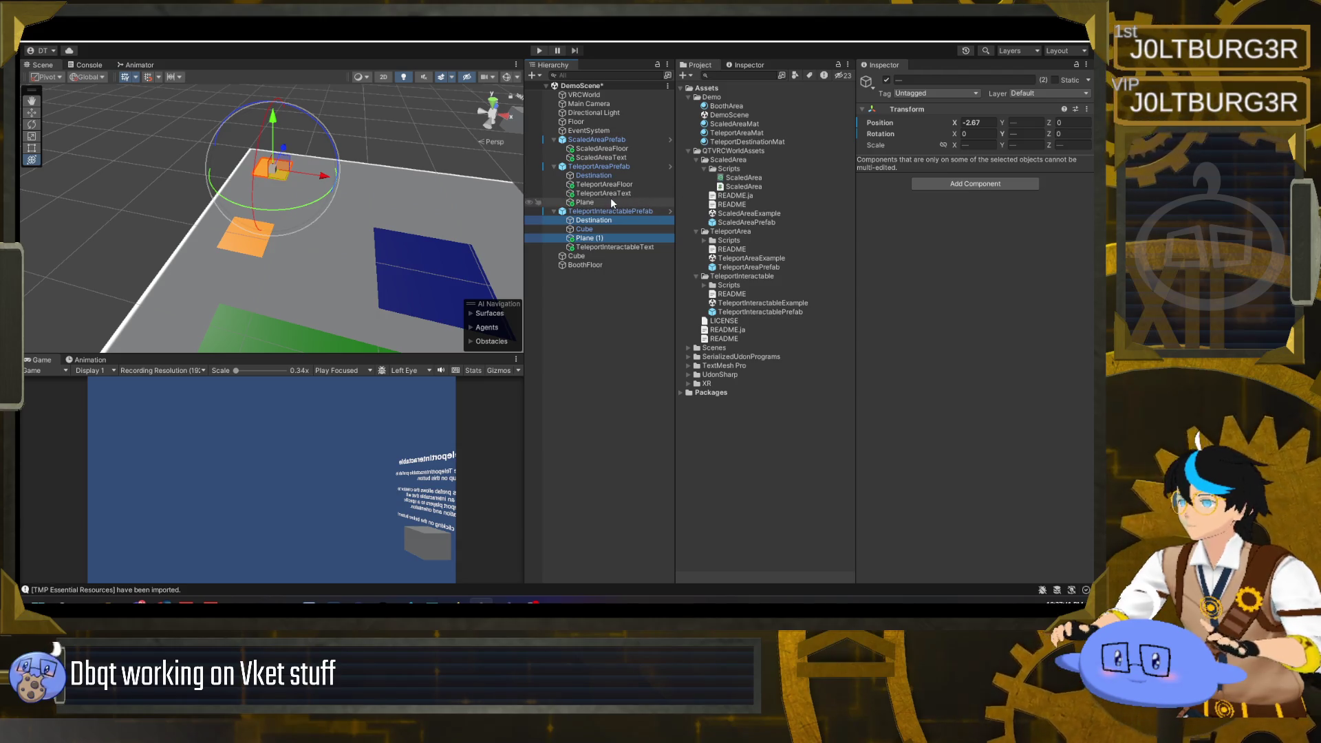
{"action": "mouse_move", "coordinate": [323, 176]}
{"action": "left_mouse_down"}
{"action": "mouse_move", "coordinate": [347, 198]}
{"action": "mouse_move", "coordinate": [357, 273]}
{"action": "mouse_move", "coordinate": [330, 201]}
{"action": "left_mouse_up"}
{"action": "left_click", "coordinate": [357, 273]}
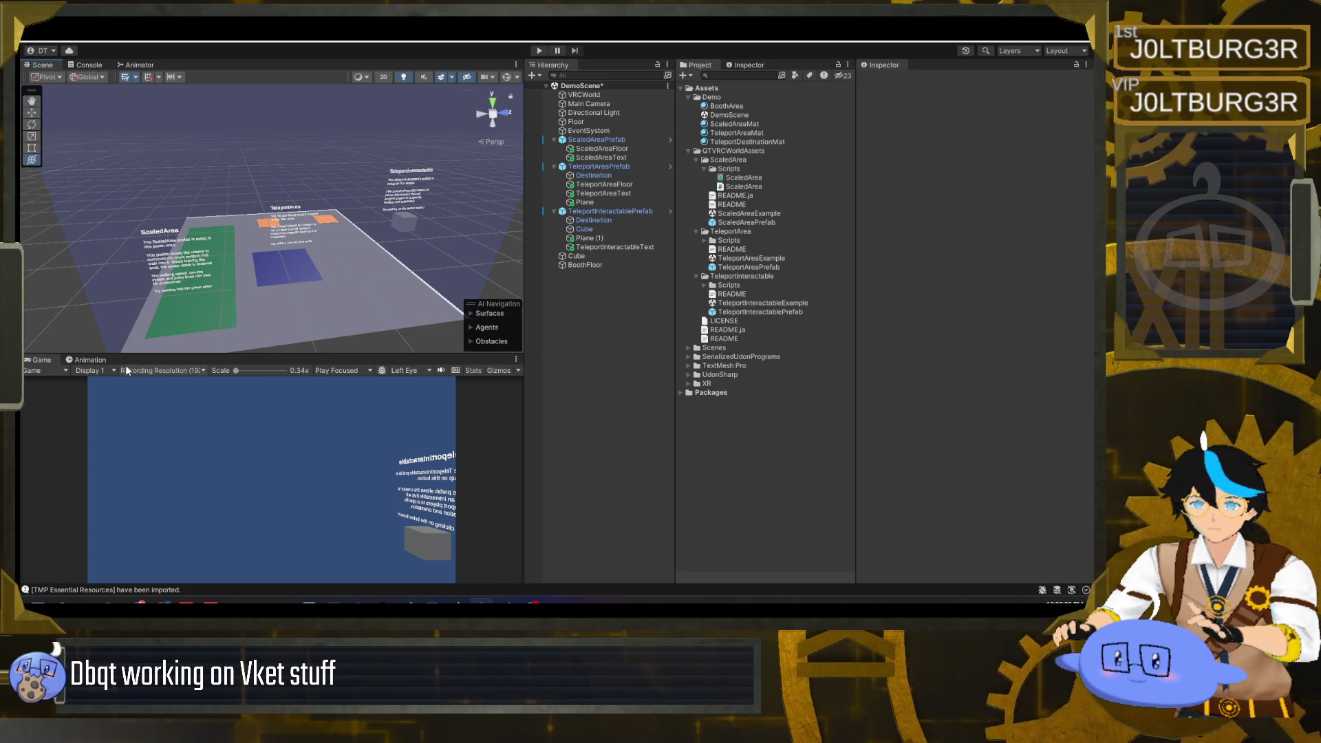
- Switch between Unity and Warudo, ending on the Warudo editor with the Slime prop selected
{"action": "mouse_move", "coordinate": [482, 602]}
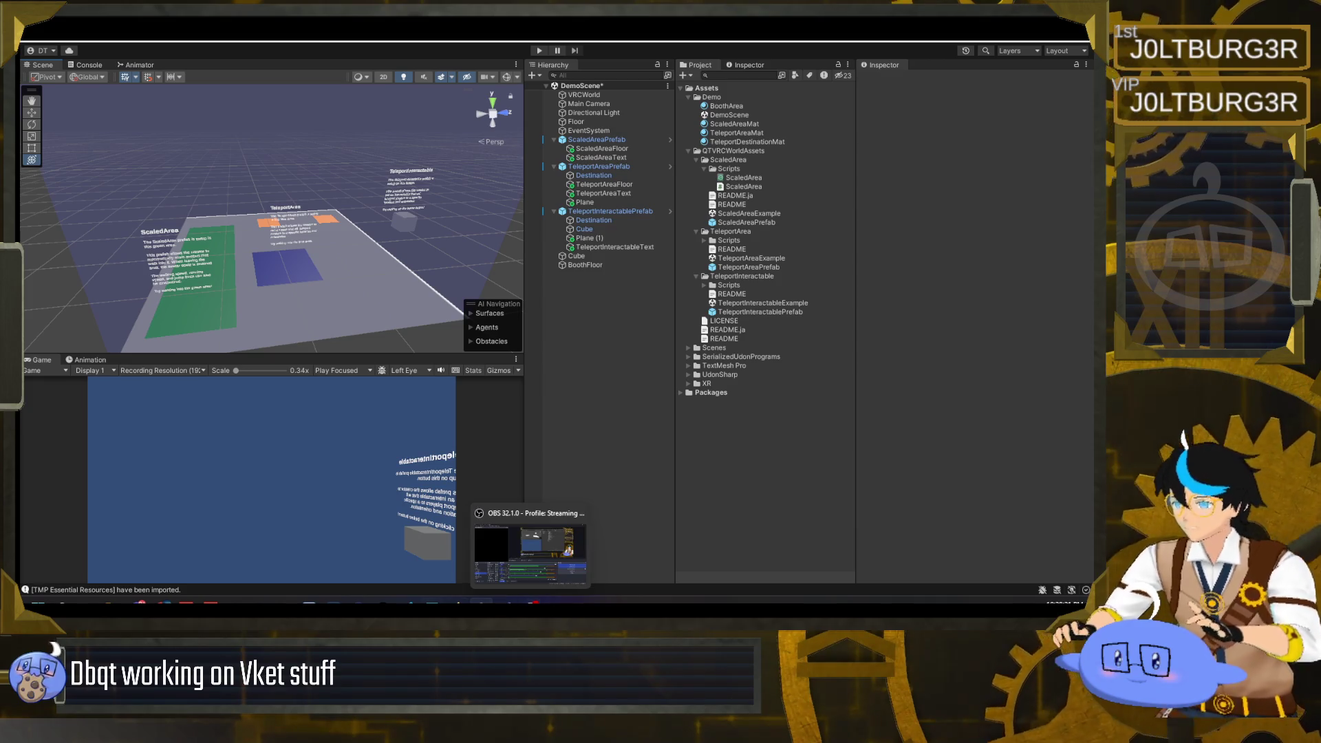
{"action": "left_click", "coordinate": [383, 601]}
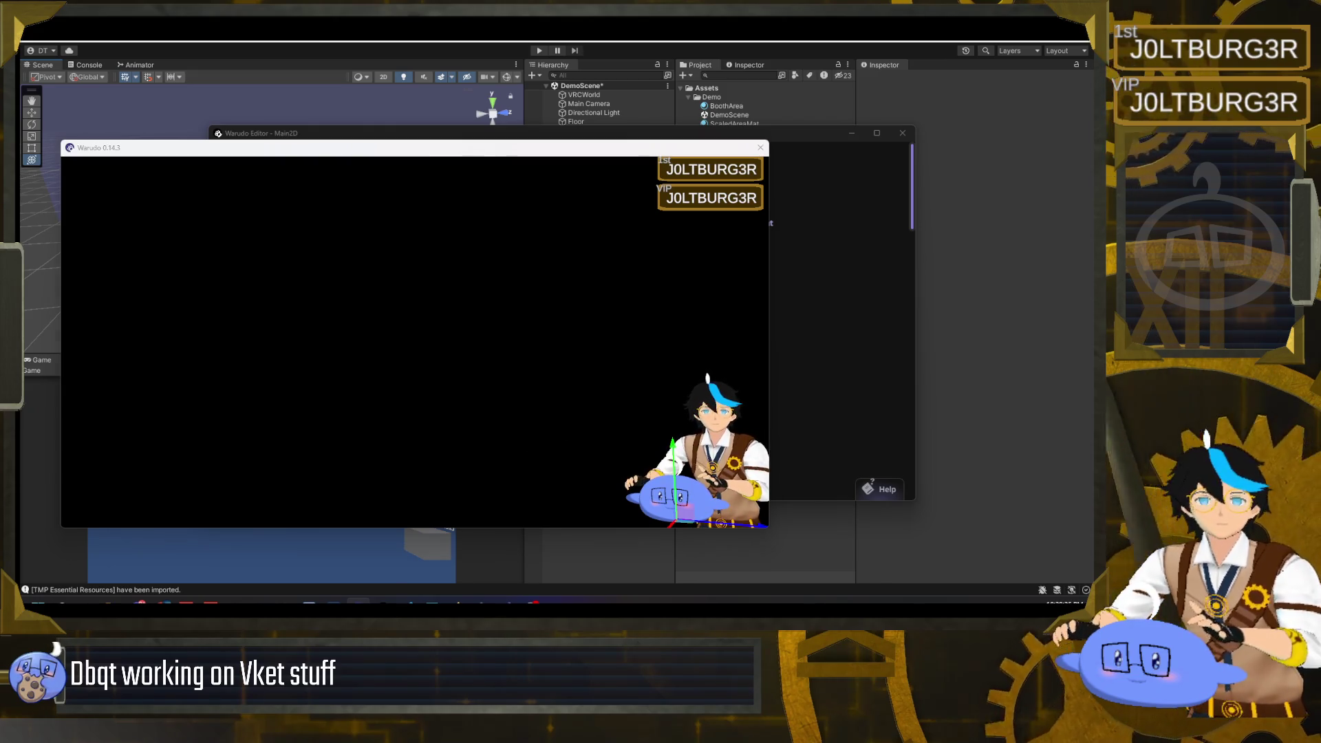
{"action": "key", "text": "alt+Tab"}
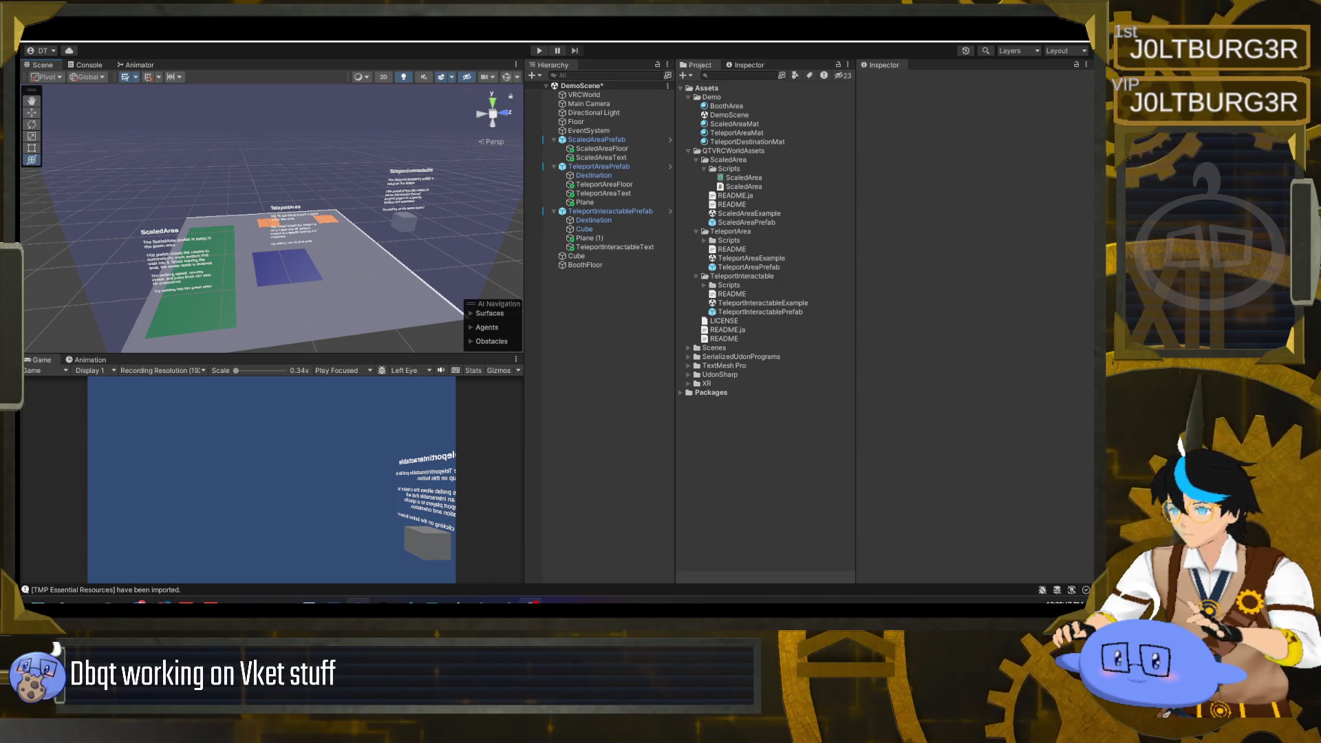
{"action": "mouse_move", "coordinate": [358, 603]}
{"action": "left_click", "coordinate": [357, 550]}
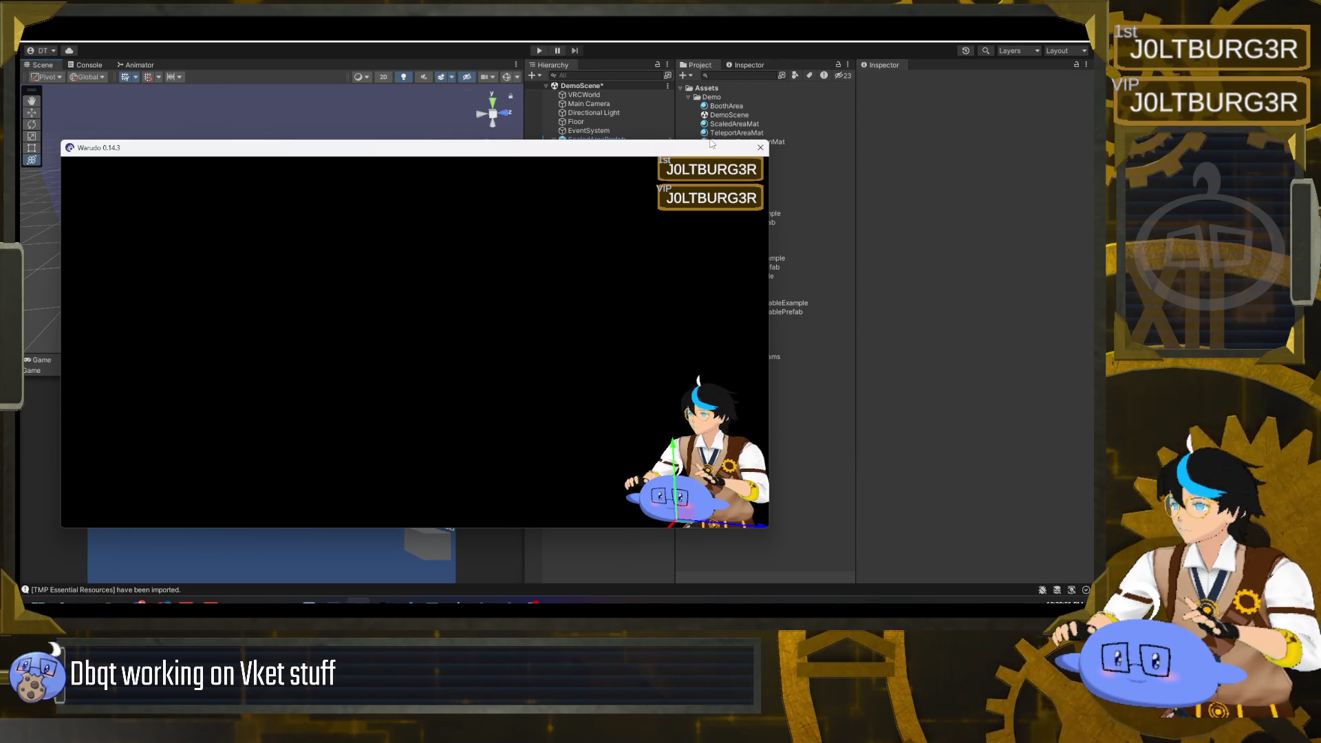
{"action": "left_click", "coordinate": [947, 292]}
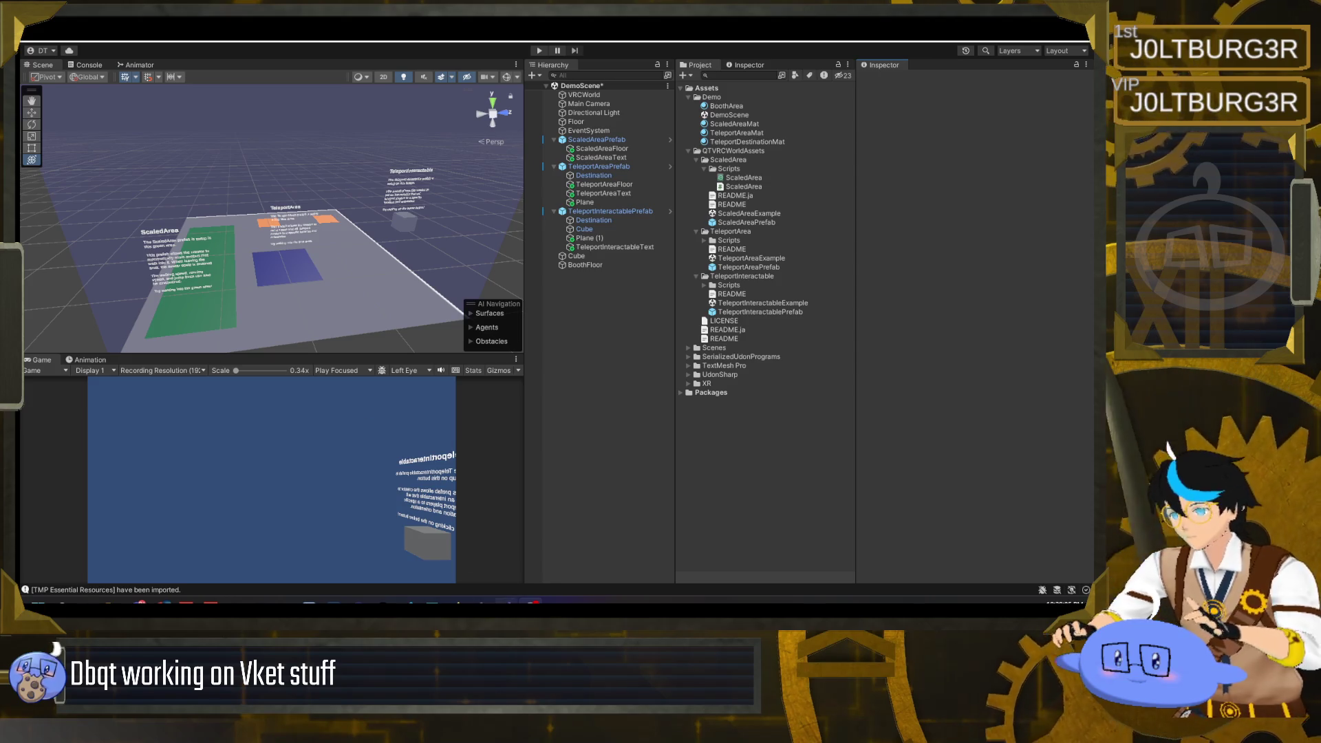
{"action": "key", "text": "alt+Tab"}
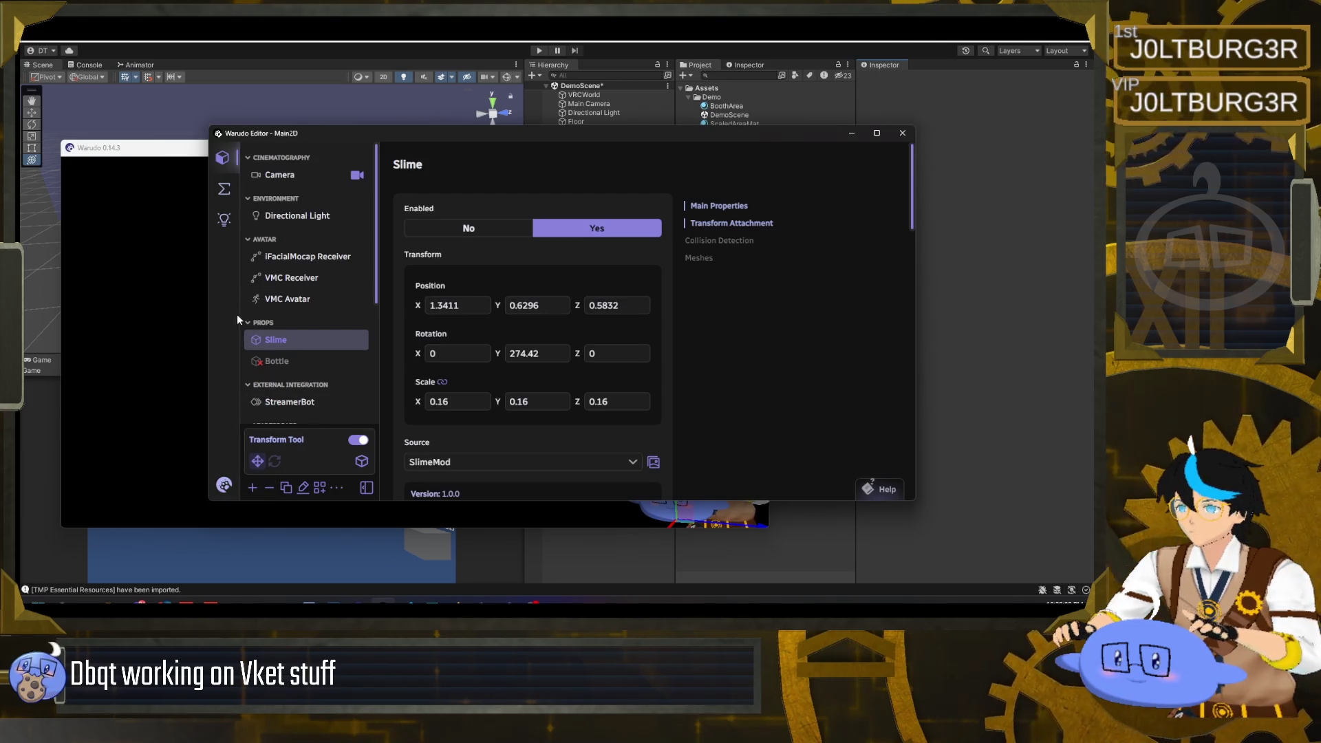
- In Warudo's General settings under Graphics, pick the Tiktok Portrait 1080p window size preset
{"action": "left_click", "coordinate": [225, 486]}
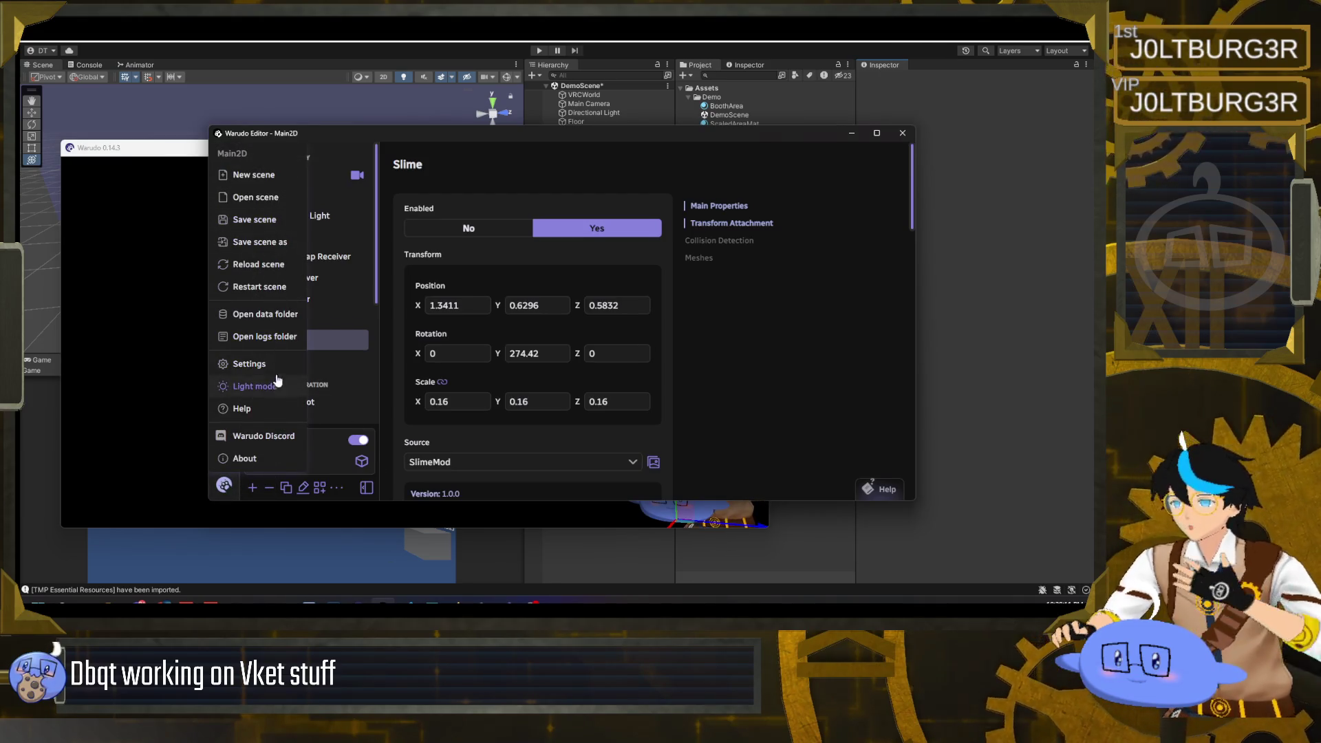
{"action": "left_click", "coordinate": [254, 363]}
{"action": "scroll", "coordinate": [381, 291], "scroll_direction": "down", "scroll_amount": 3}
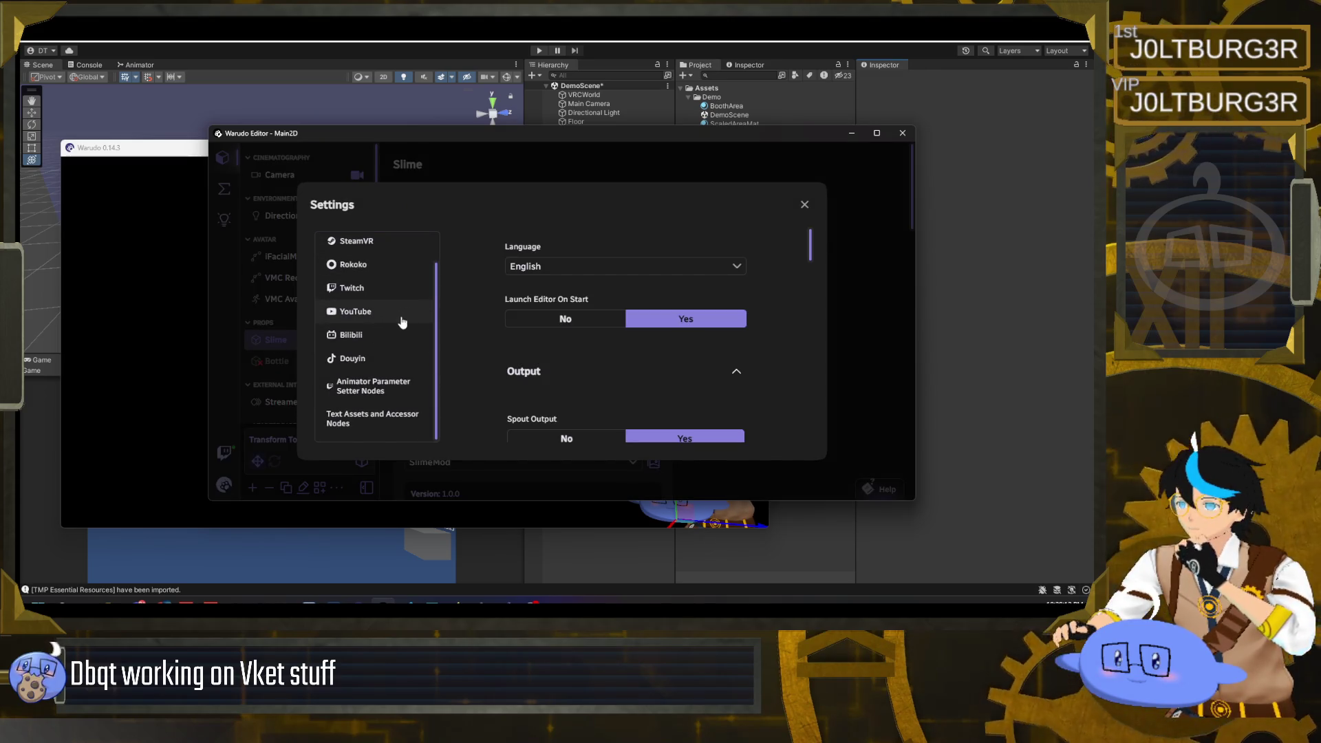
{"action": "scroll", "coordinate": [392, 382], "scroll_direction": "up", "scroll_amount": 3}
{"action": "scroll", "coordinate": [501, 324], "scroll_direction": "down", "scroll_amount": 10}
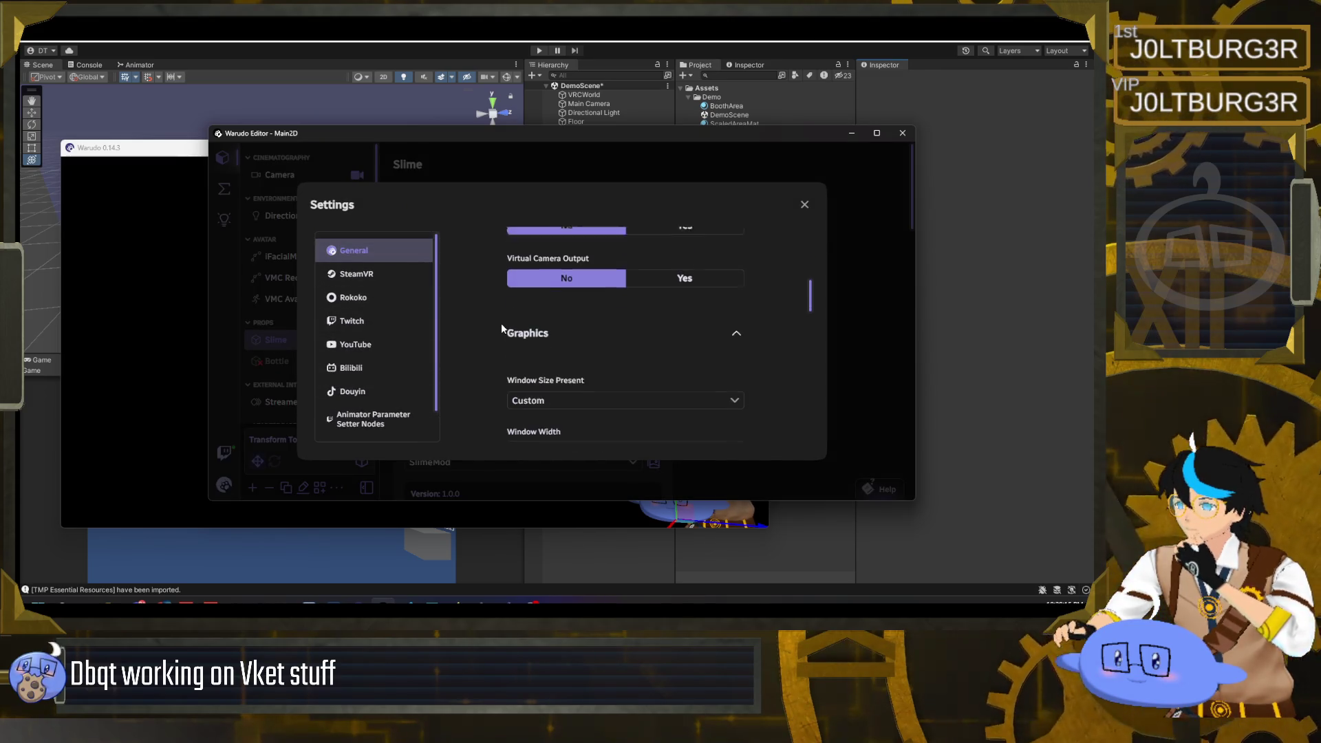
{"action": "scroll", "coordinate": [523, 317], "scroll_direction": "up", "scroll_amount": 3}
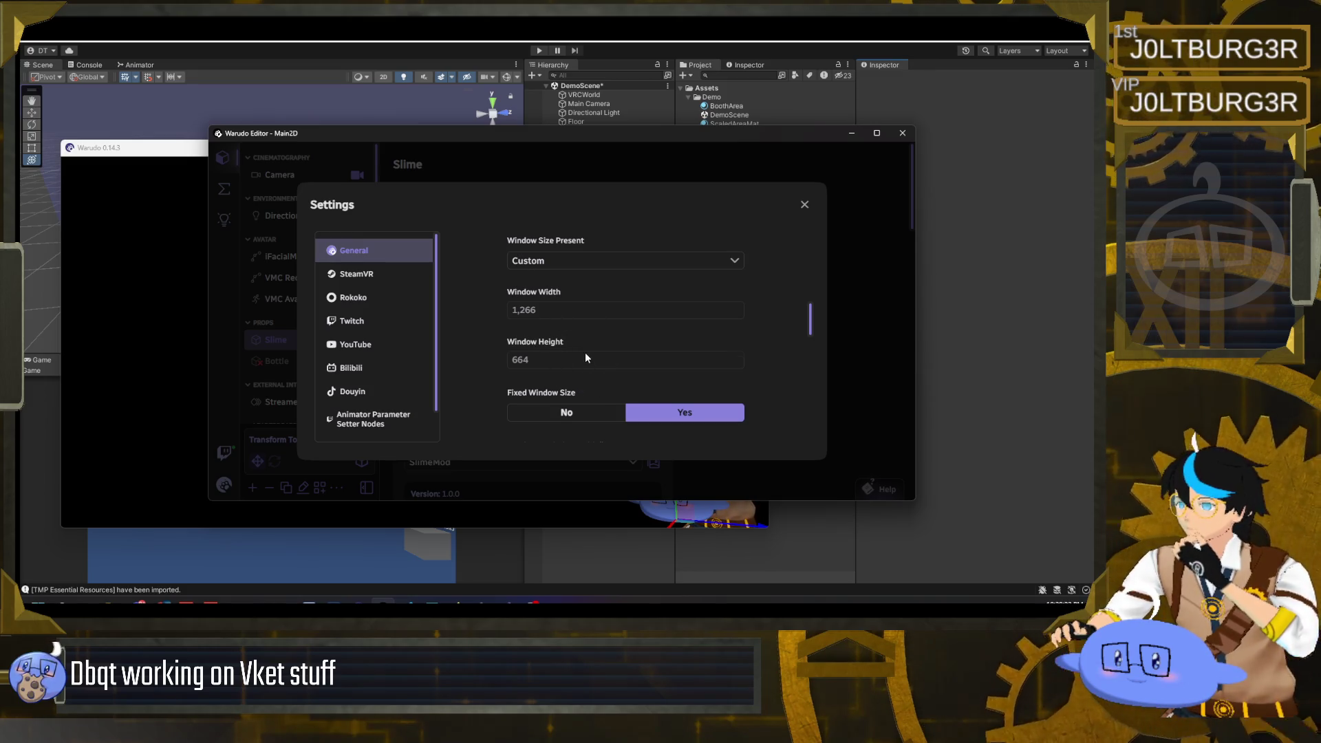
{"action": "scroll", "coordinate": [585, 358], "scroll_direction": "up", "scroll_amount": 2}
{"action": "left_click", "coordinate": [598, 318]}
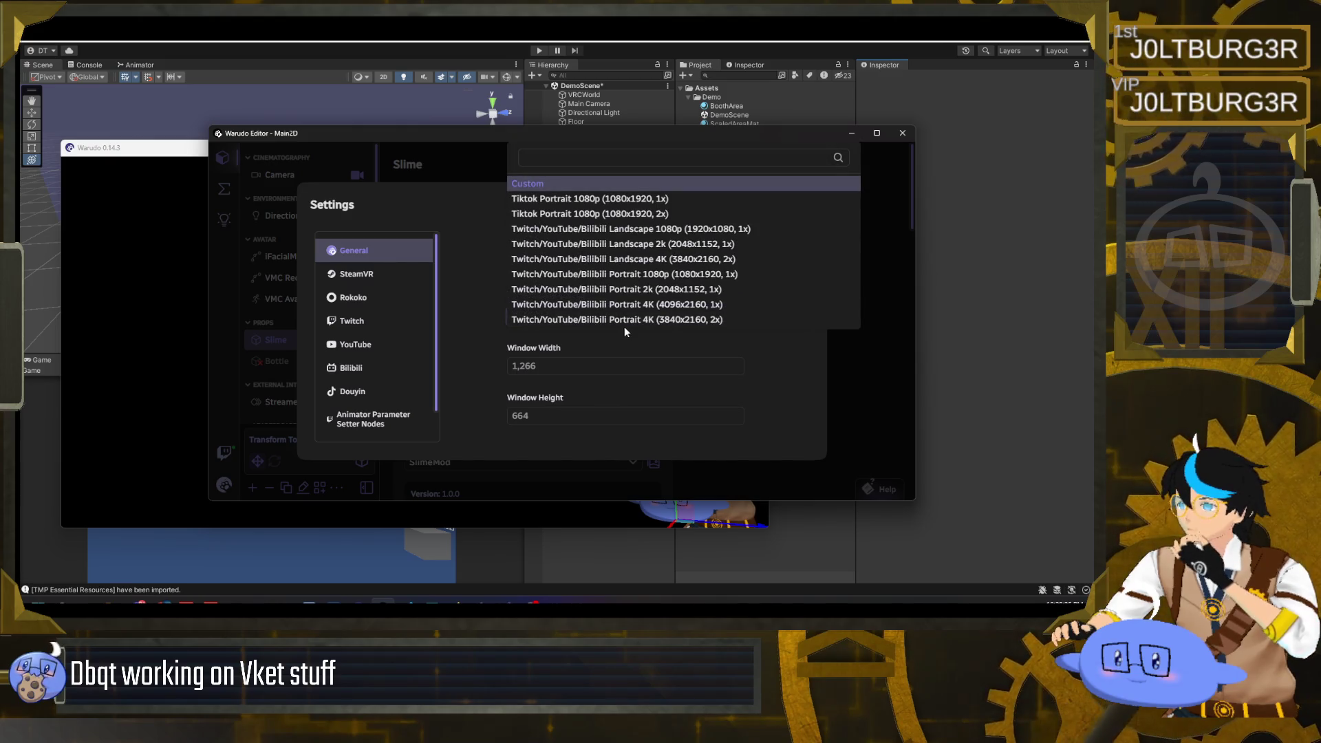
{"action": "left_click", "coordinate": [742, 276]}
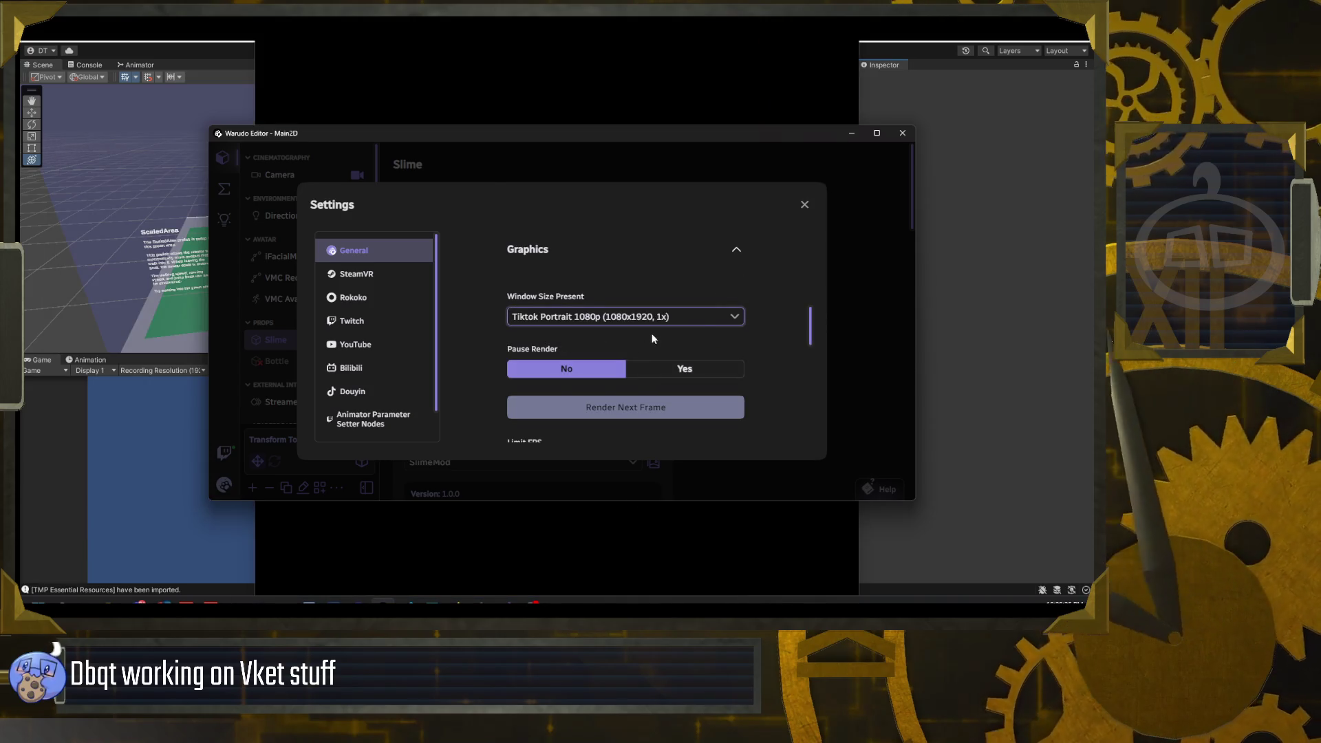
- Change the window size preset to Twitch/YouTube/Bilibili Landscape 1080p (1920x1080, 1x) instead
{"action": "scroll", "coordinate": [667, 333], "scroll_direction": "up", "scroll_amount": 2}
{"action": "scroll", "coordinate": [671, 325], "scroll_direction": "down", "scroll_amount": 1}
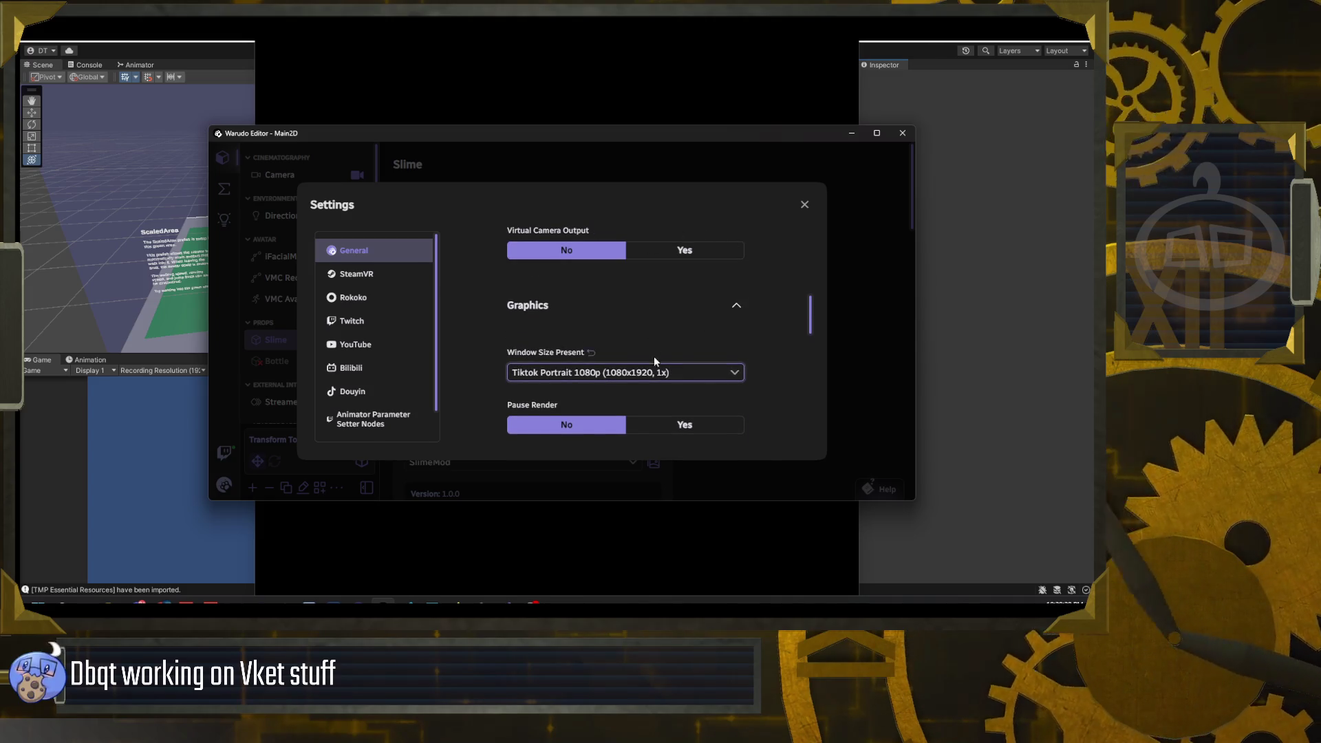
{"action": "left_click", "coordinate": [653, 372]}
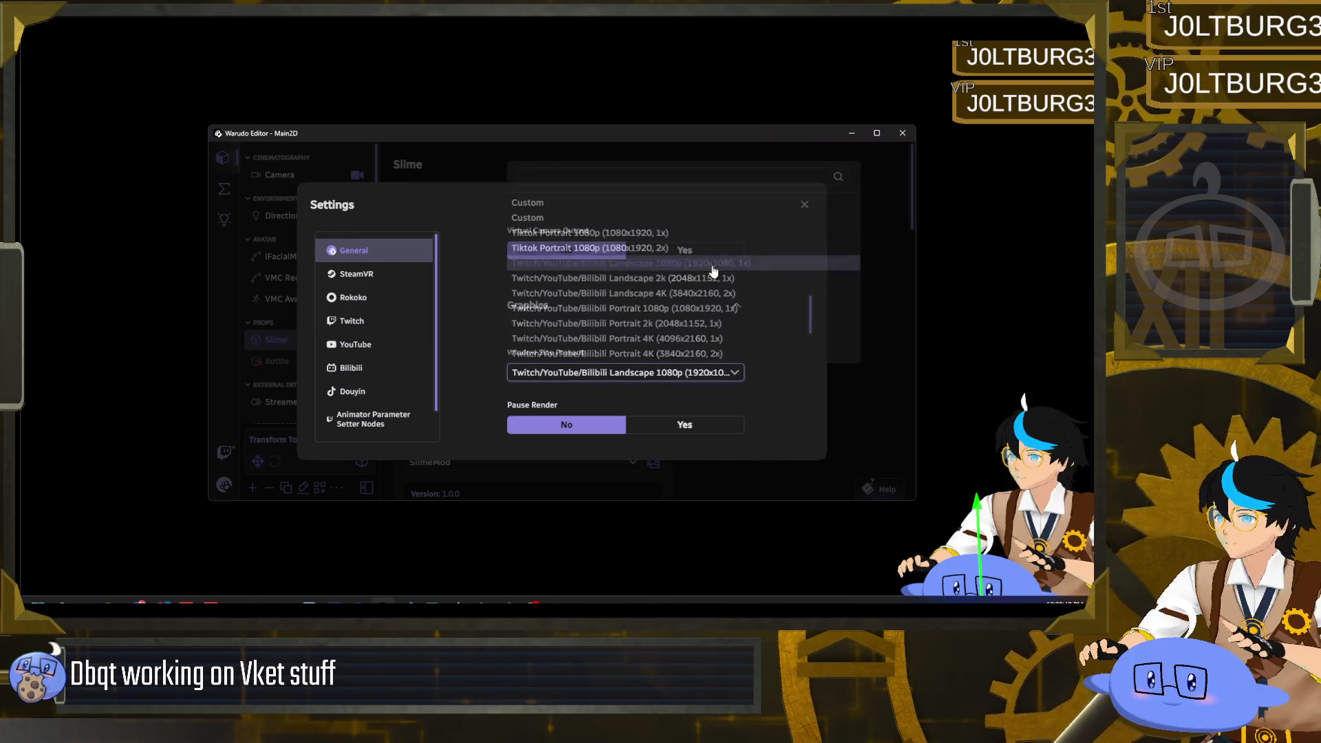
{"action": "left_click", "coordinate": [712, 267]}
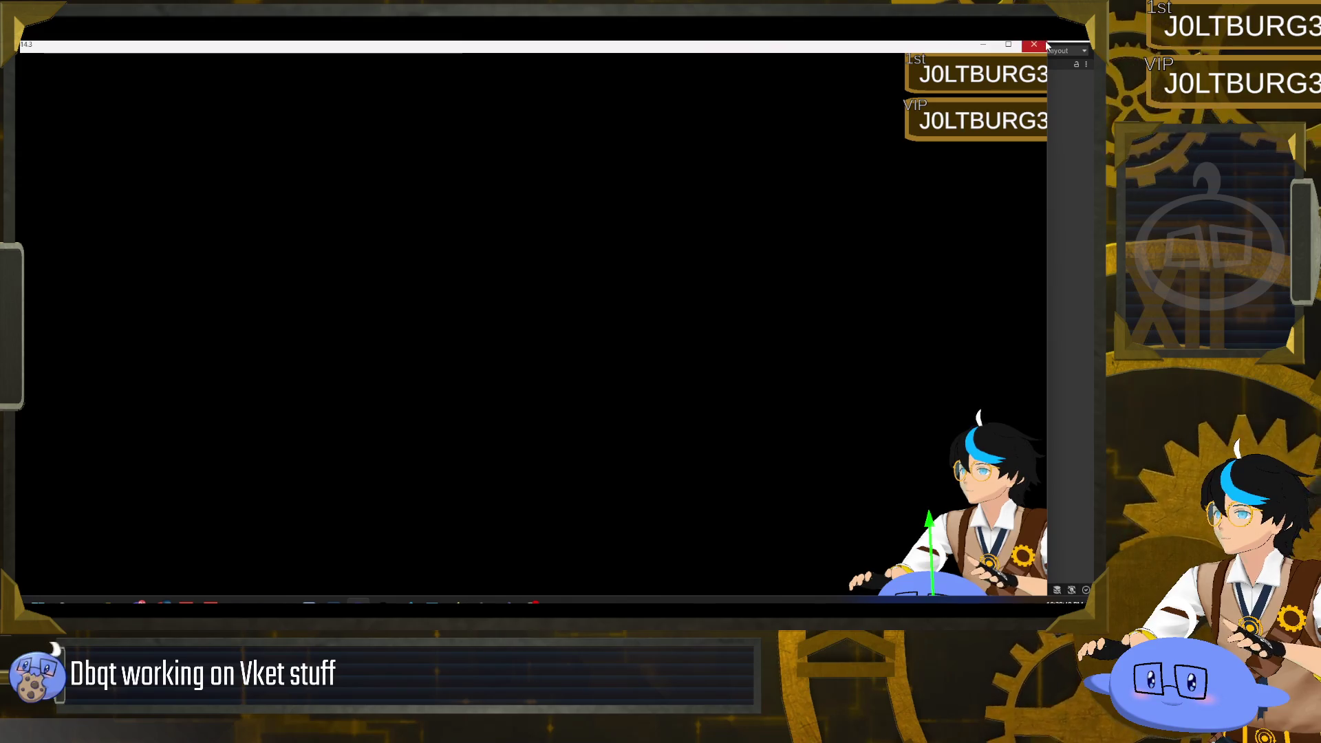
- Move the Warudo preview window right and shrink it, then return to the editor
{"action": "left_click_drag", "start_coordinate": [179, 47], "coordinate": [322, 47]}
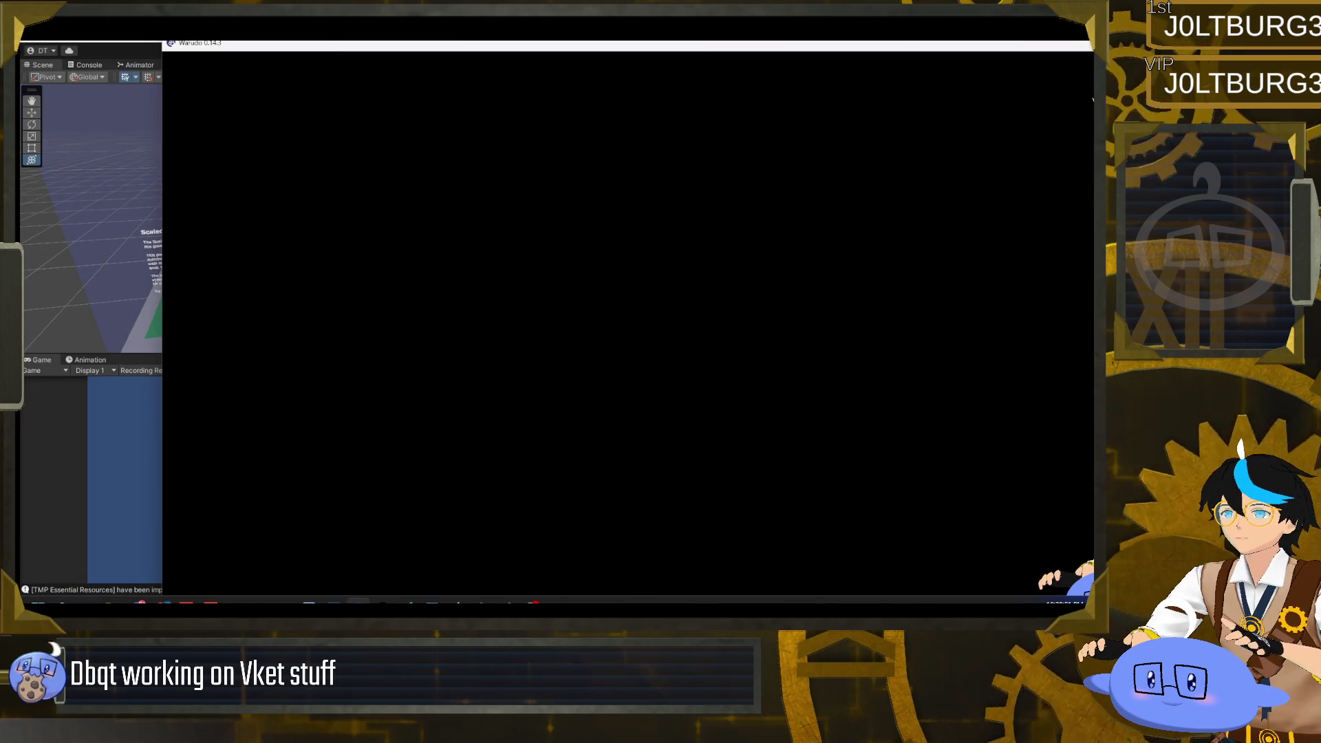
{"action": "mouse_move", "coordinate": [163, 42]}
{"action": "left_mouse_down"}
{"action": "mouse_move", "coordinate": [348, 138]}
{"action": "mouse_move", "coordinate": [505, 244]}
{"action": "mouse_move", "coordinate": [167, 109]}
{"action": "mouse_move", "coordinate": [214, 167]}
{"action": "mouse_move", "coordinate": [239, 74]}
{"action": "left_mouse_up"}
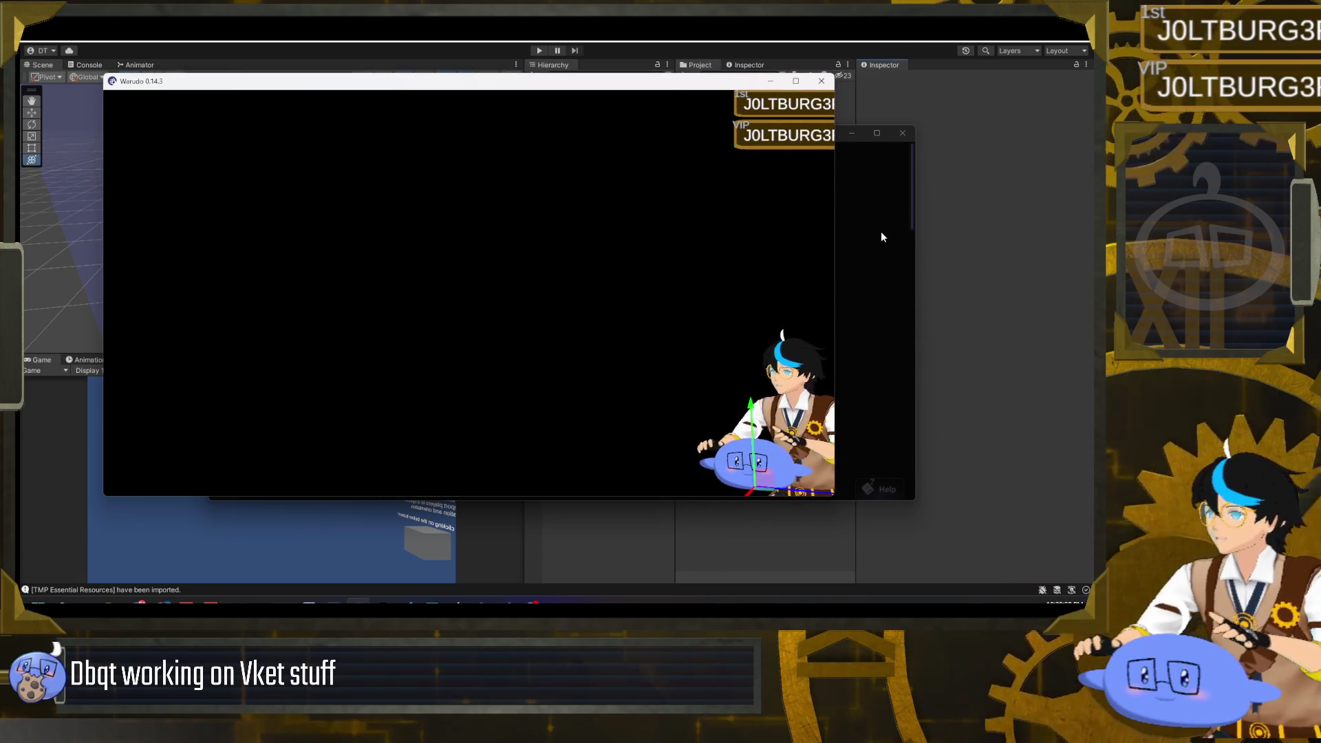
{"action": "left_click", "coordinate": [881, 231]}
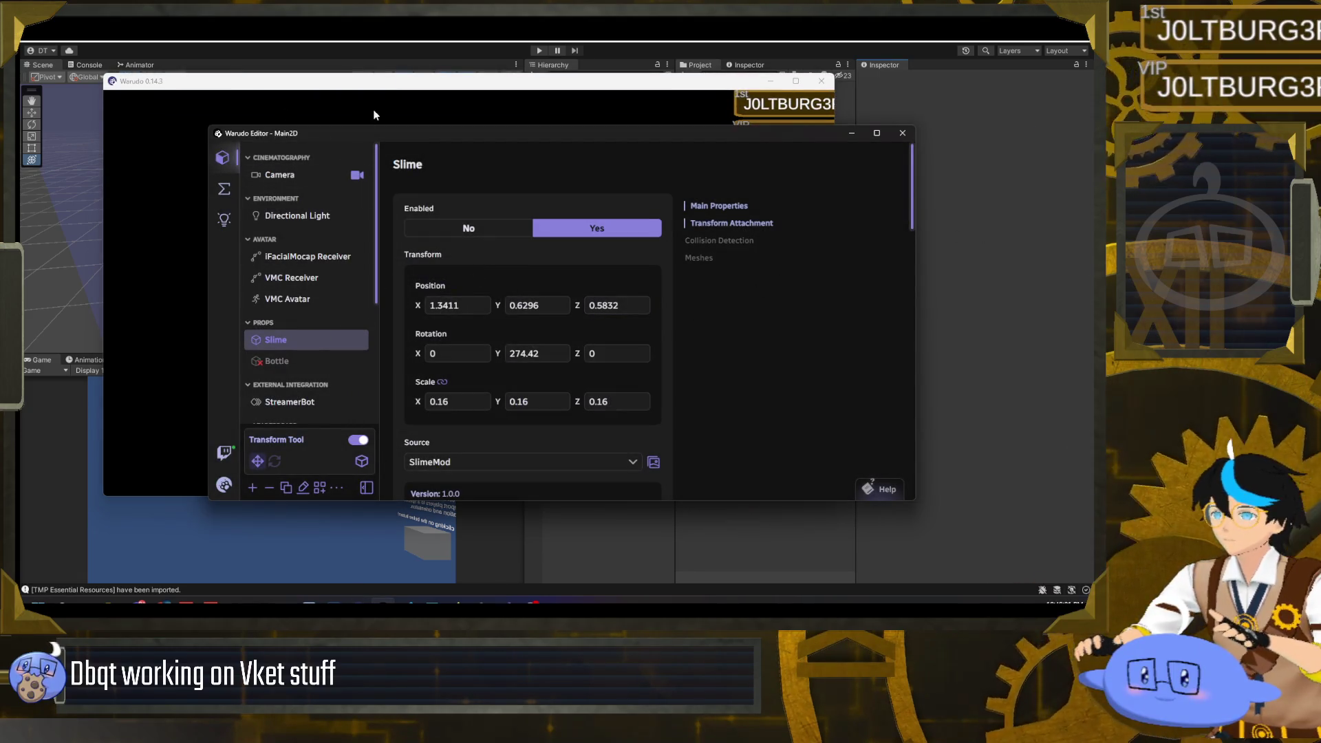
- Set the Window Size Preset to Custom and enlarge the preview window to 1,307 × 726
{"action": "left_click", "coordinate": [224, 485]}
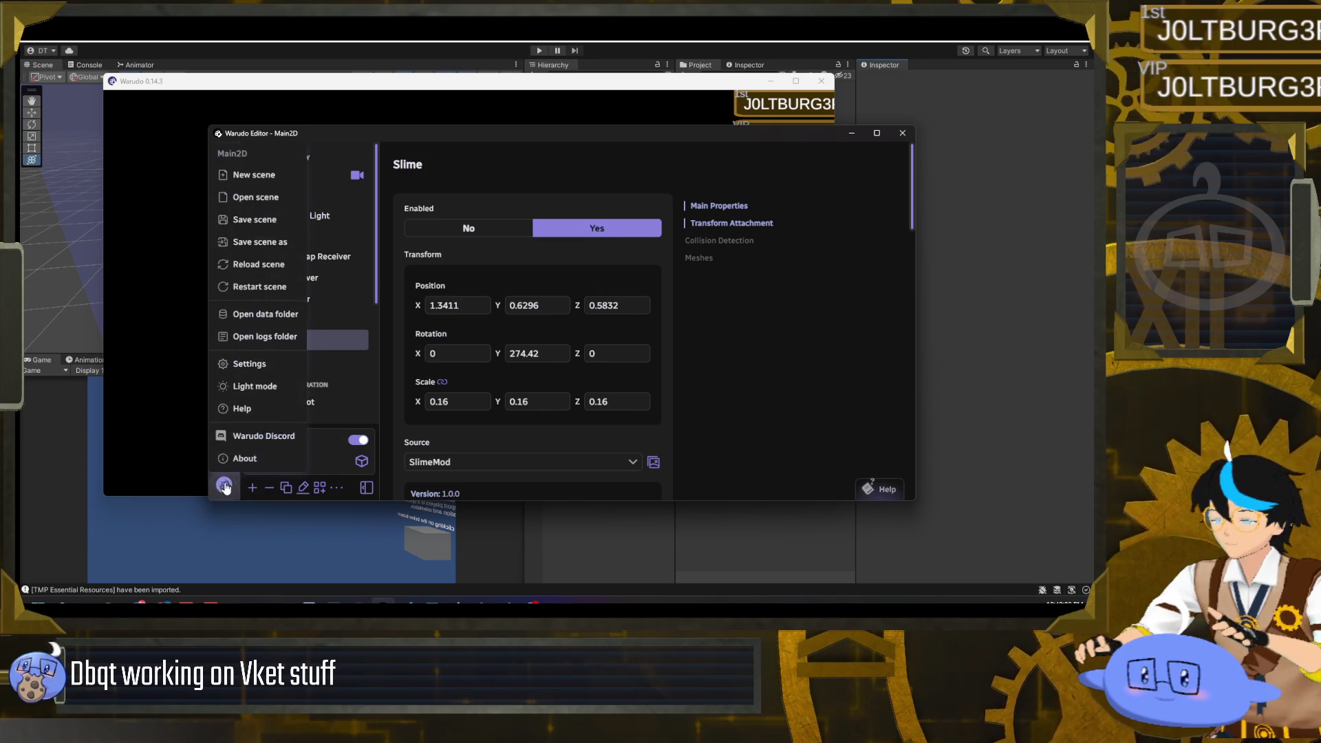
{"action": "left_click", "coordinate": [268, 363]}
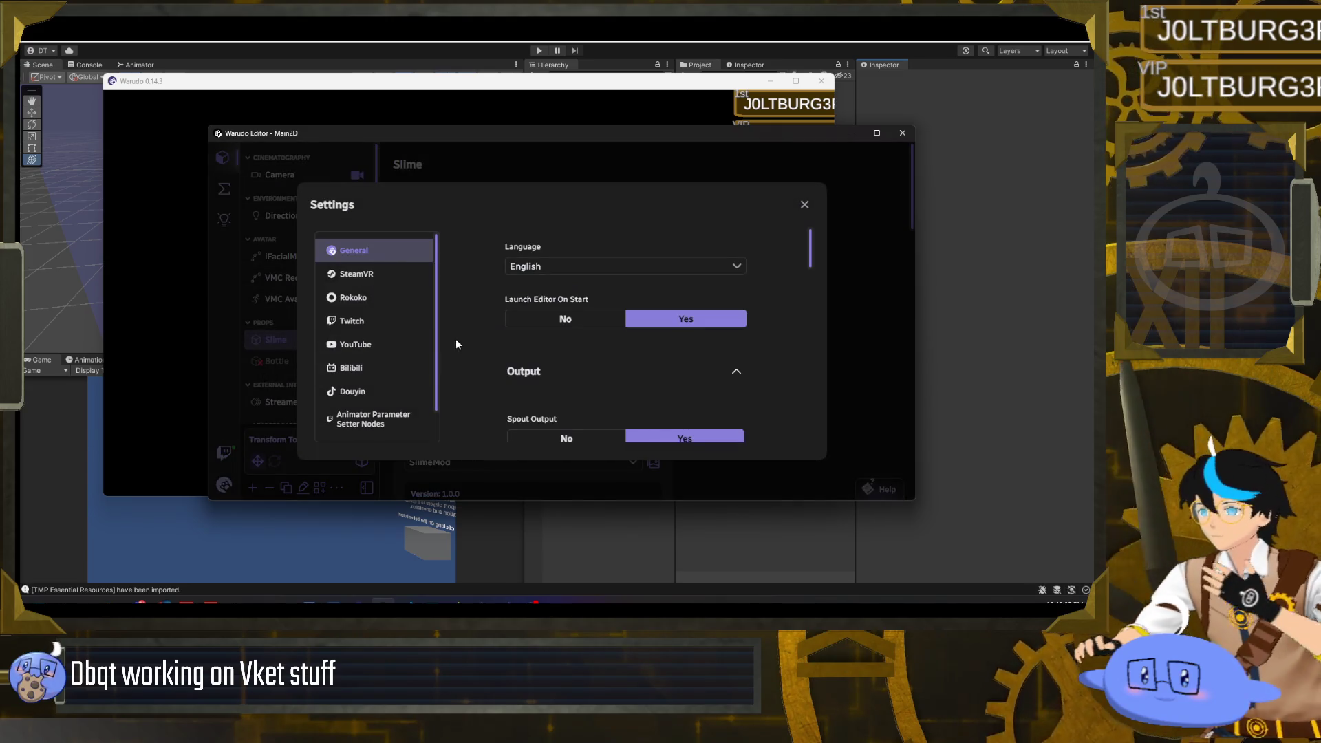
{"action": "scroll", "coordinate": [487, 358], "scroll_direction": "down", "scroll_amount": 3}
{"action": "scroll", "coordinate": [489, 357], "scroll_direction": "down", "scroll_amount": 4}
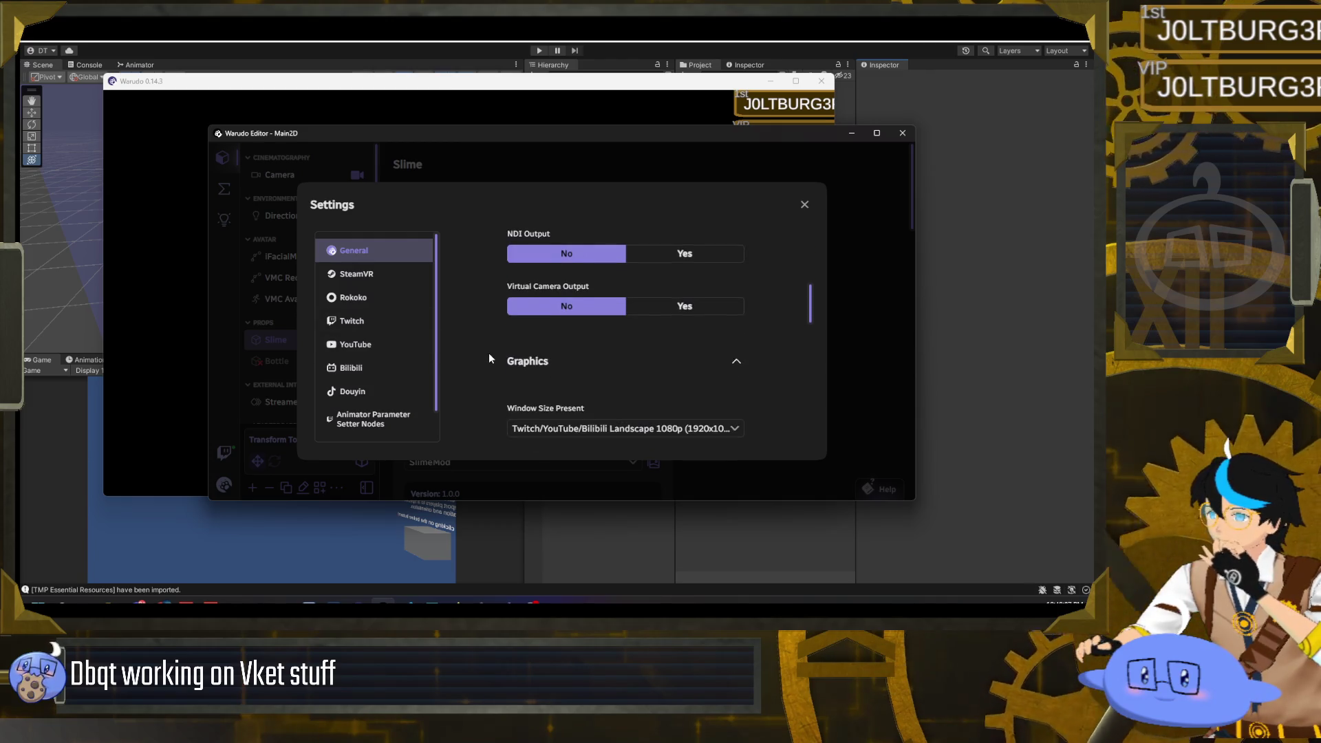
{"action": "scroll", "coordinate": [490, 355], "scroll_direction": "down", "scroll_amount": 2}
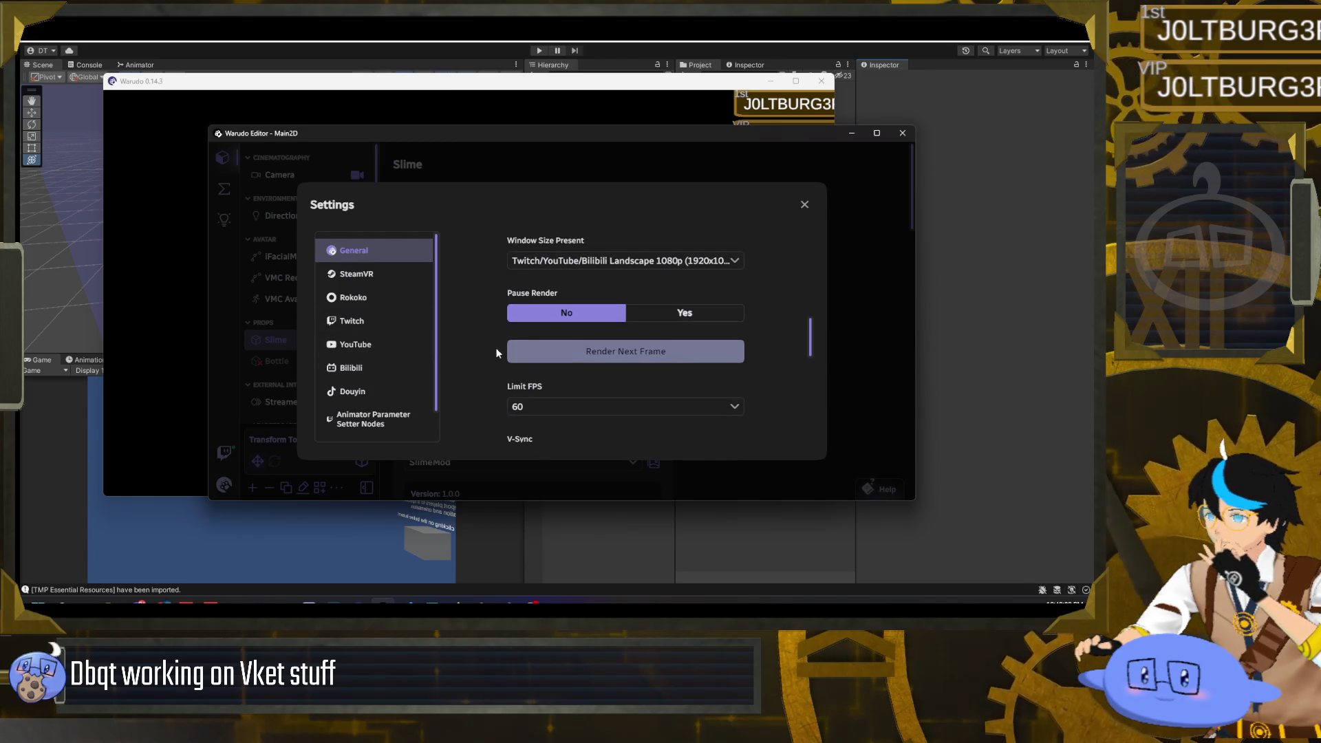
{"action": "left_click", "coordinate": [618, 260]}
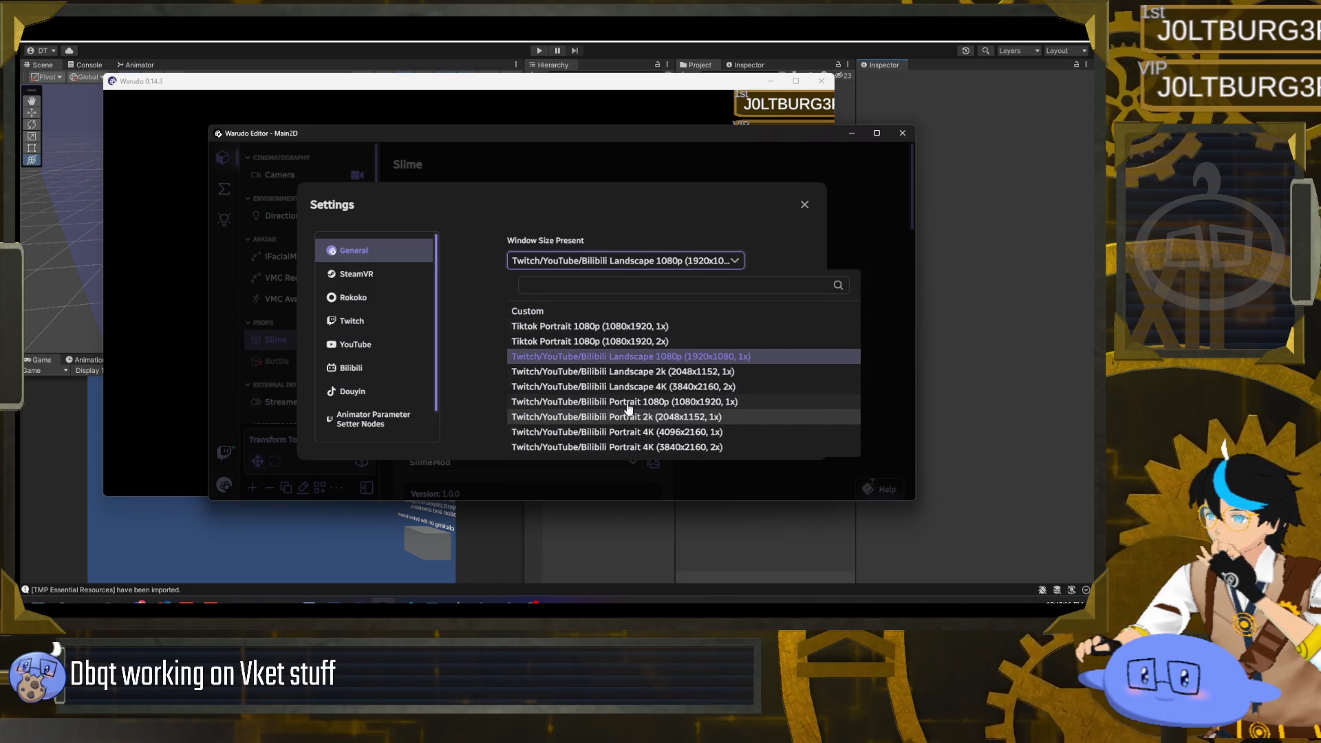
{"action": "left_click", "coordinate": [606, 314]}
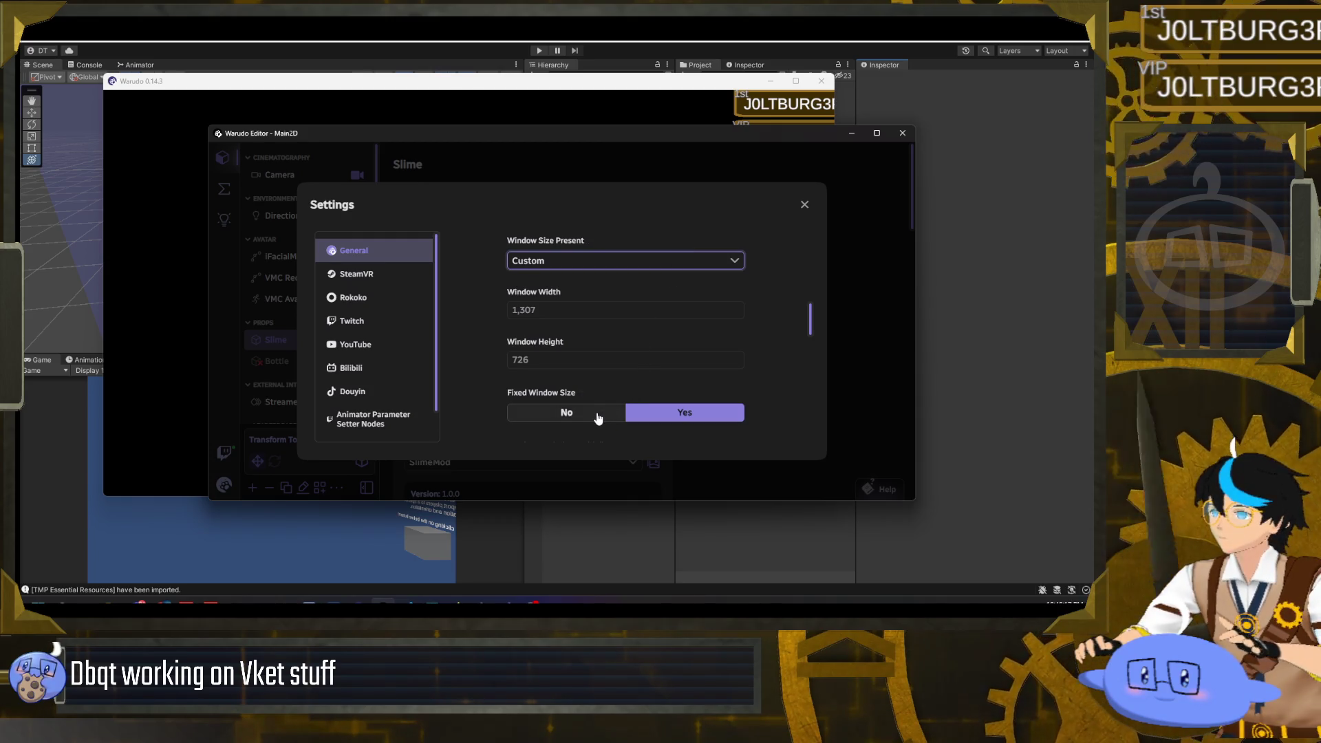
{"action": "mouse_move", "coordinate": [101, 73]}
{"action": "left_mouse_down"}
{"action": "mouse_move", "coordinate": [135, 83]}
{"action": "mouse_move", "coordinate": [53, 97]}
{"action": "mouse_move", "coordinate": [42, 48]}
{"action": "mouse_move", "coordinate": [125, 93]}
{"action": "mouse_move", "coordinate": [128, 119]}
{"action": "mouse_move", "coordinate": [133, 85]}
{"action": "left_mouse_up"}
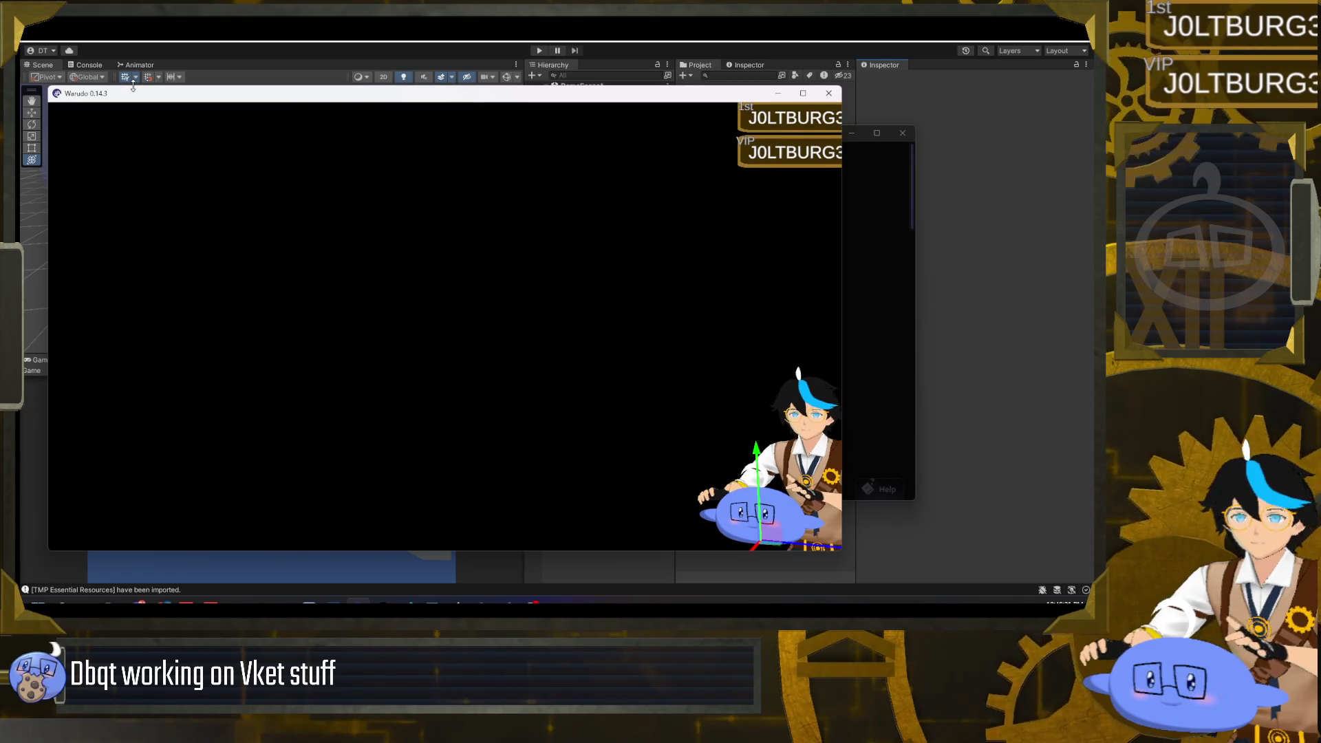
- Adjust the Warudo preview window's width and height by dragging its edges
{"action": "mouse_move", "coordinate": [50, 127]}
{"action": "left_mouse_down"}
{"action": "mouse_move", "coordinate": [68, 127]}
{"action": "mouse_move", "coordinate": [55, 127]}
{"action": "left_mouse_up"}
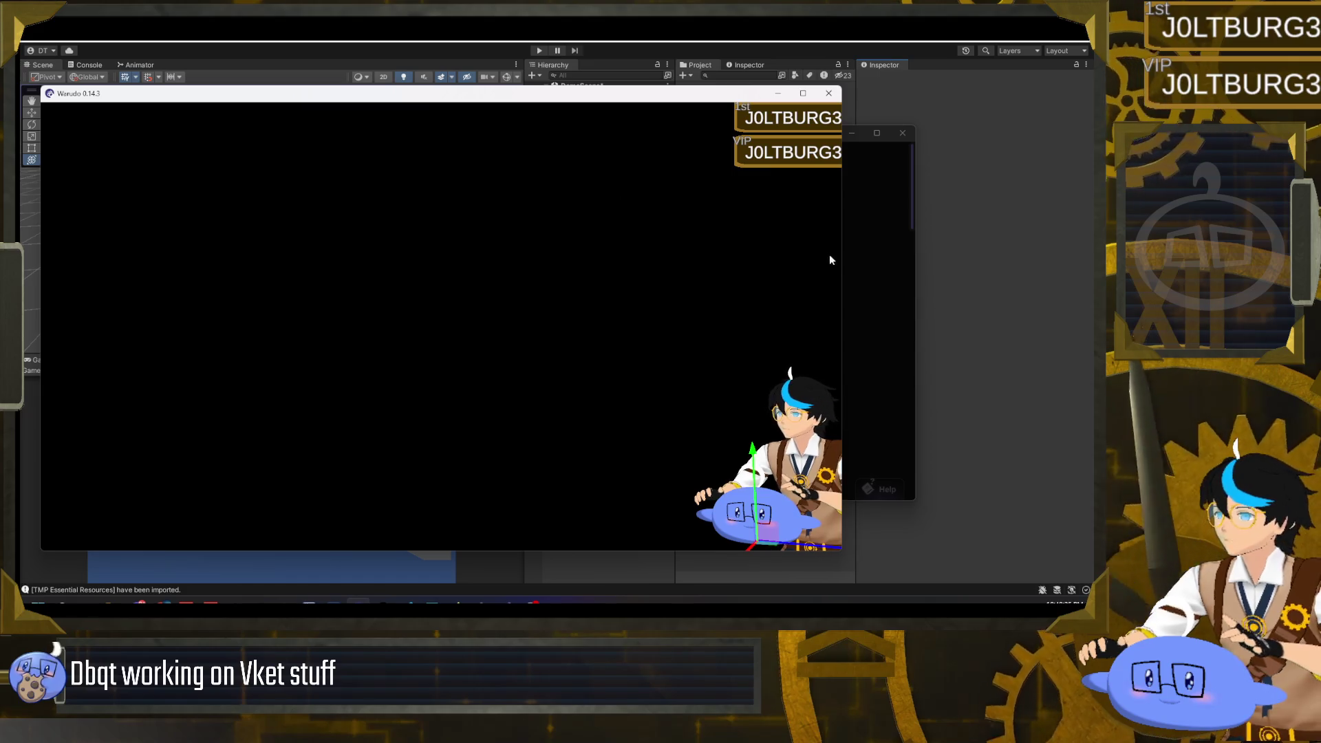
{"action": "left_click_drag", "start_coordinate": [841, 263], "coordinate": [945, 254]}
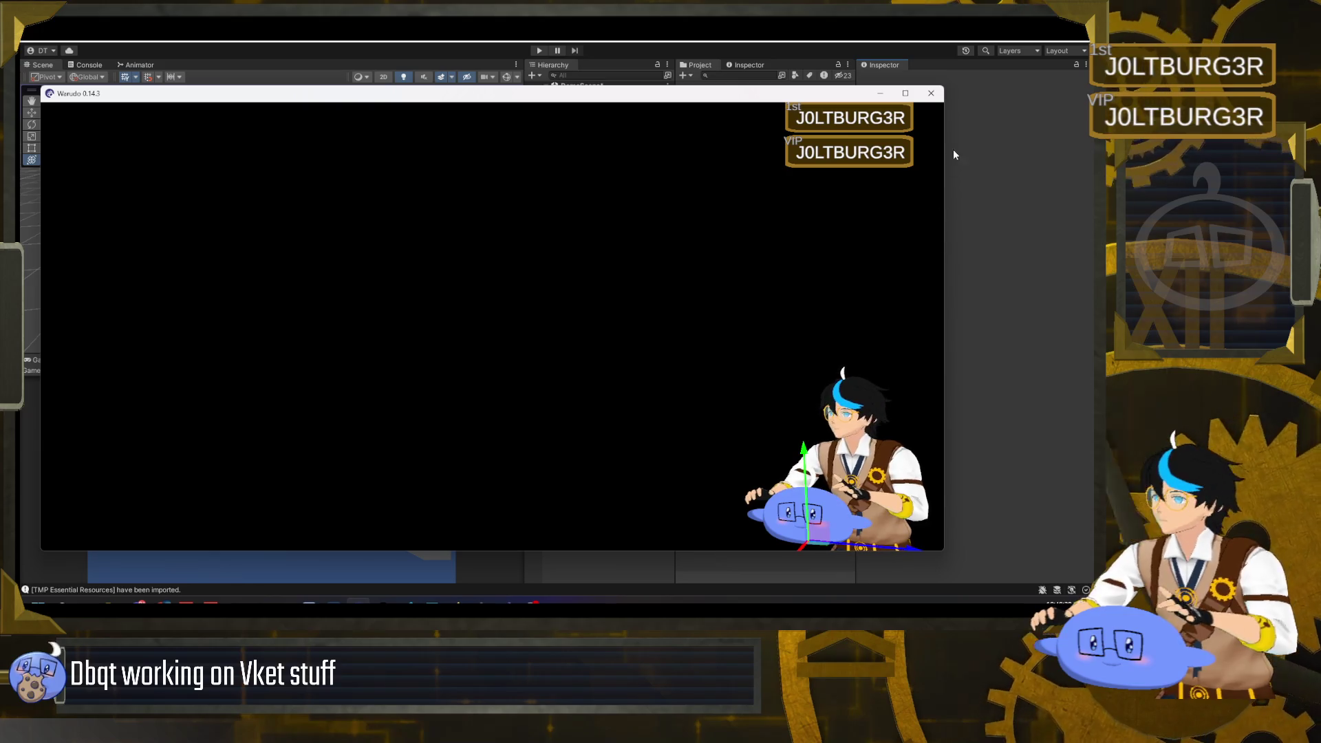
{"action": "left_click_drag", "start_coordinate": [34, 99], "coordinate": [137, 105]}
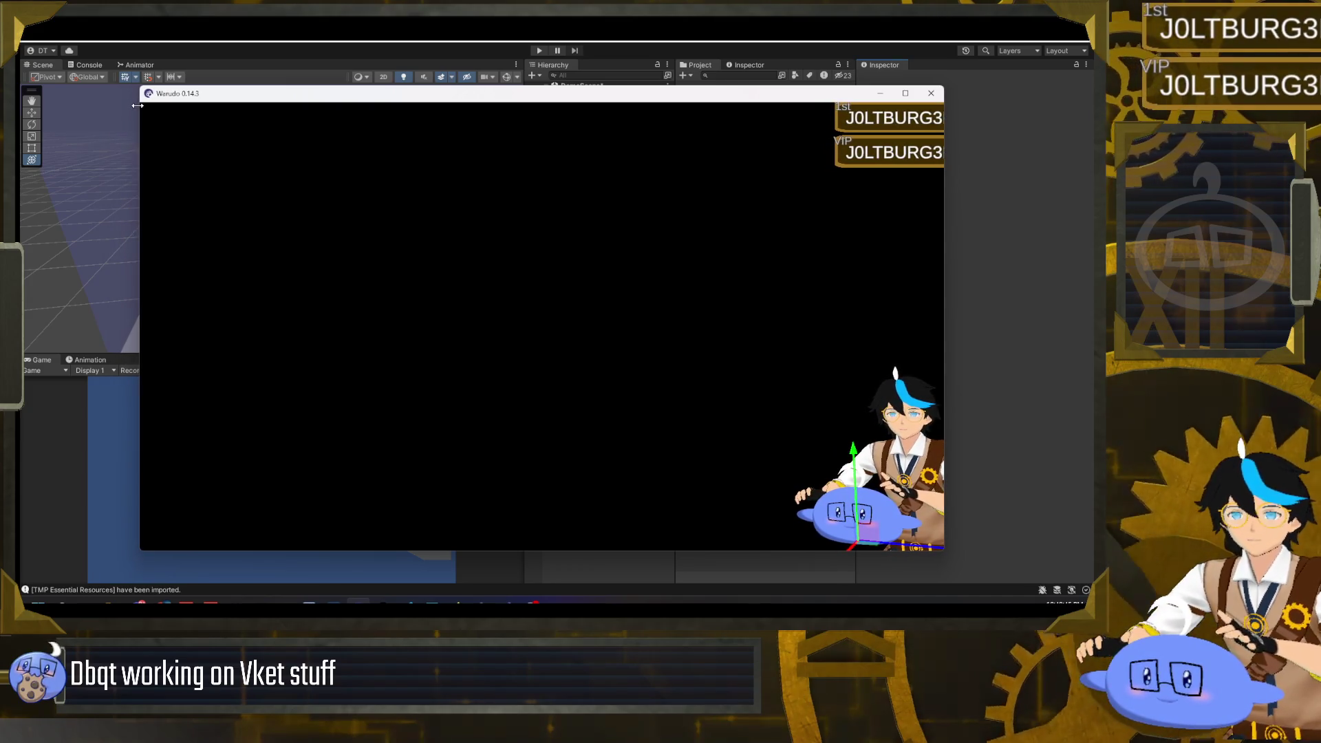
{"action": "left_click", "coordinate": [795, 357]}
{"action": "left_click_drag", "start_coordinate": [944, 268], "coordinate": [1000, 263]}
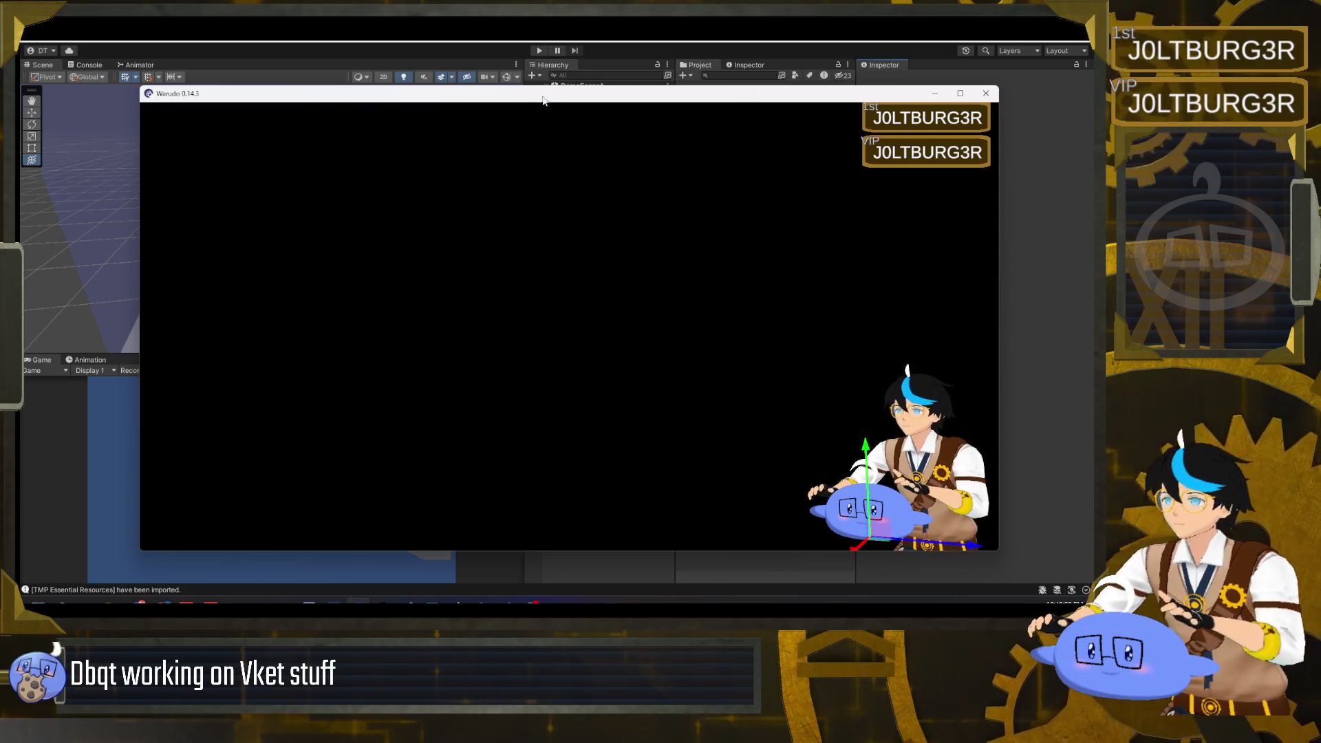
{"action": "left_click_drag", "start_coordinate": [548, 88], "coordinate": [539, 117]}
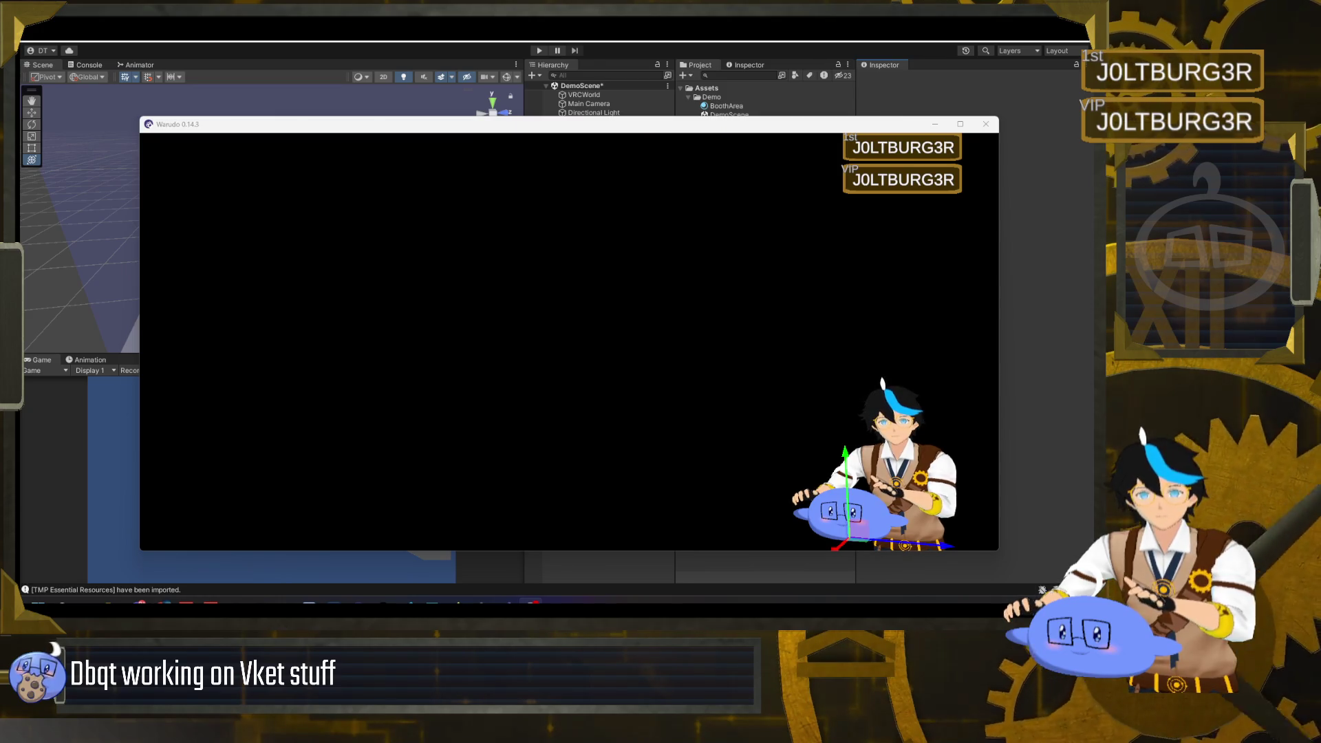
- Narrow the avatar output window, trim its top, and move it up and left
{"action": "mouse_move", "coordinate": [166, 603]}
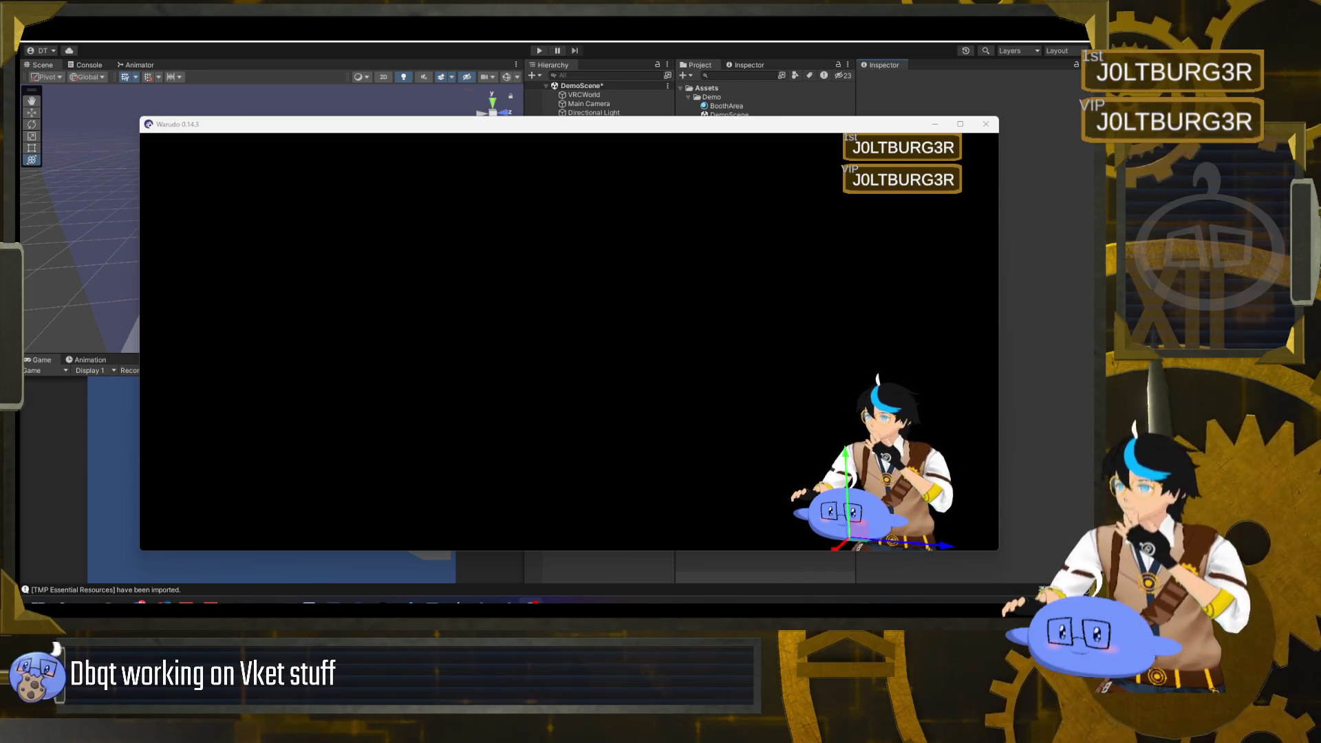
{"action": "left_click_drag", "start_coordinate": [999, 369], "coordinate": [934, 369]}
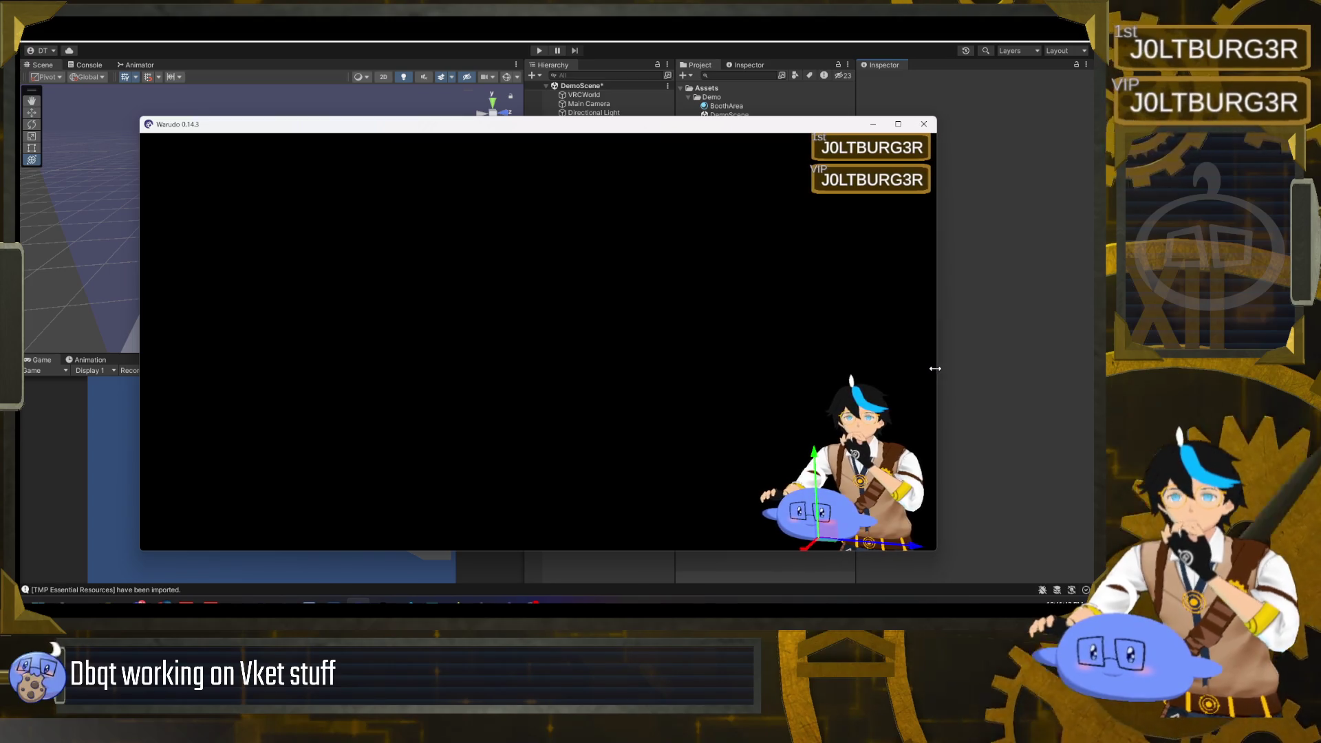
{"action": "mouse_move", "coordinate": [844, 117]}
{"action": "left_mouse_down"}
{"action": "mouse_move", "coordinate": [838, 135]}
{"action": "mouse_move", "coordinate": [830, 96]}
{"action": "mouse_move", "coordinate": [829, 143]}
{"action": "left_mouse_up"}
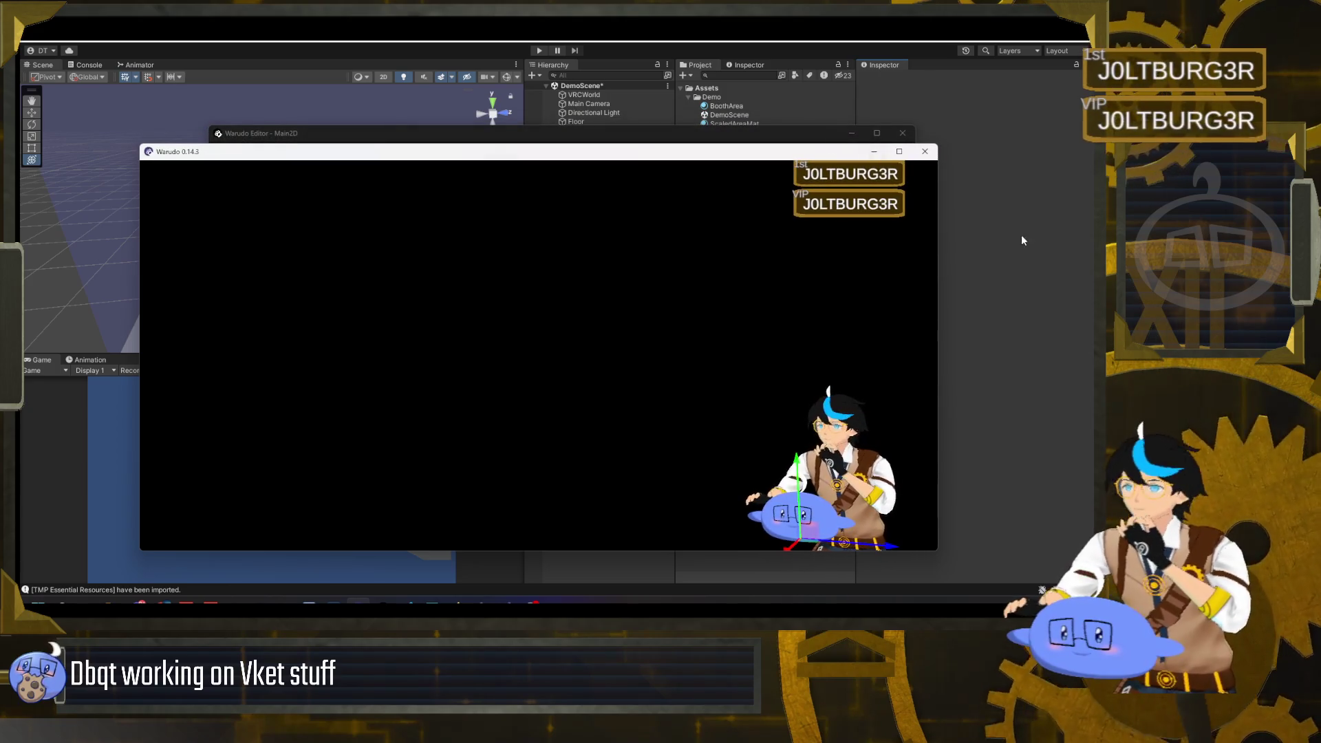
{"action": "mouse_move", "coordinate": [940, 269]}
{"action": "left_mouse_down"}
{"action": "mouse_move", "coordinate": [980, 272]}
{"action": "mouse_move", "coordinate": [885, 277]}
{"action": "left_mouse_up"}
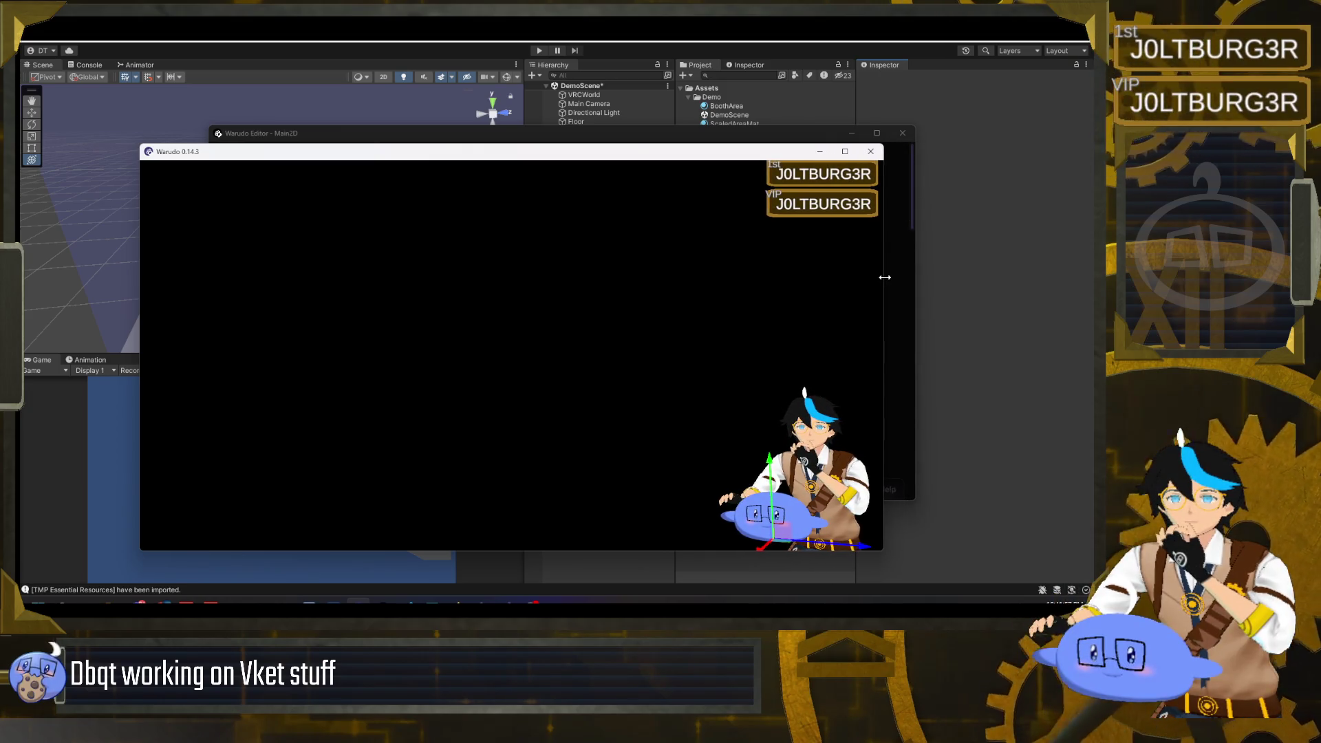
{"action": "mouse_move", "coordinate": [659, 157]}
{"action": "left_mouse_down"}
{"action": "mouse_move", "coordinate": [591, 128]}
{"action": "mouse_move", "coordinate": [625, 118]}
{"action": "left_mouse_up"}
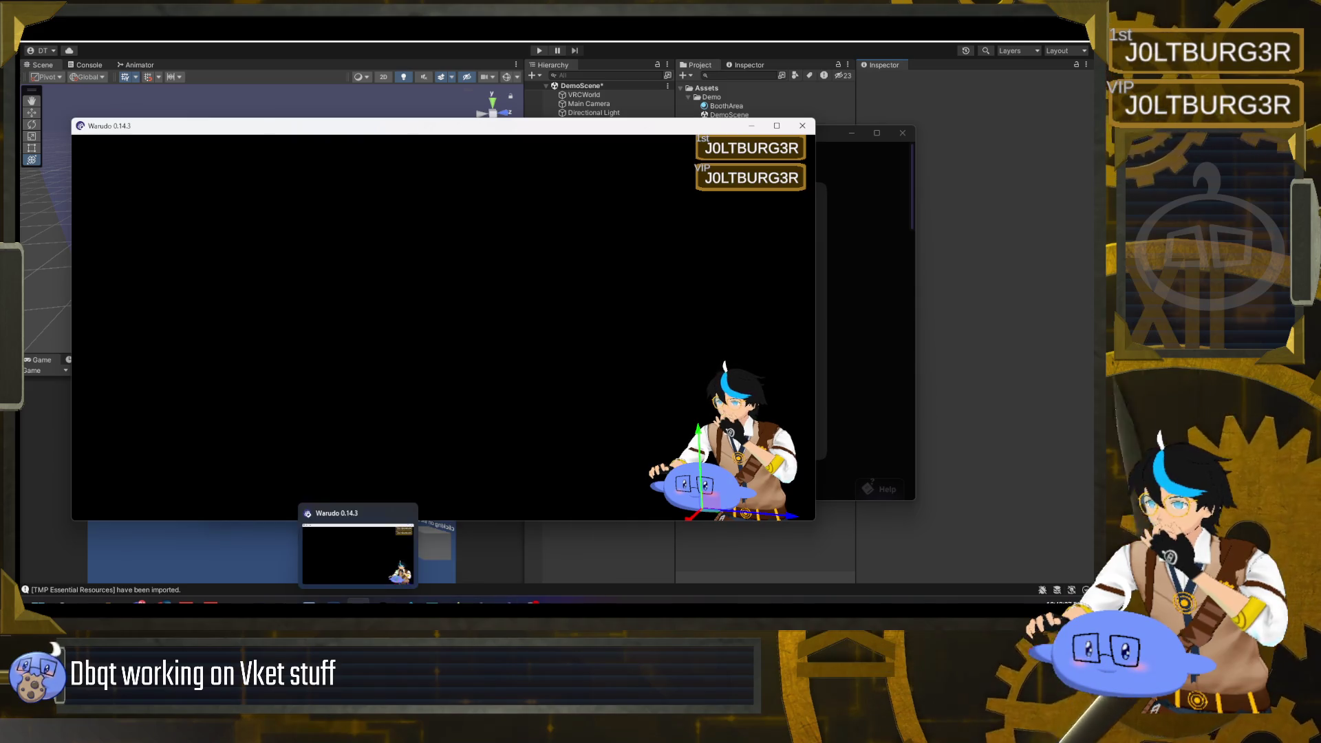
- Set Warudo's Fixed Window Size to No and stretch the output window taller upward
{"action": "left_click", "coordinate": [358, 602]}
{"action": "scroll", "coordinate": [568, 385], "scroll_direction": "down", "scroll_amount": 1}
{"action": "left_click", "coordinate": [596, 363]}
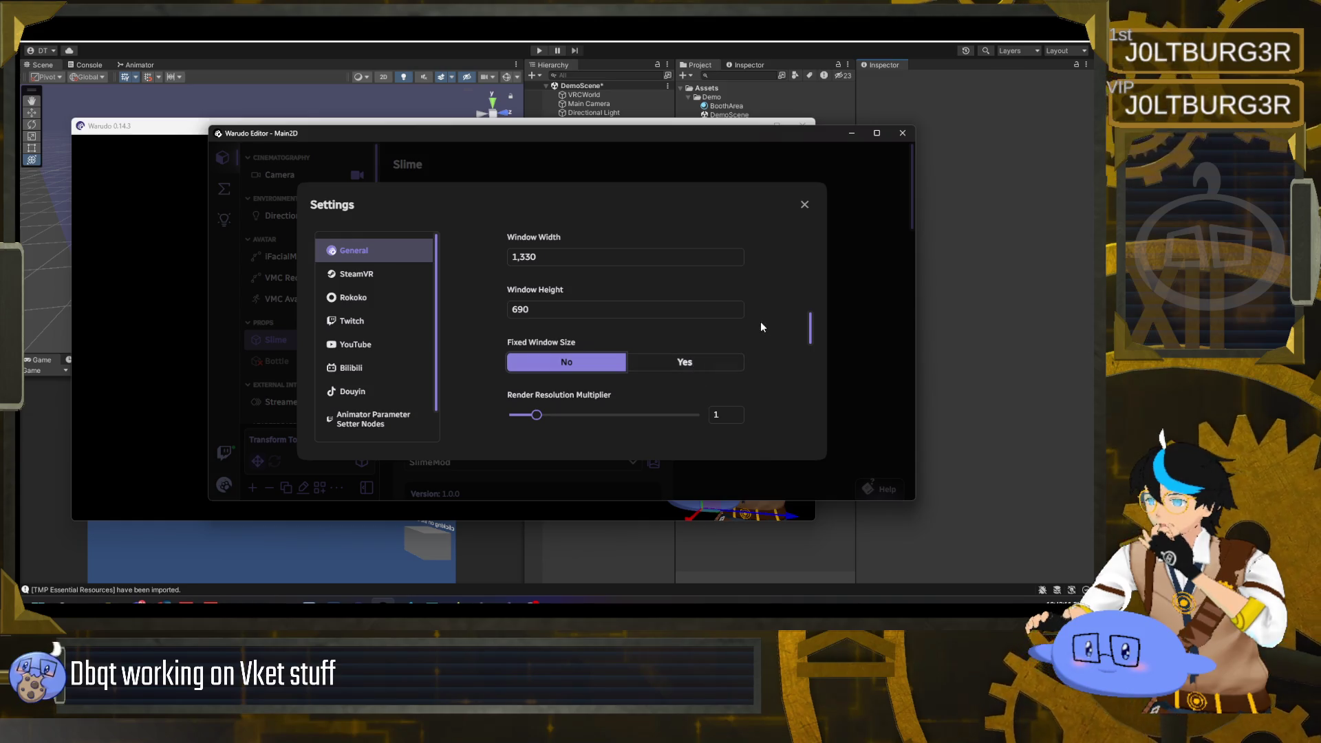
{"action": "left_click", "coordinate": [173, 156]}
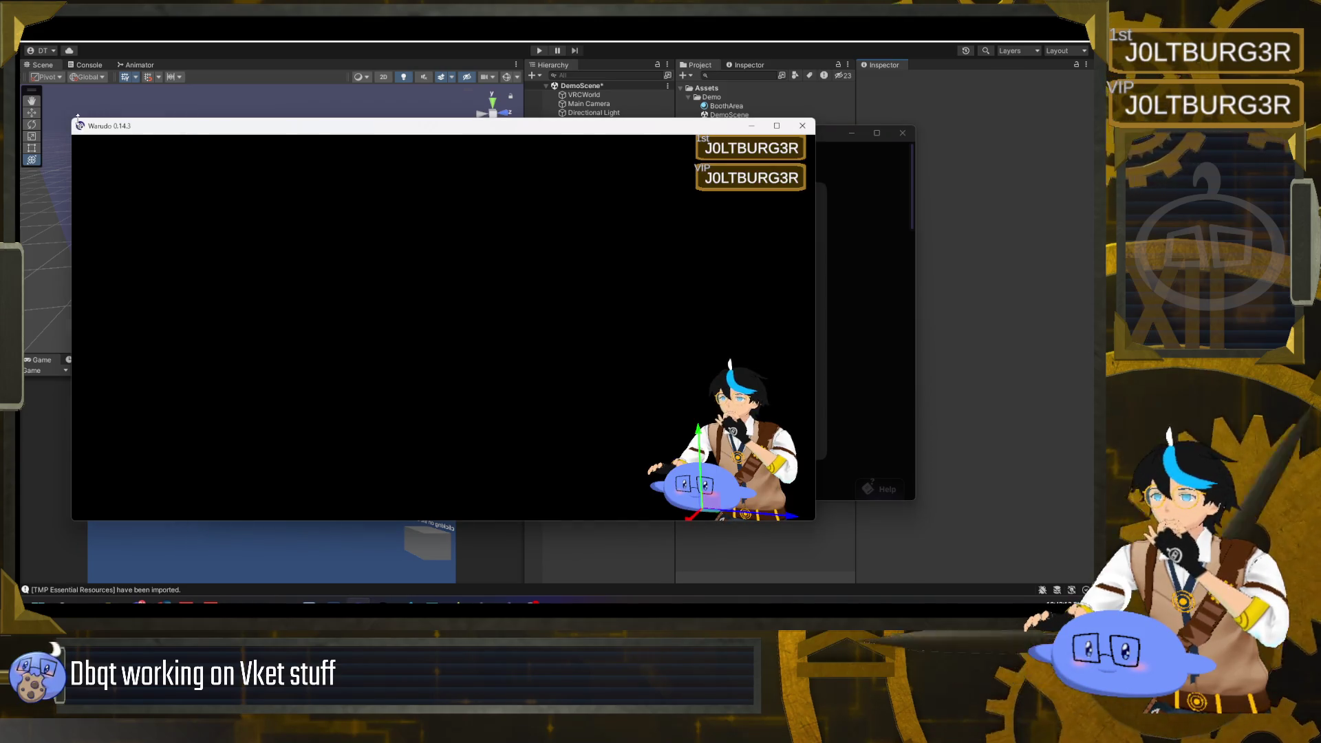
{"action": "left_click_drag", "start_coordinate": [88, 119], "coordinate": [86, 84]}
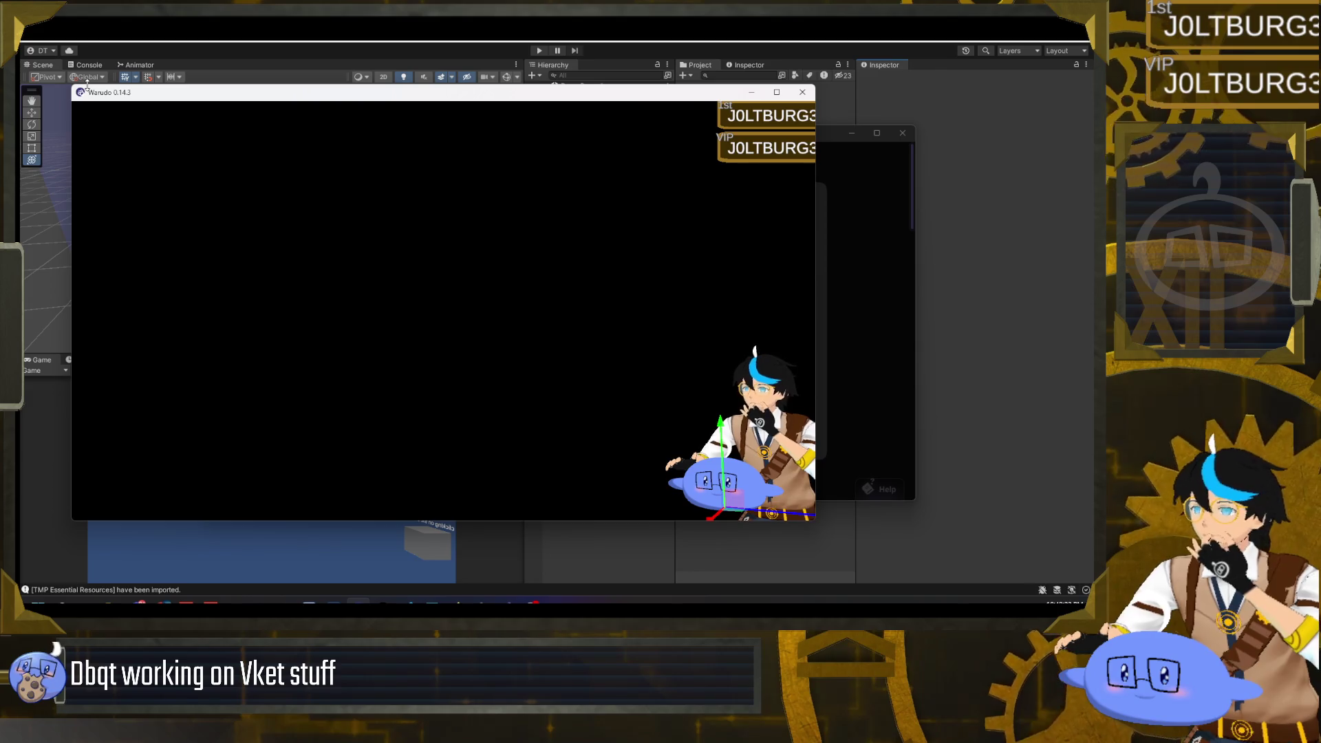
- Open the Leaderboard blueprint, then return to the scene's assets list
{"action": "left_click", "coordinate": [893, 253]}
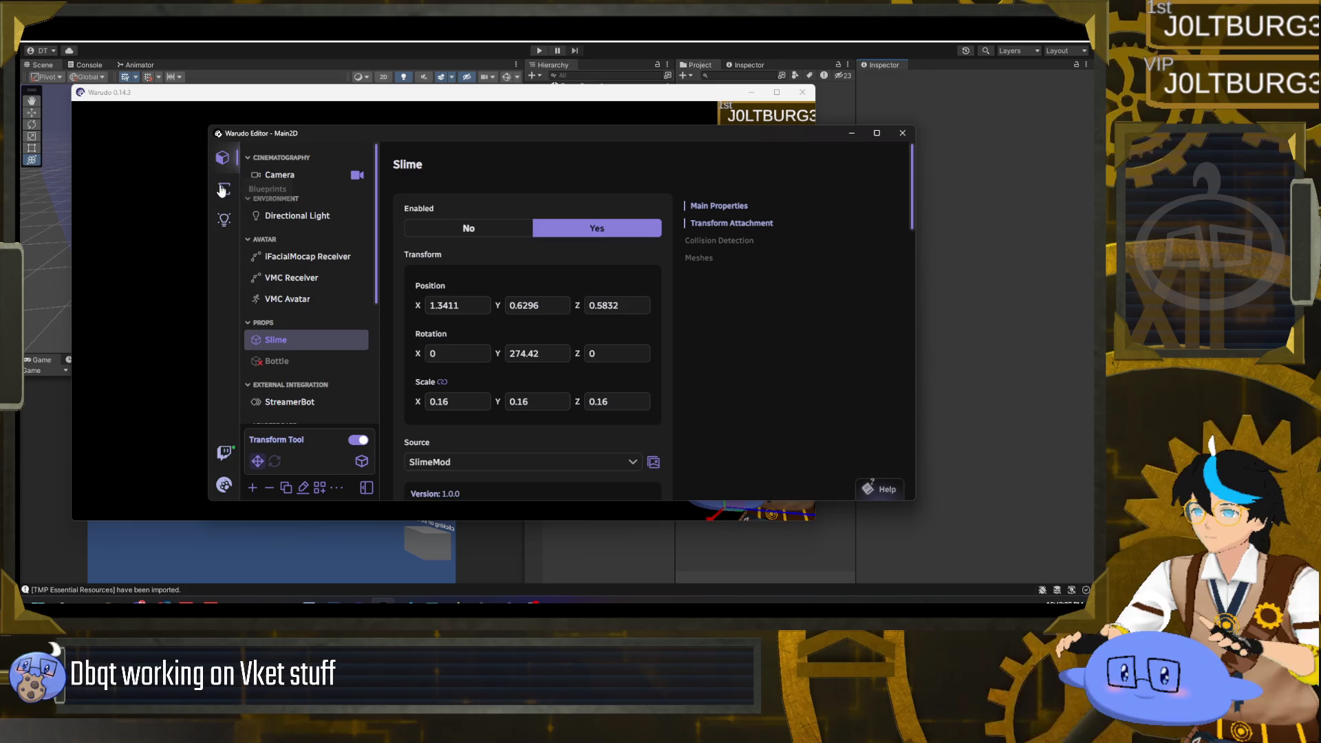
{"action": "left_click", "coordinate": [223, 188]}
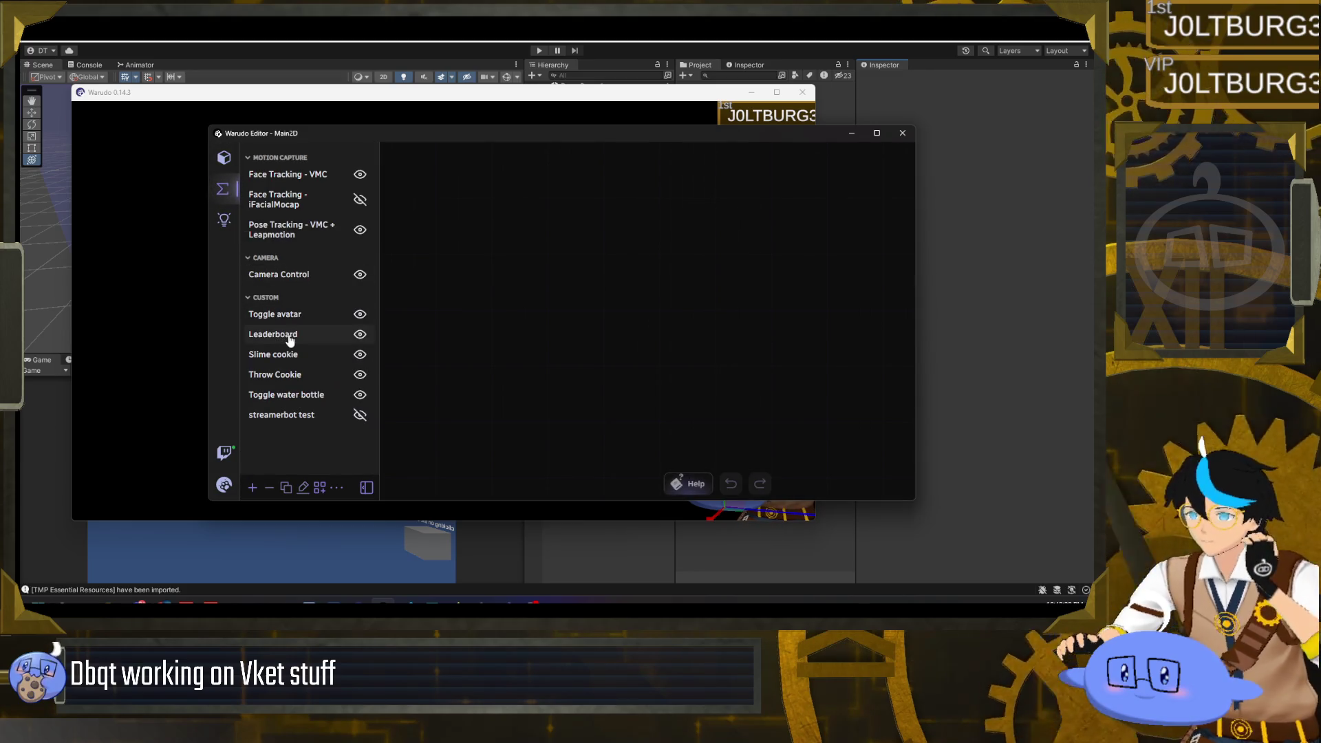
{"action": "left_click", "coordinate": [288, 344]}
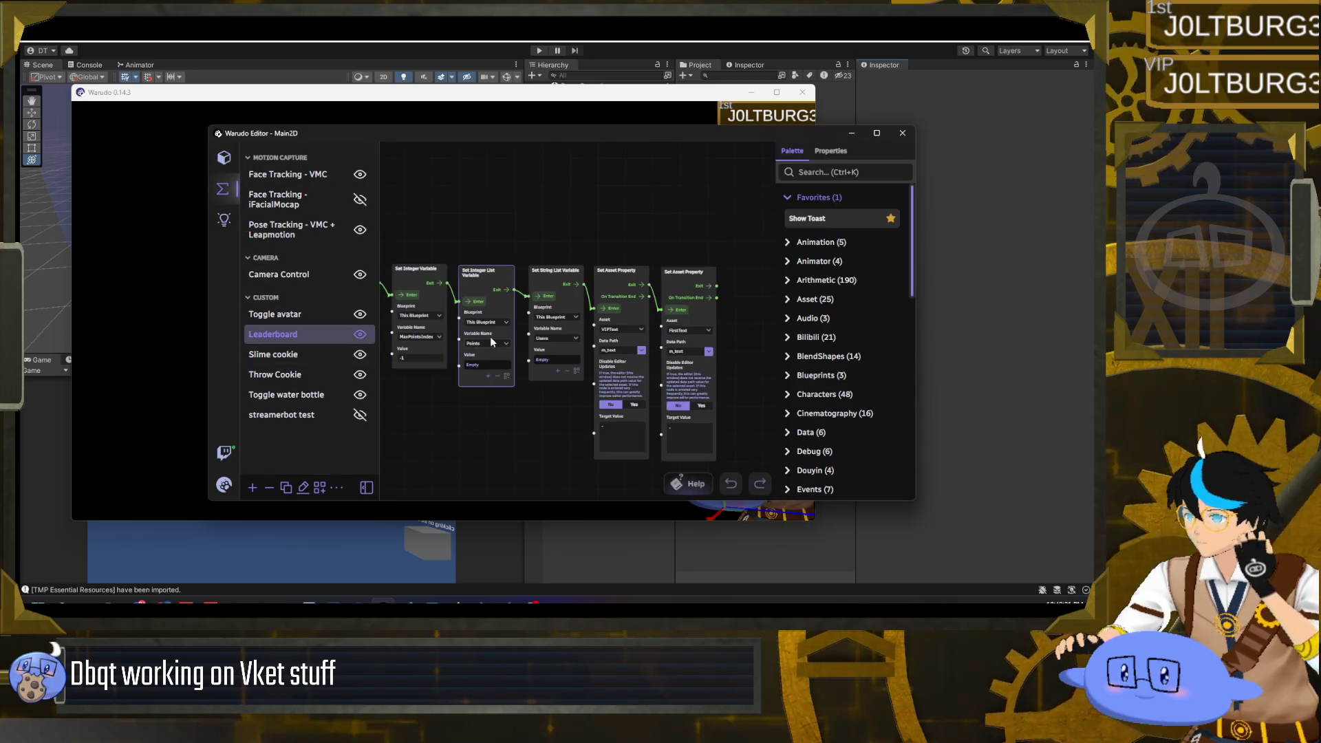
{"action": "left_click", "coordinate": [223, 158]}
{"action": "left_click", "coordinate": [275, 337]}
{"action": "scroll", "coordinate": [311, 356], "scroll_direction": "down", "scroll_amount": 2}
{"action": "scroll", "coordinate": [311, 356], "scroll_direction": "down", "scroll_amount": 3}
- Set LeaderboardCanvasAnchor's position to Z 5.16 and X -0.09
{"action": "left_click", "coordinate": [333, 241]}
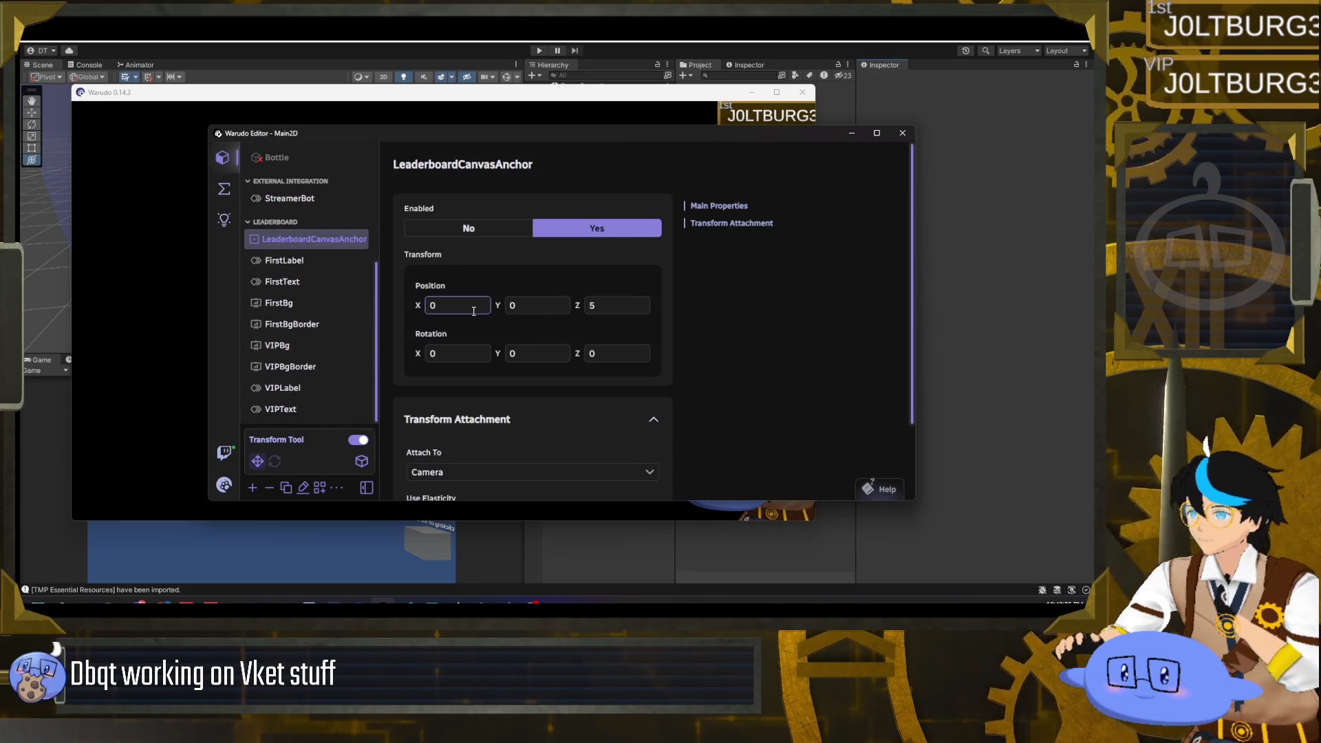
{"action": "scroll", "coordinate": [473, 311], "scroll_direction": "down", "scroll_amount": 1}
{"action": "mouse_move", "coordinate": [576, 250]}
{"action": "left_mouse_down"}
{"action": "mouse_move", "coordinate": [592, 249]}
{"action": "mouse_move", "coordinate": [577, 249]}
{"action": "left_mouse_up"}
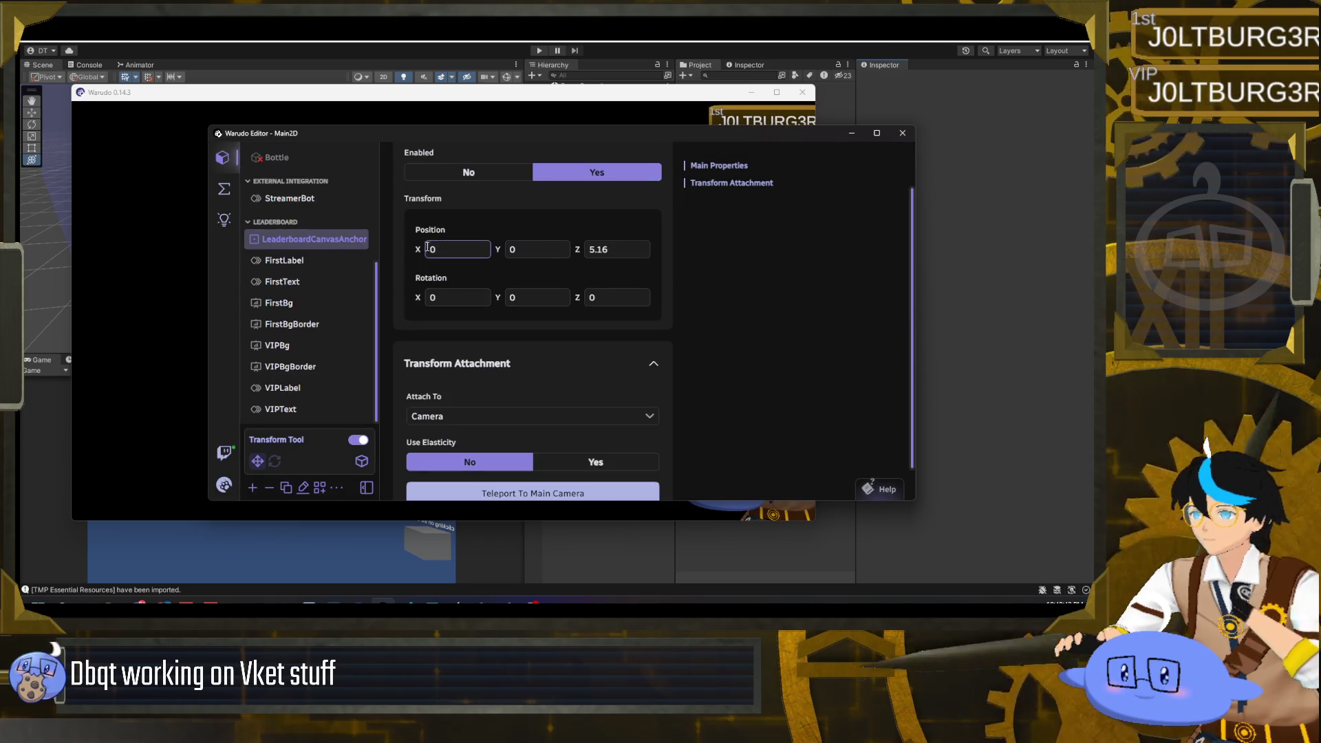
{"action": "left_click_drag", "start_coordinate": [418, 249], "coordinate": [415, 249]}
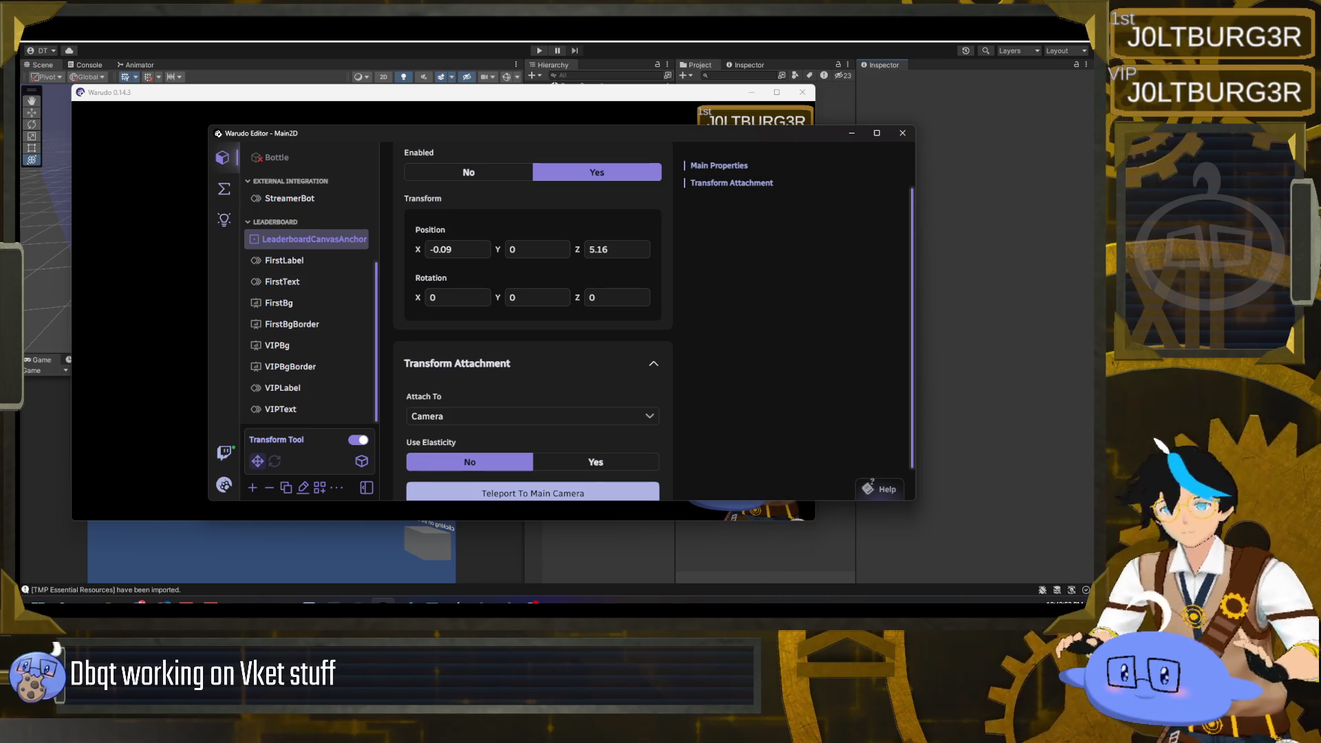
{"action": "left_click", "coordinate": [224, 188]}
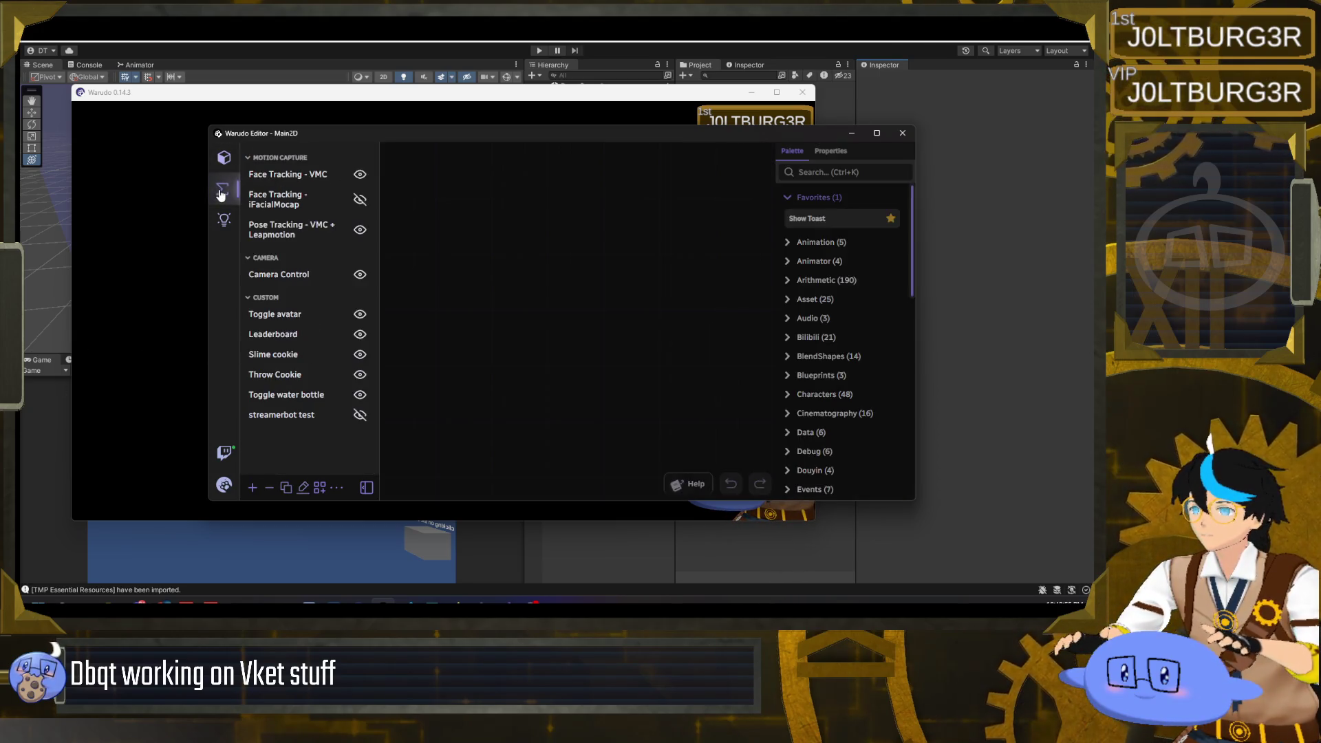
- Set Warudo's Fixed Window Size to Yes at 1,330 × 750, then switch back to Unity
{"action": "left_click", "coordinate": [224, 485]}
{"action": "left_click", "coordinate": [289, 363]}
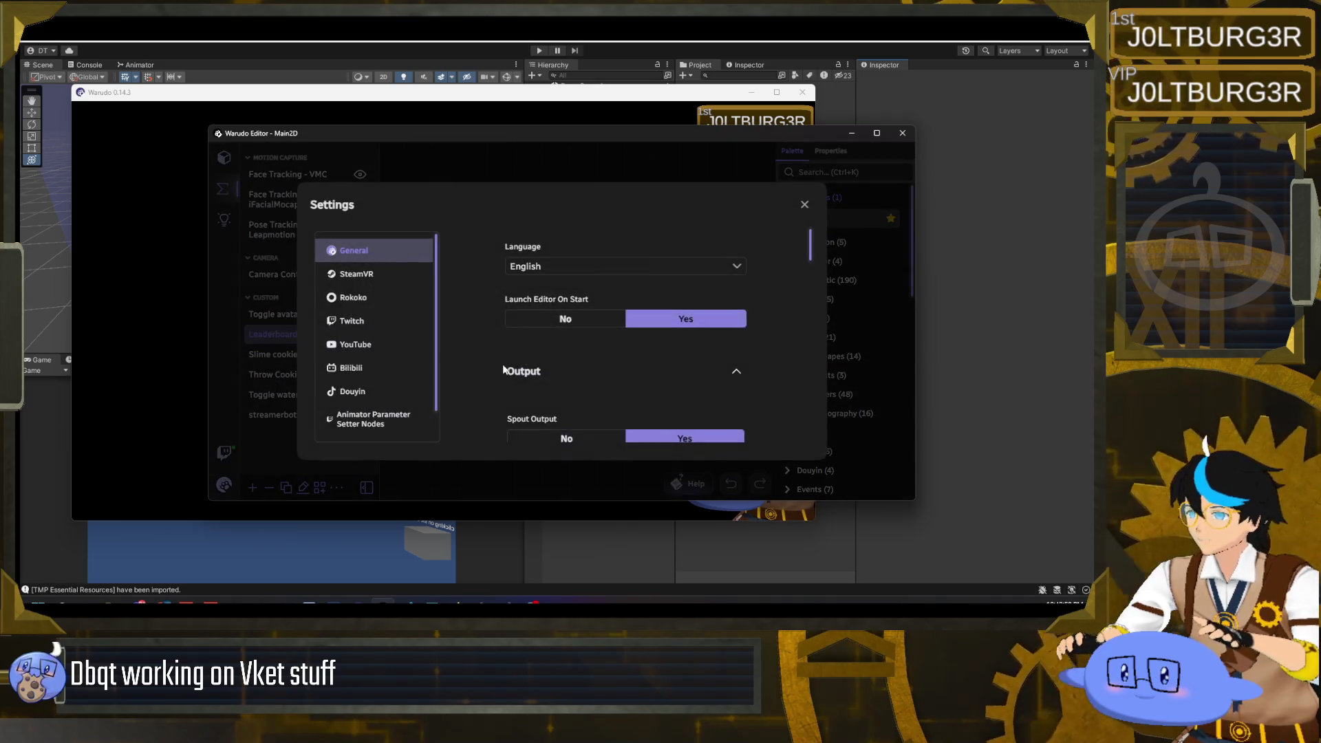
{"action": "scroll", "coordinate": [652, 345], "scroll_direction": "down", "scroll_amount": 5}
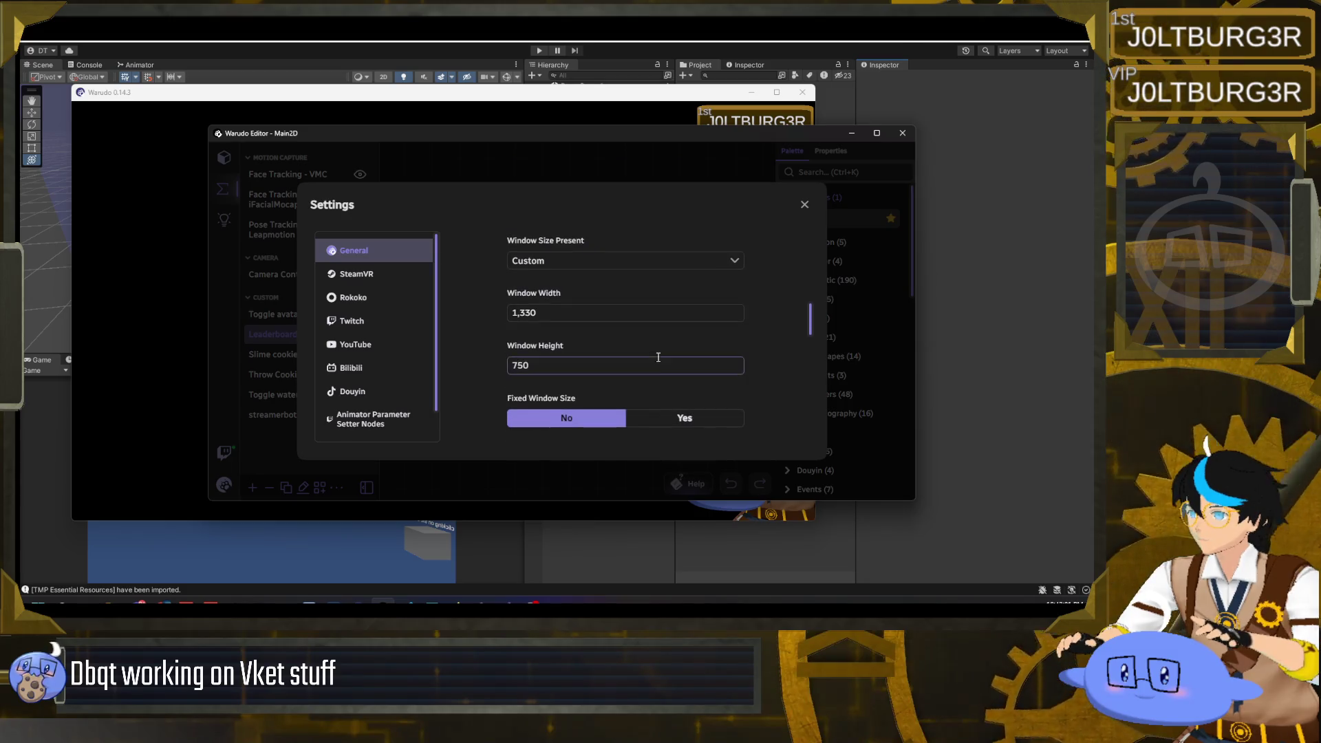
{"action": "left_click", "coordinate": [675, 420]}
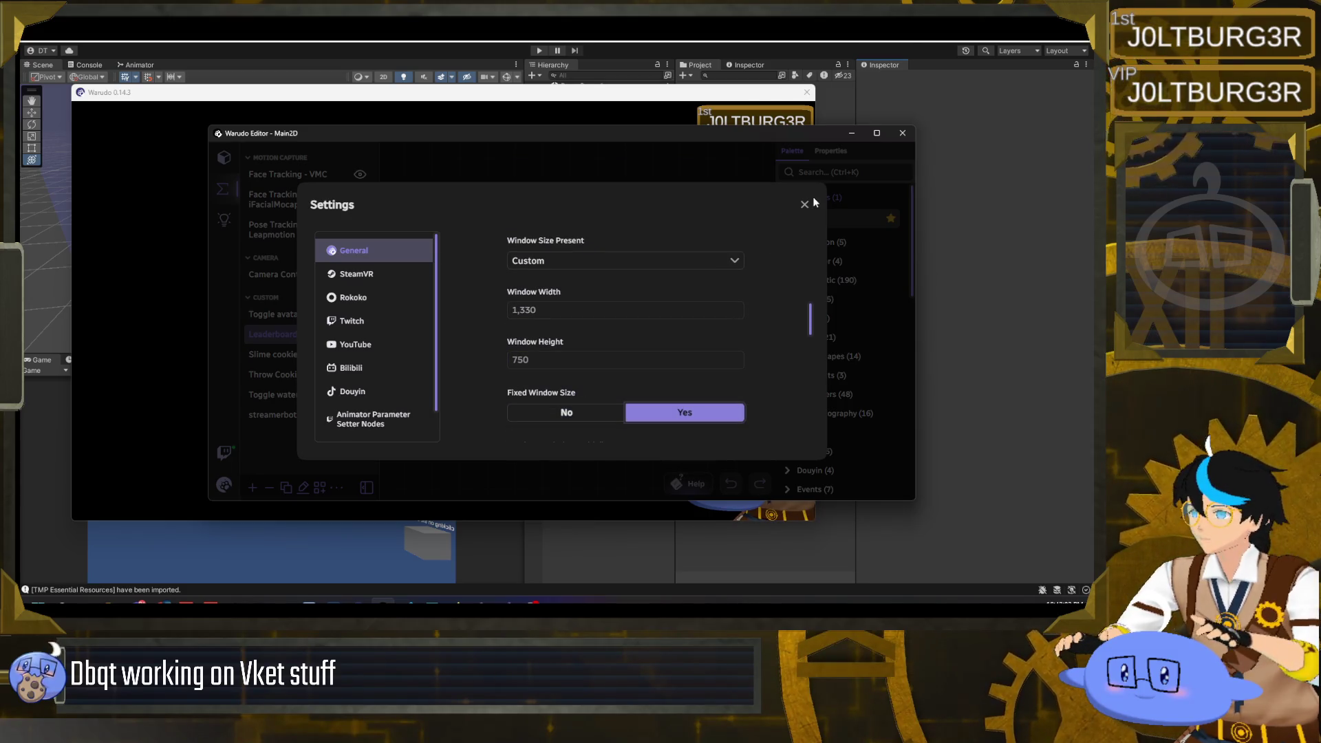
{"action": "left_click", "coordinate": [805, 204]}
{"action": "key", "text": "alt+Tab"}
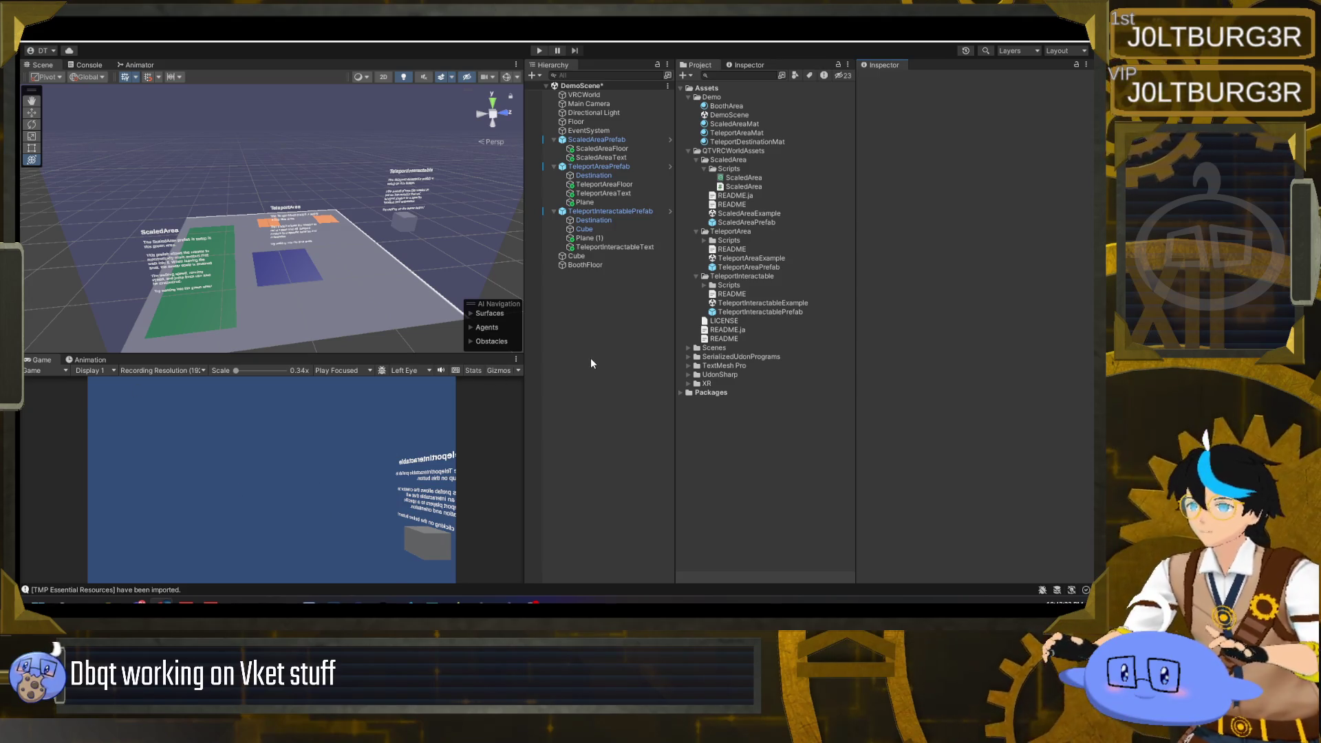
{"action": "mouse_move", "coordinate": [440, 302]}
{"action": "left_mouse_down"}
{"action": "mouse_move", "coordinate": [385, 260]}
{"action": "mouse_move", "coordinate": [642, 255]}
{"action": "mouse_move", "coordinate": [381, 247]}
{"action": "mouse_move", "coordinate": [427, 251]}
{"action": "left_mouse_up"}
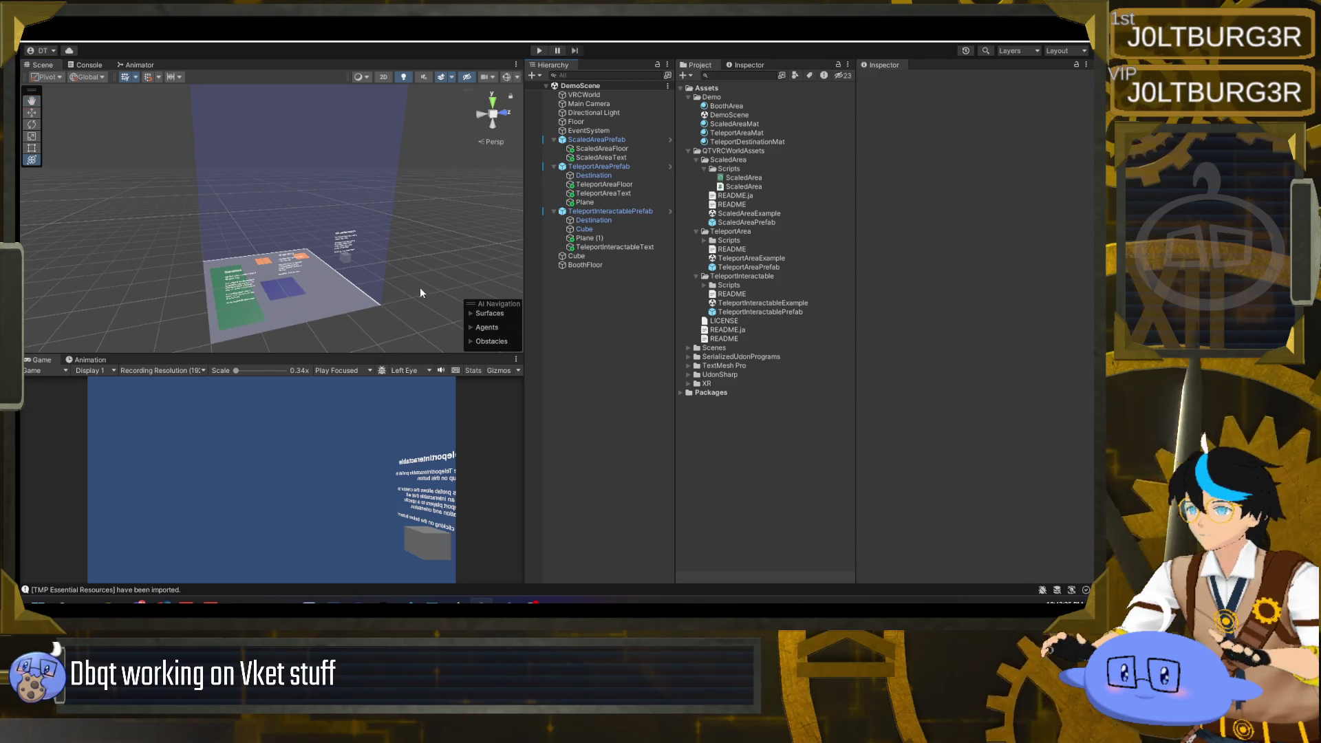
{"action": "mouse_move", "coordinate": [354, 291]}
{"action": "left_mouse_down"}
{"action": "mouse_move", "coordinate": [374, 290]}
{"action": "mouse_move", "coordinate": [364, 230]}
{"action": "left_mouse_up"}
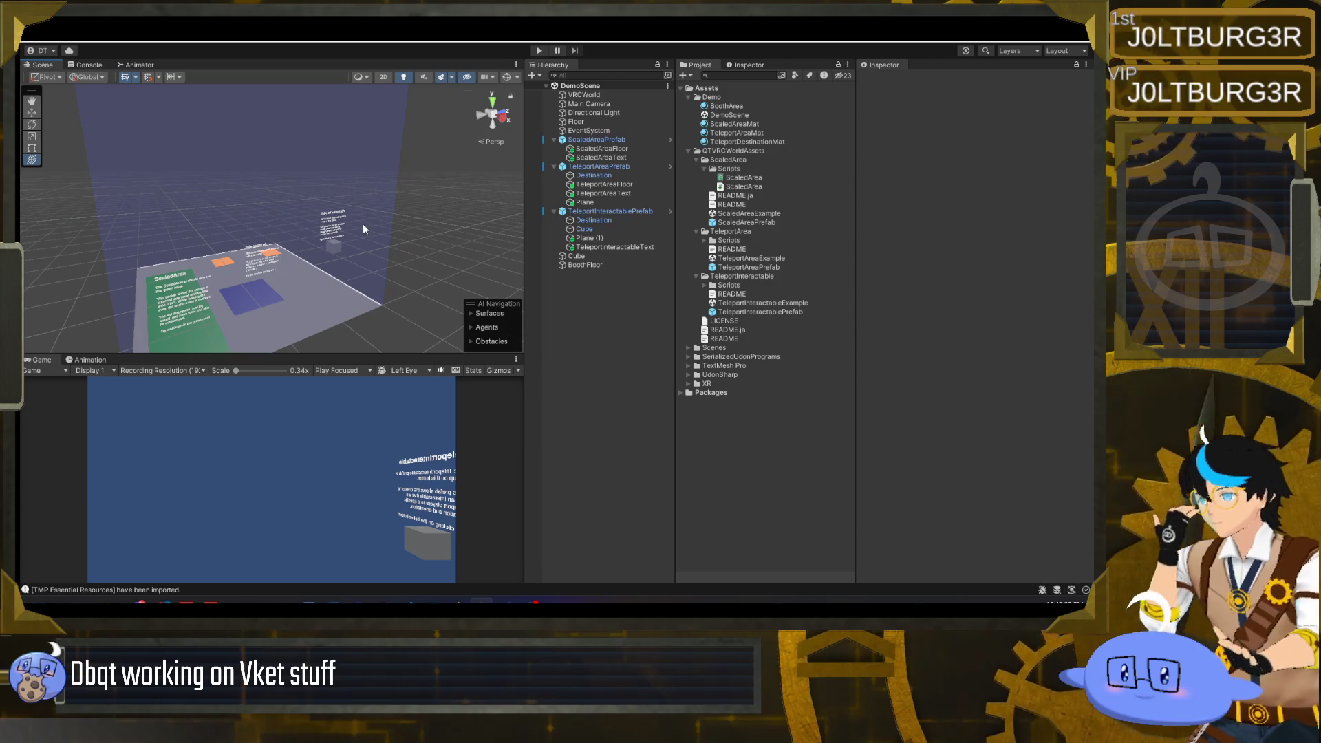
{"action": "left_click_drag", "start_coordinate": [341, 305], "coordinate": [221, 290]}
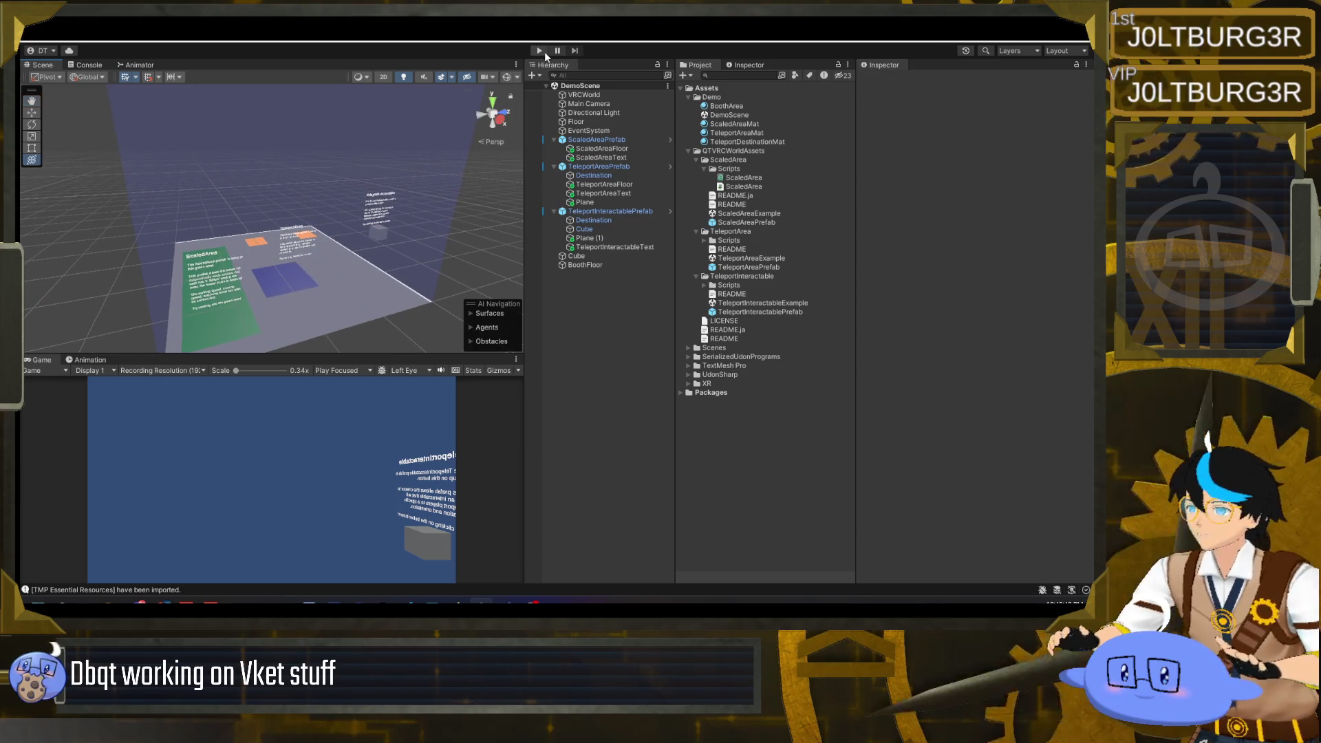
- Enter Play mode and walk the avatar into and back out of the green ScaledArea
{"action": "left_click", "coordinate": [540, 51]}
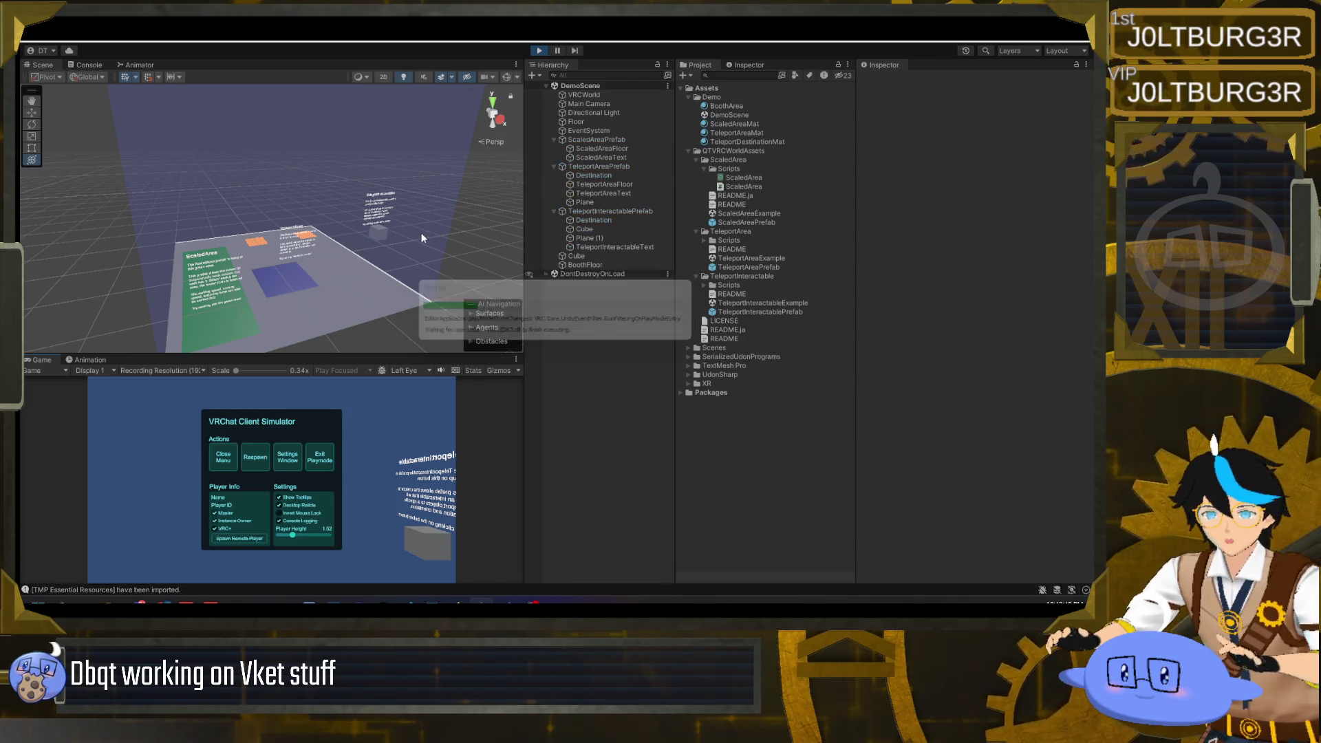
{"action": "left_click", "coordinate": [223, 457]}
{"action": "key", "text": "w"}
{"action": "key", "text": "w"}
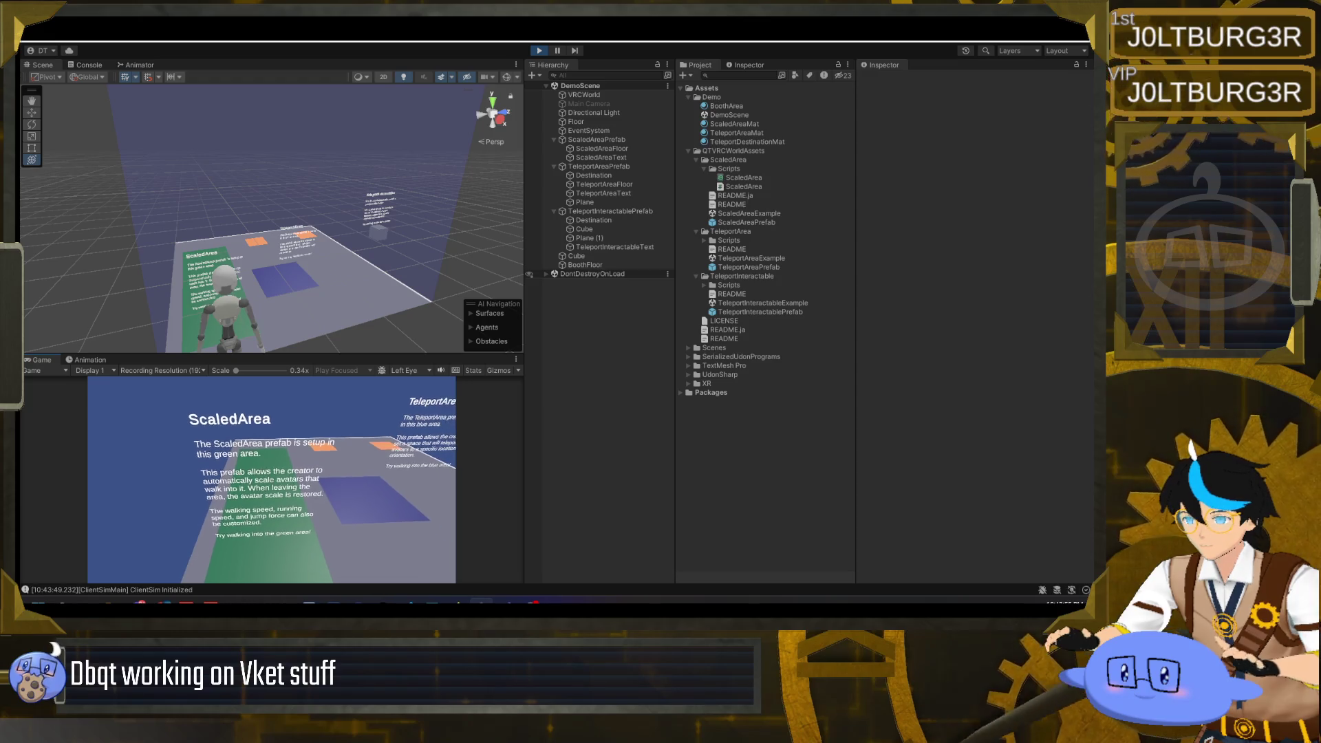
{"action": "key", "text": "s"}
{"action": "key", "text": "a"}
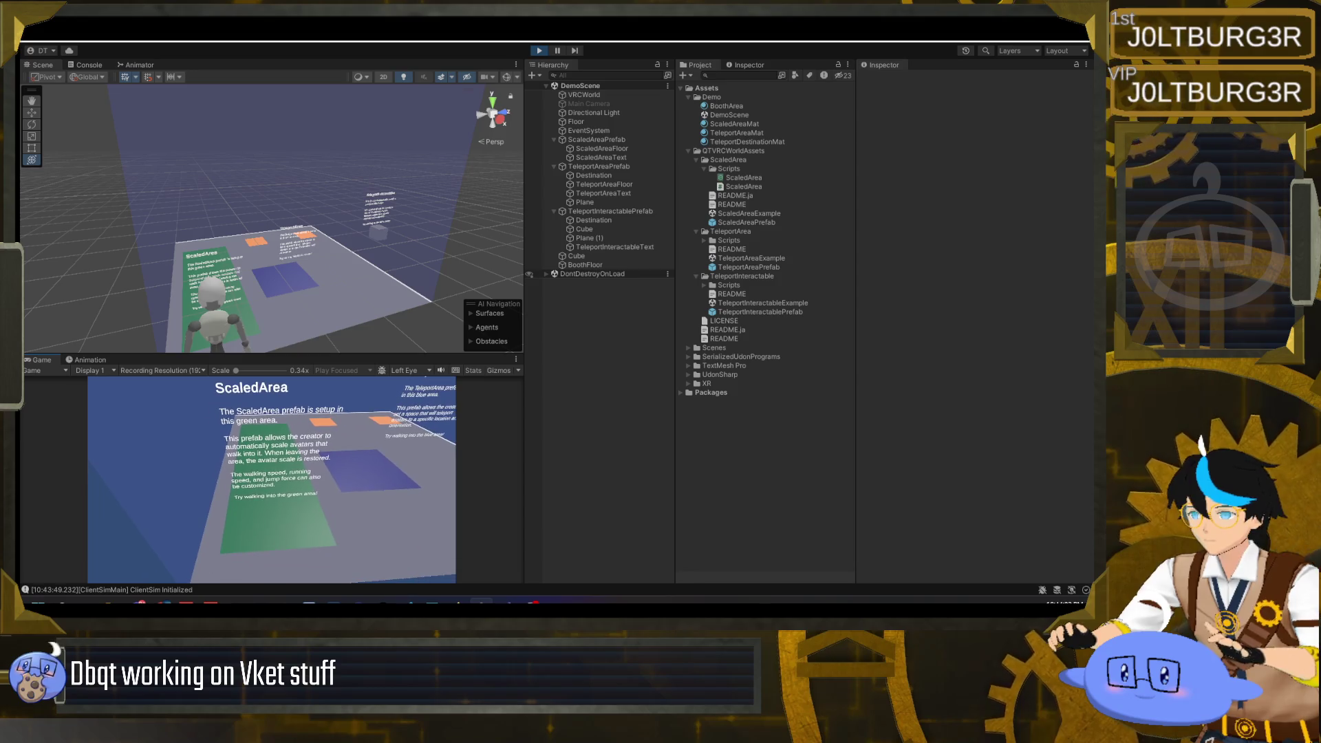
{"action": "key", "text": "w"}
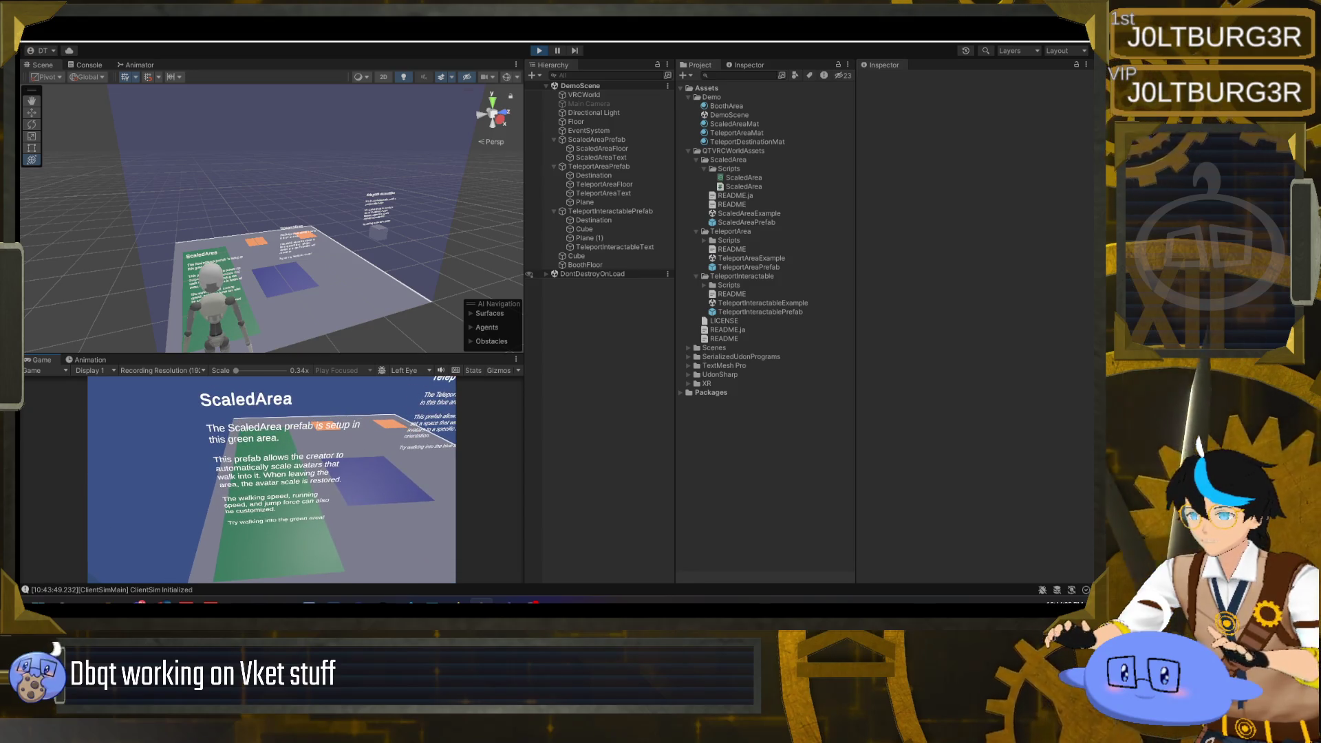
{"action": "key", "text": "w"}
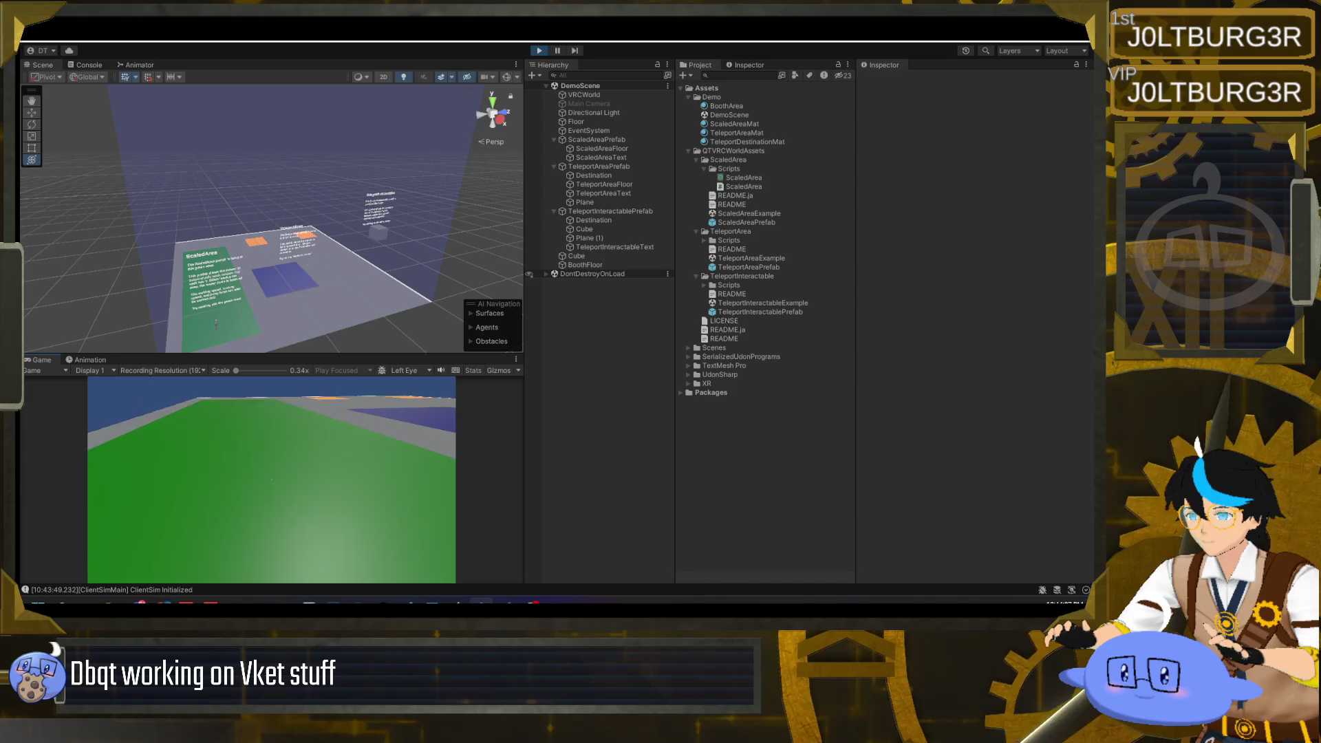
{"action": "key", "text": "s"}
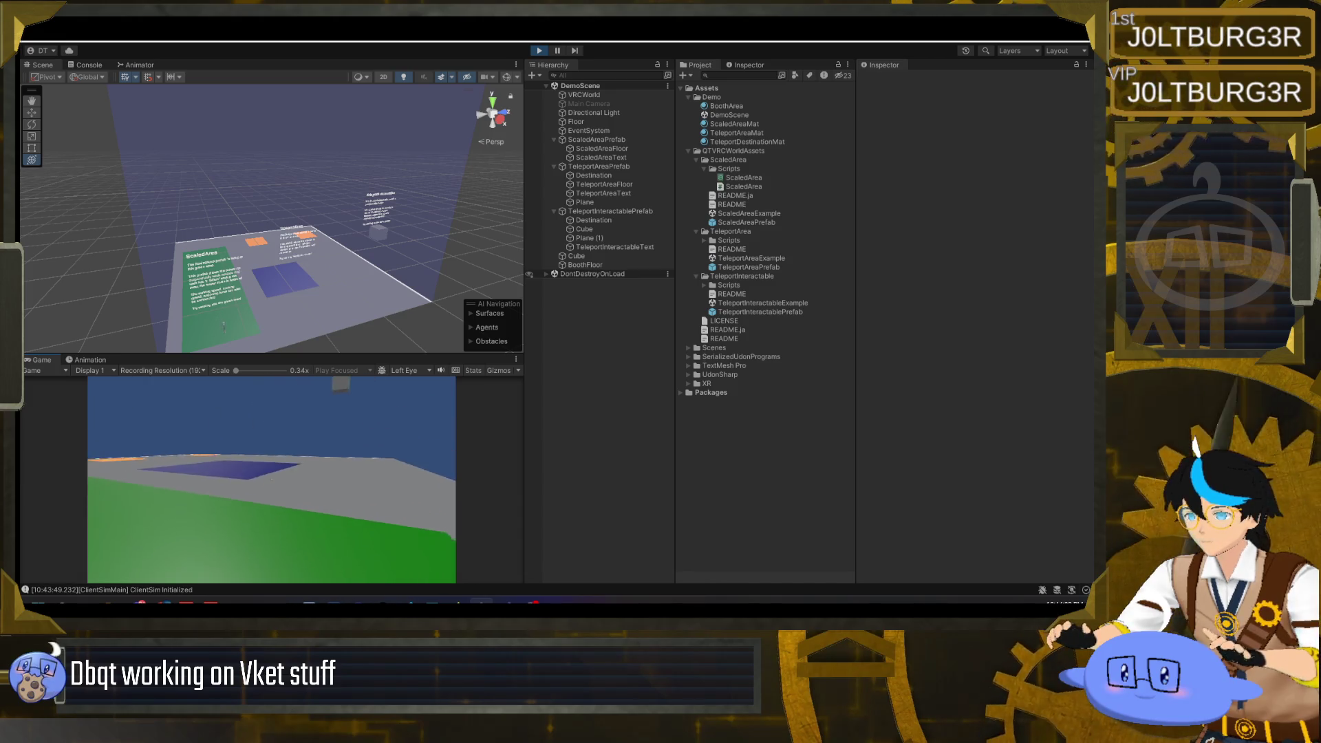
{"action": "key", "text": "w"}
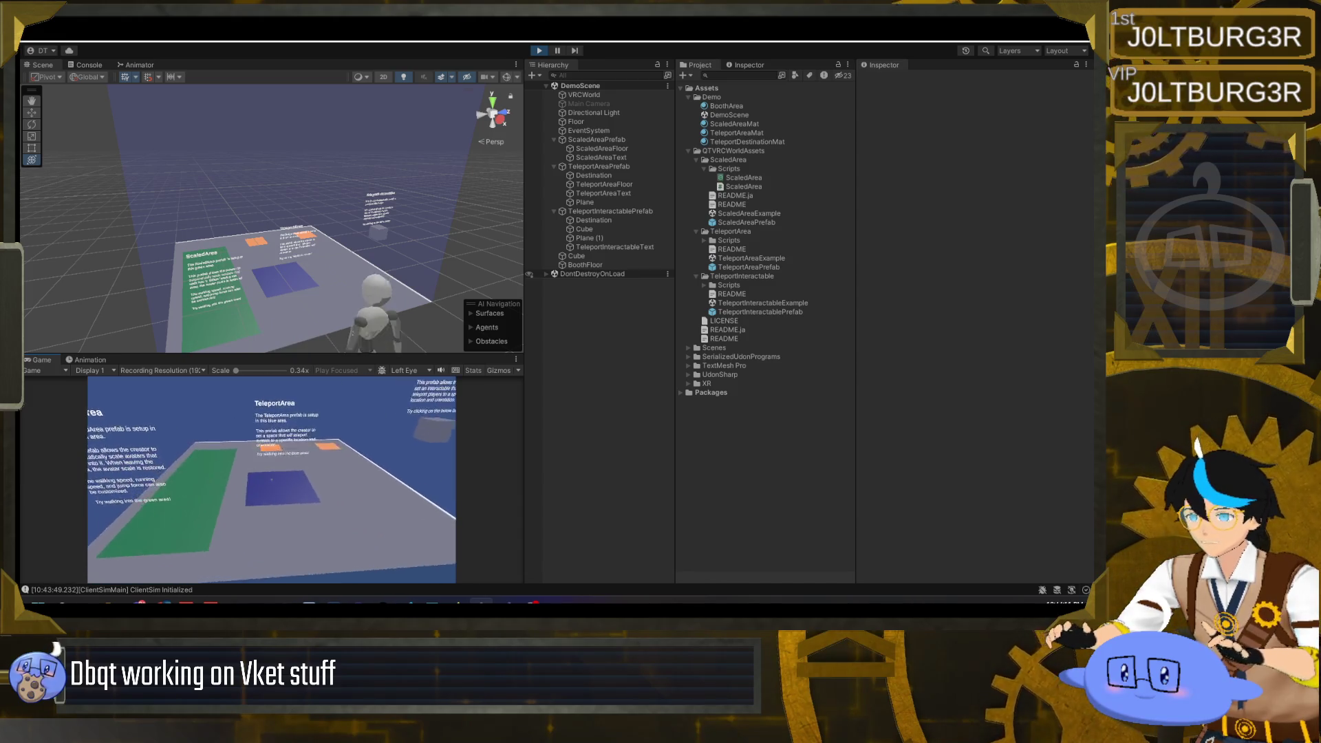
- Walk into the blue TeleportArea, then over to the TeleportInteractable sign and cube
{"action": "key", "text": "w"}
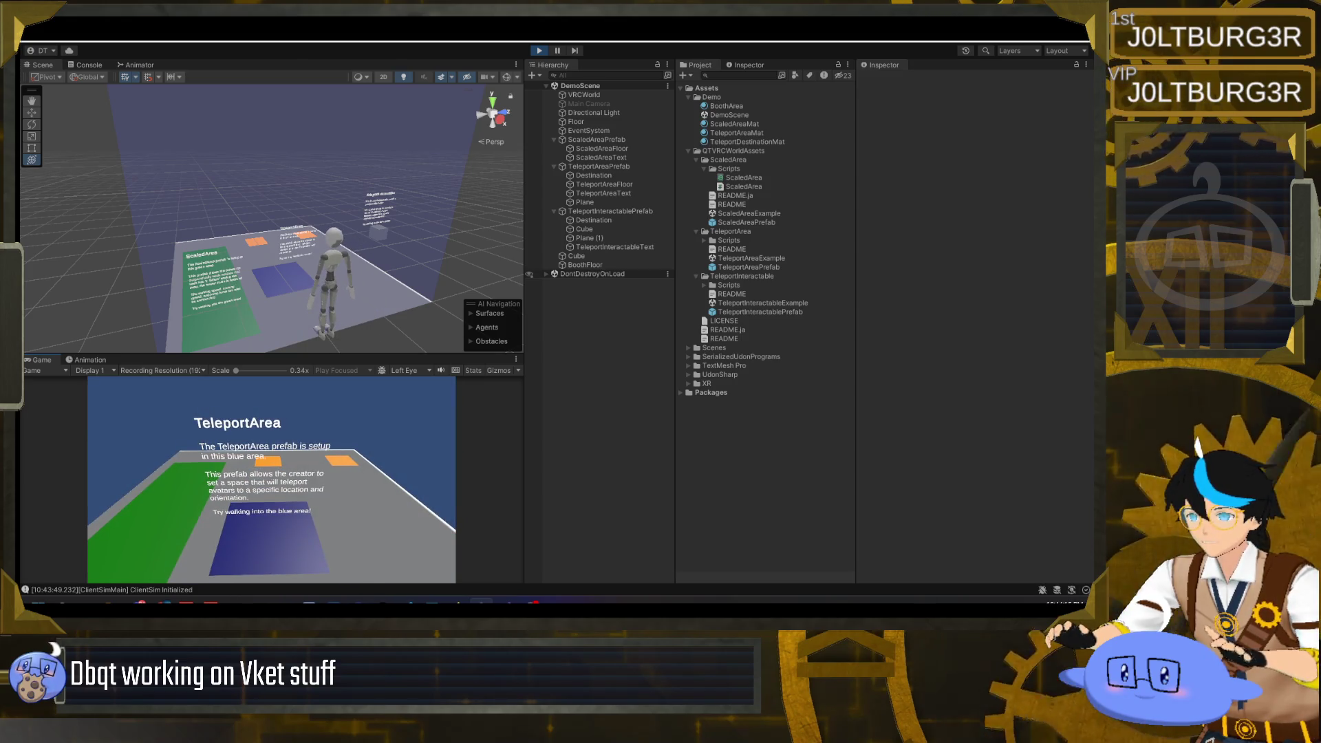
{"action": "key", "text": "w"}
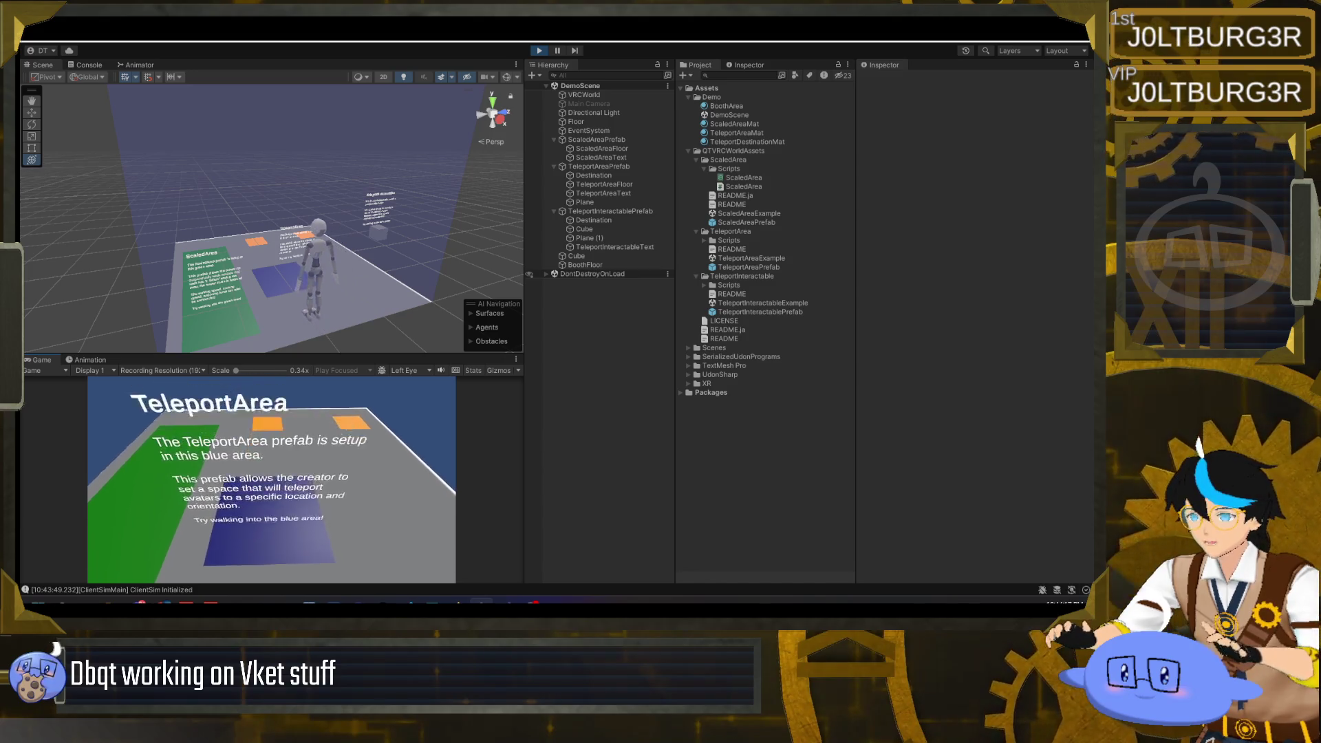
{"action": "key", "text": "w"}
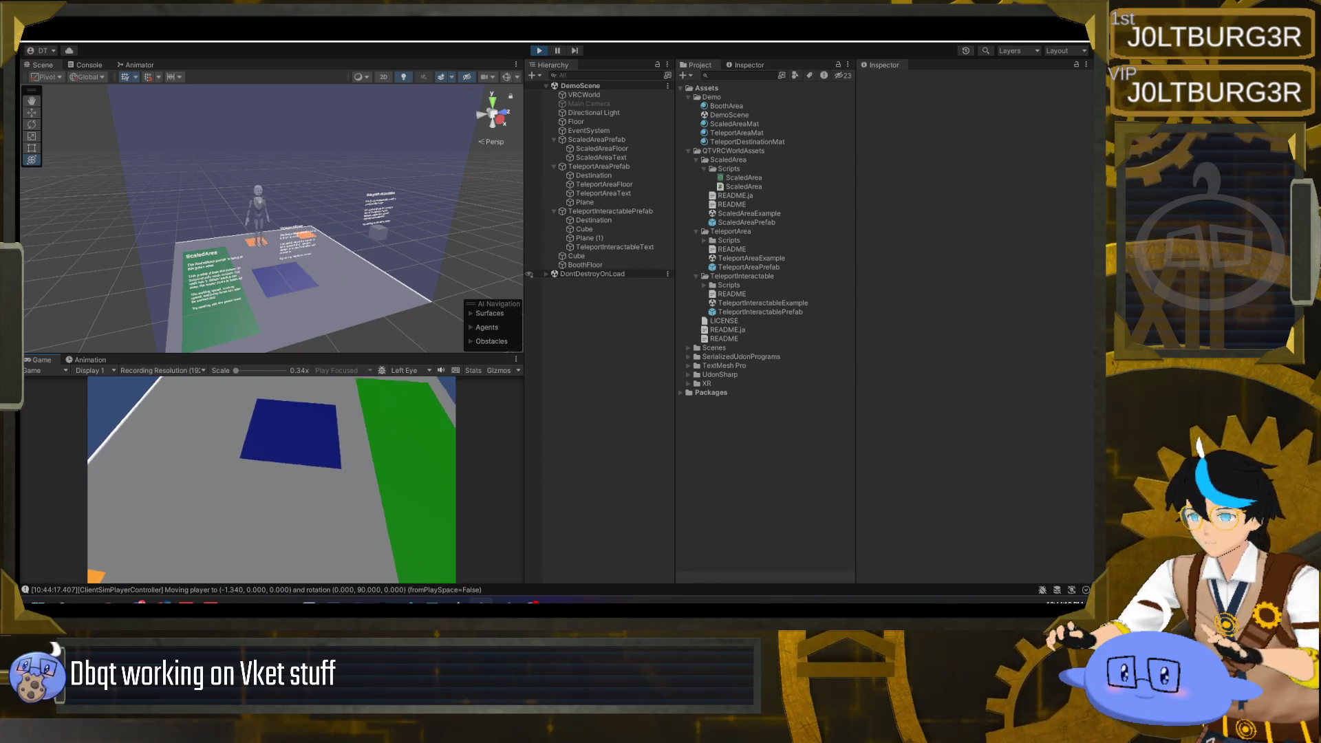
{"action": "key", "text": "w"}
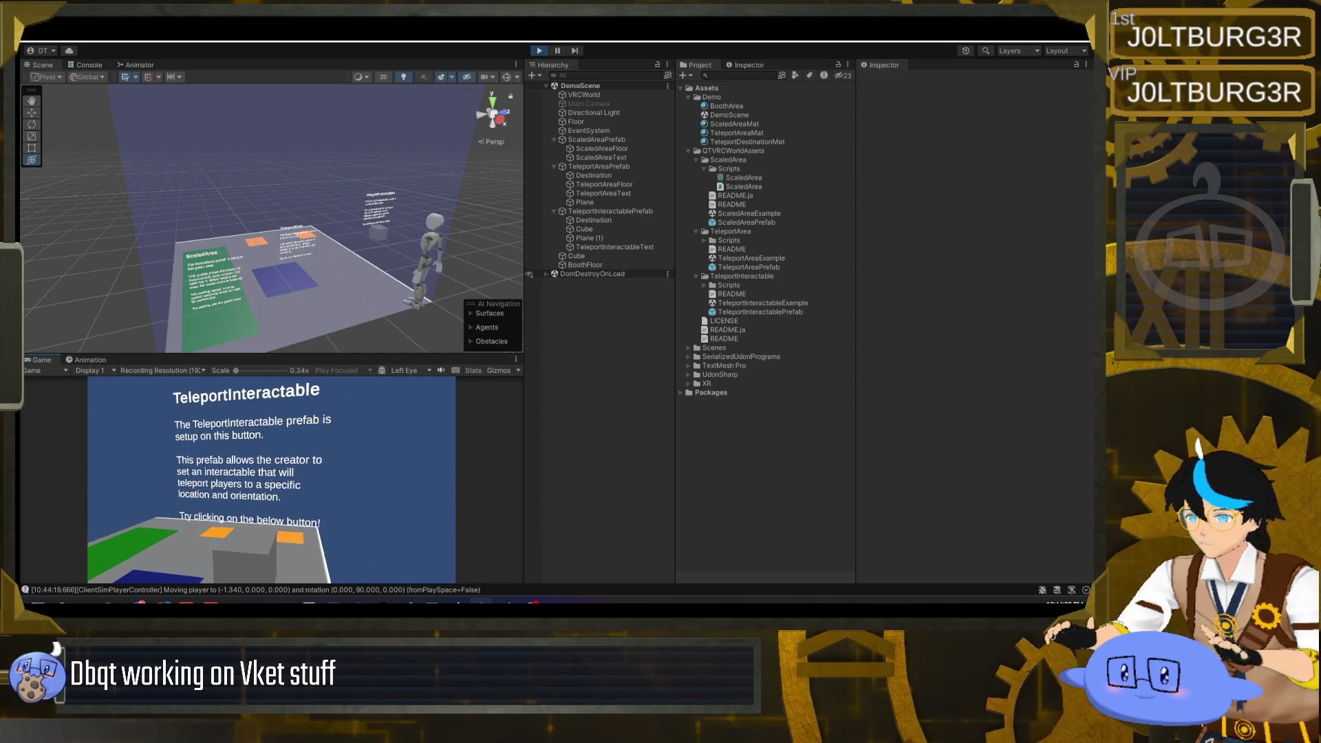
{"action": "key", "text": "w"}
{"action": "key", "text": "w"}
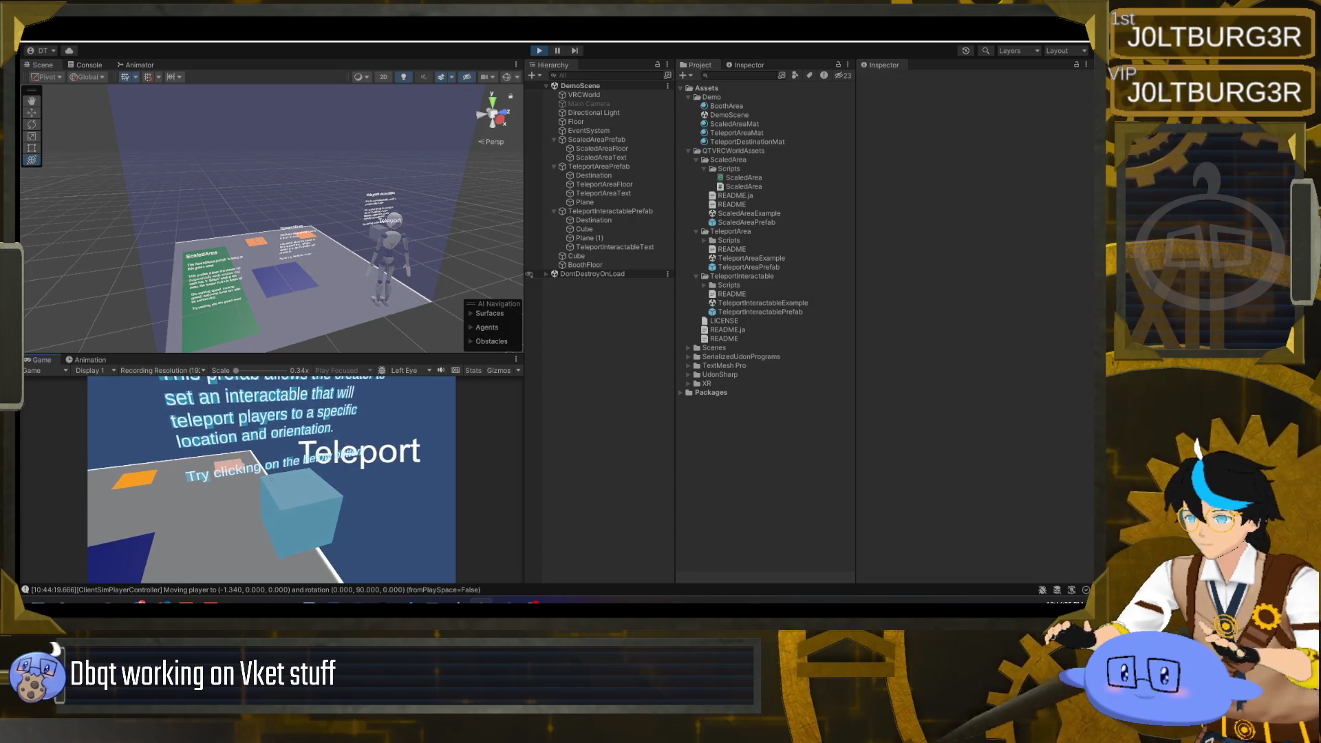
{"action": "key", "text": "w"}
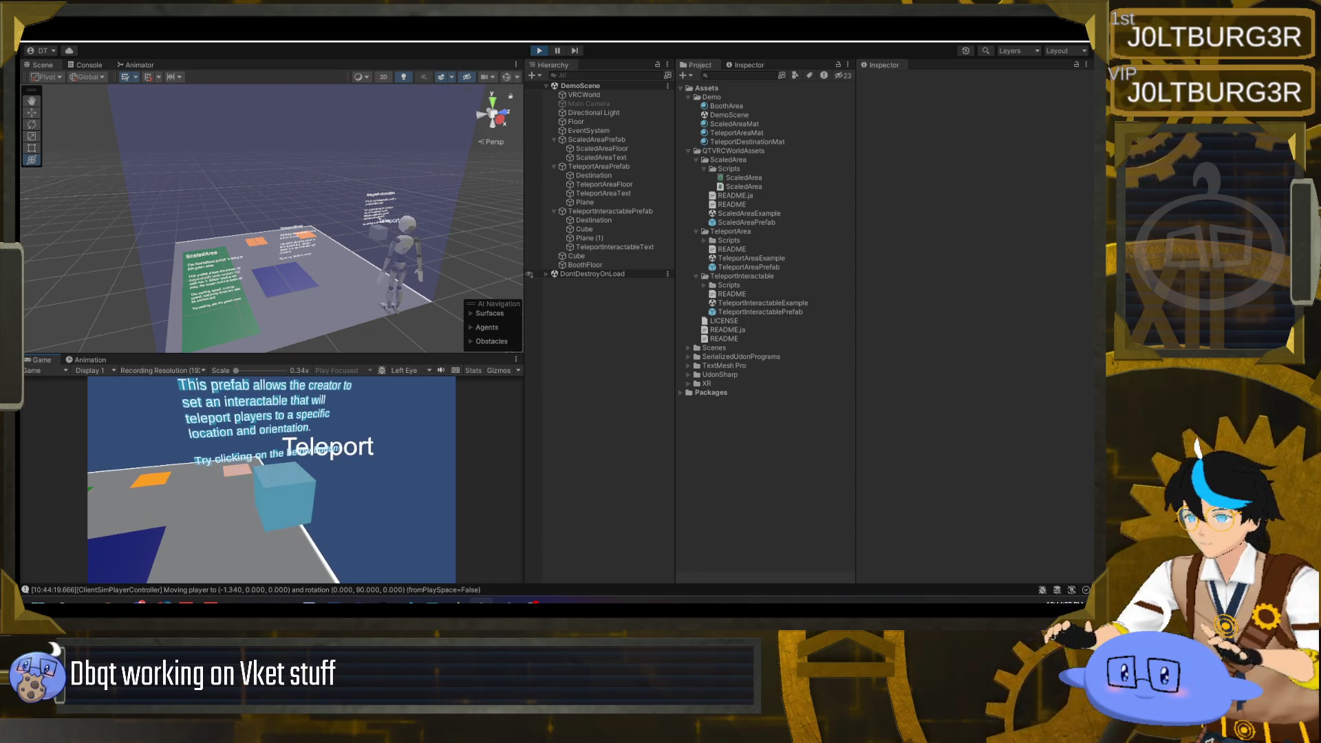
{"action": "key", "text": "s"}
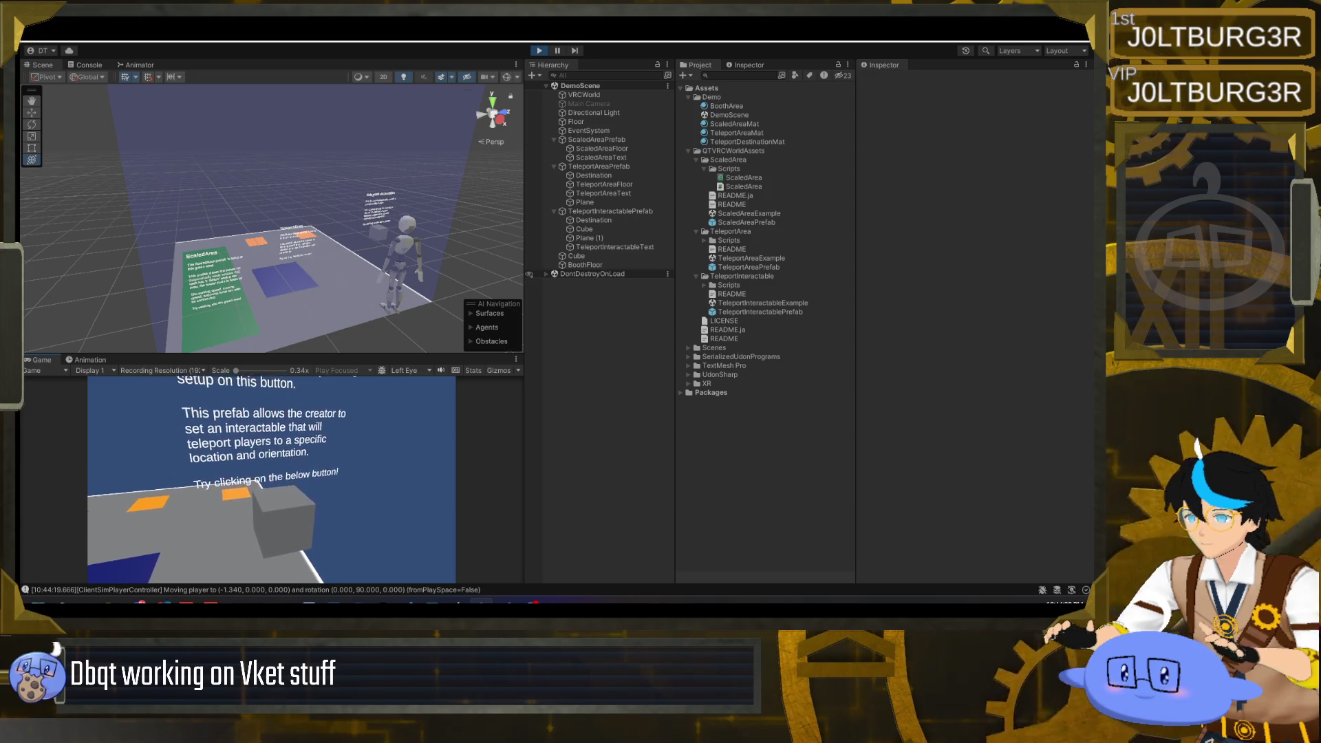
{"action": "key", "text": "w"}
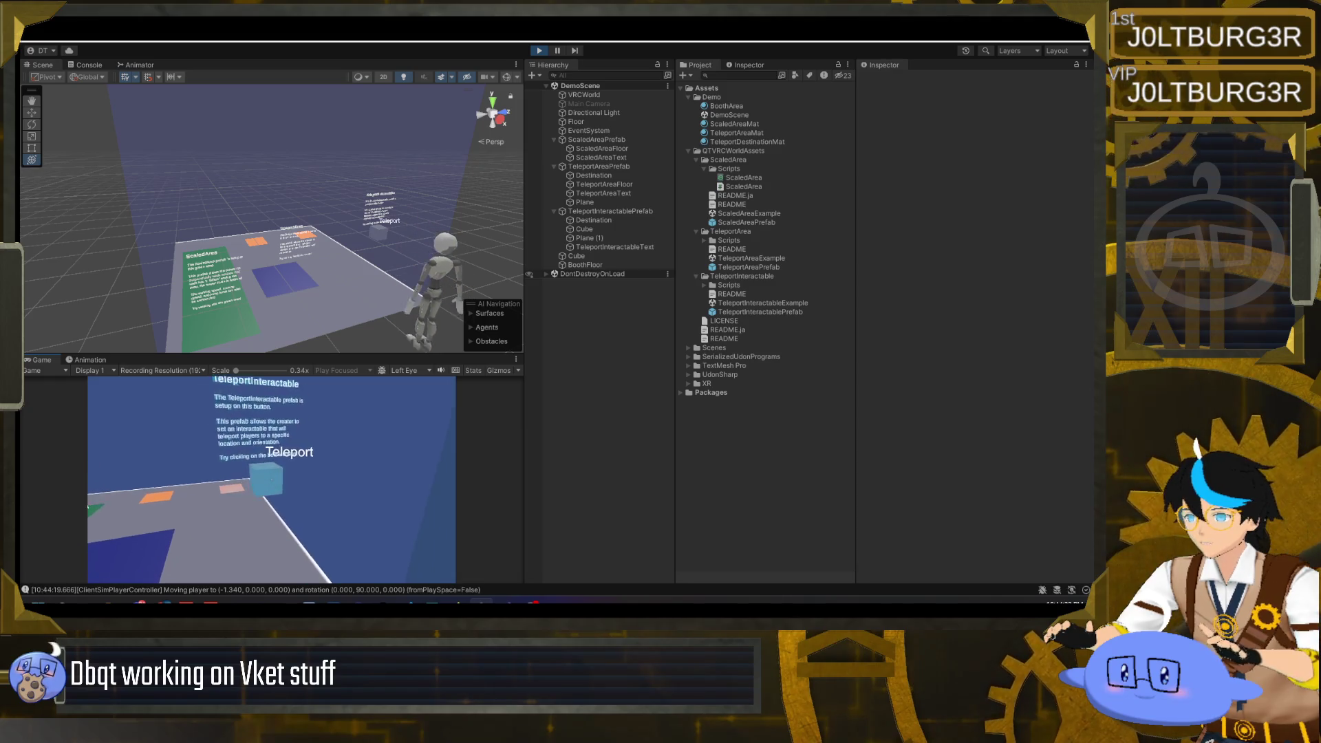
- Use the Teleport cube to teleport the player, then bring up the Client Simulator menu
{"action": "left_click", "coordinate": [271, 480]}
{"action": "key", "text": "w"}
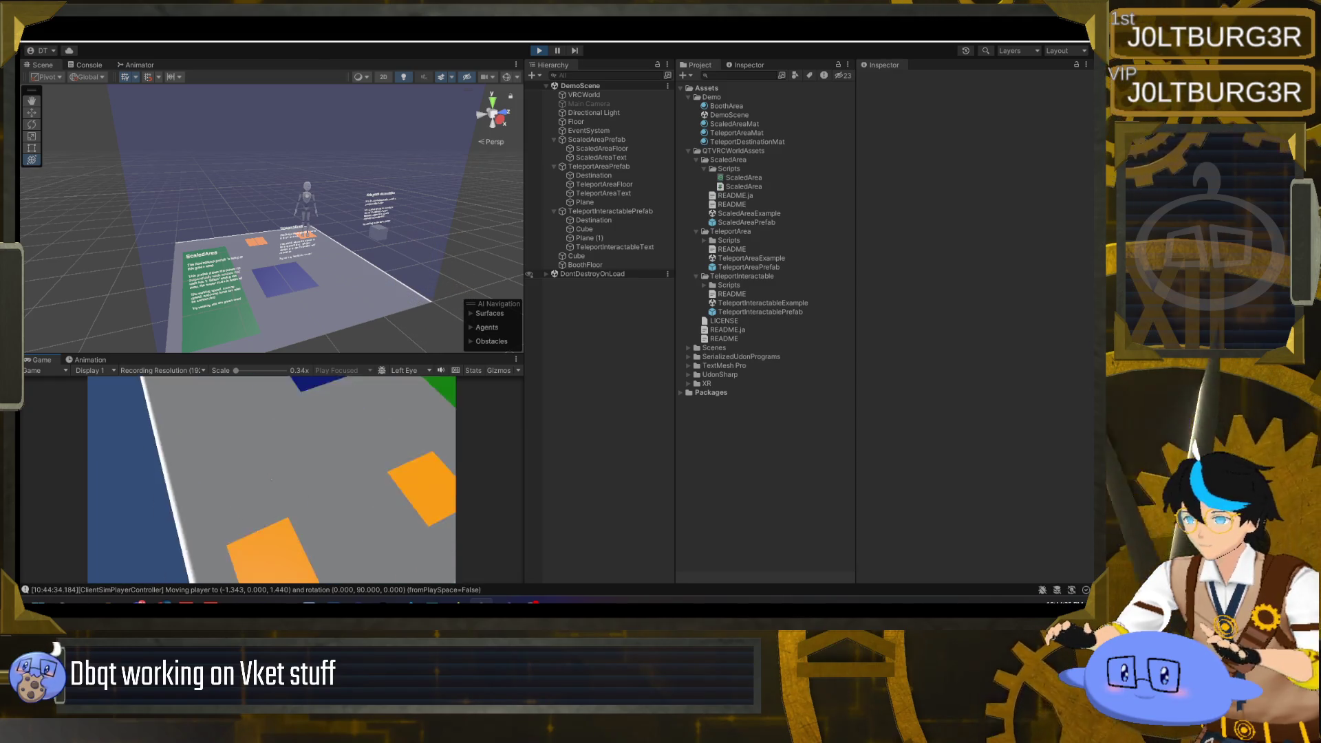
{"action": "key", "text": "s"}
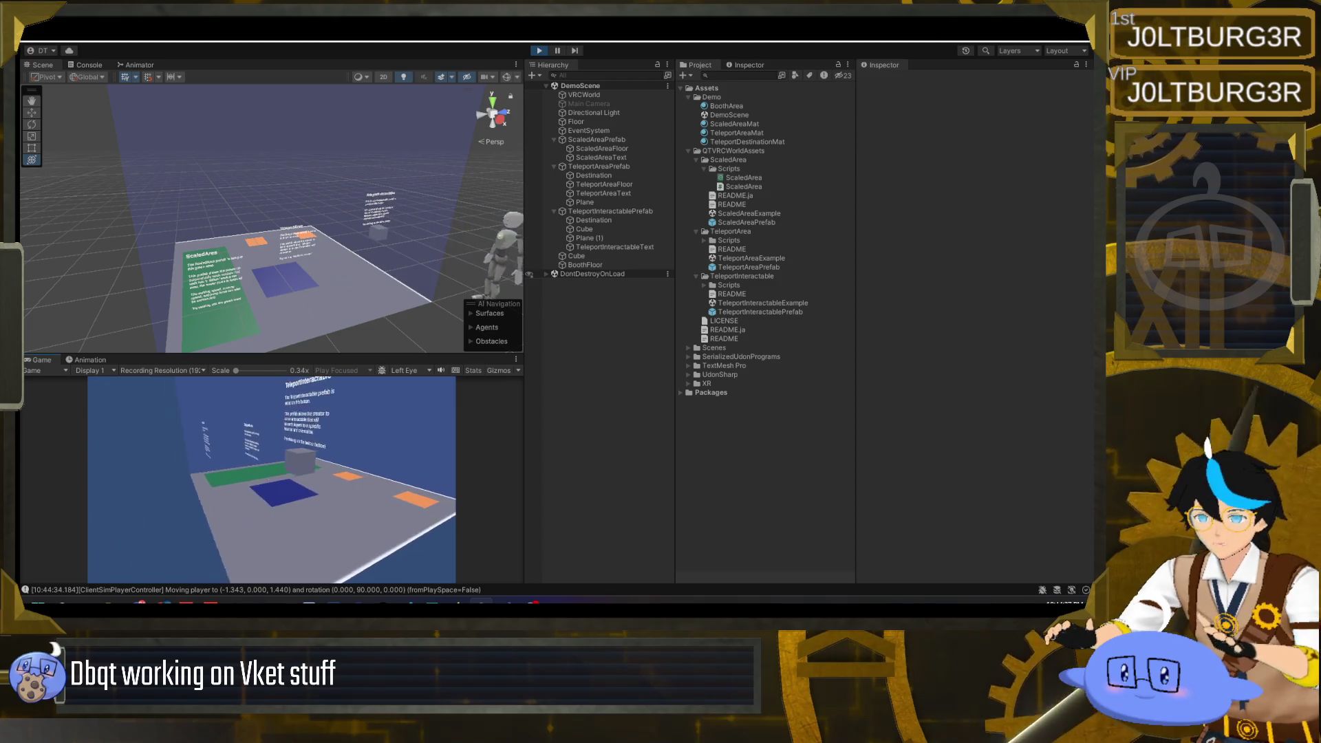
{"action": "key", "text": "Escape"}
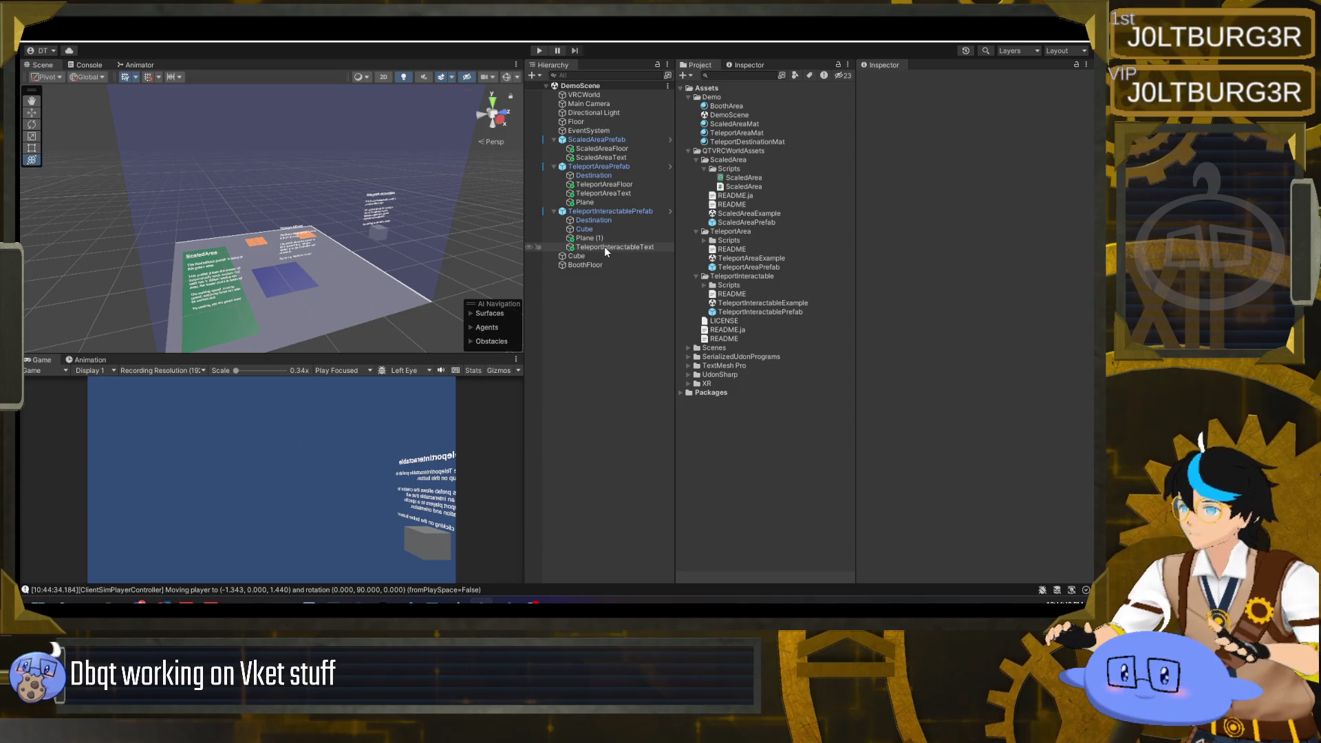
{"action": "left_click_drag", "start_coordinate": [605, 247], "coordinate": [604, 270]}
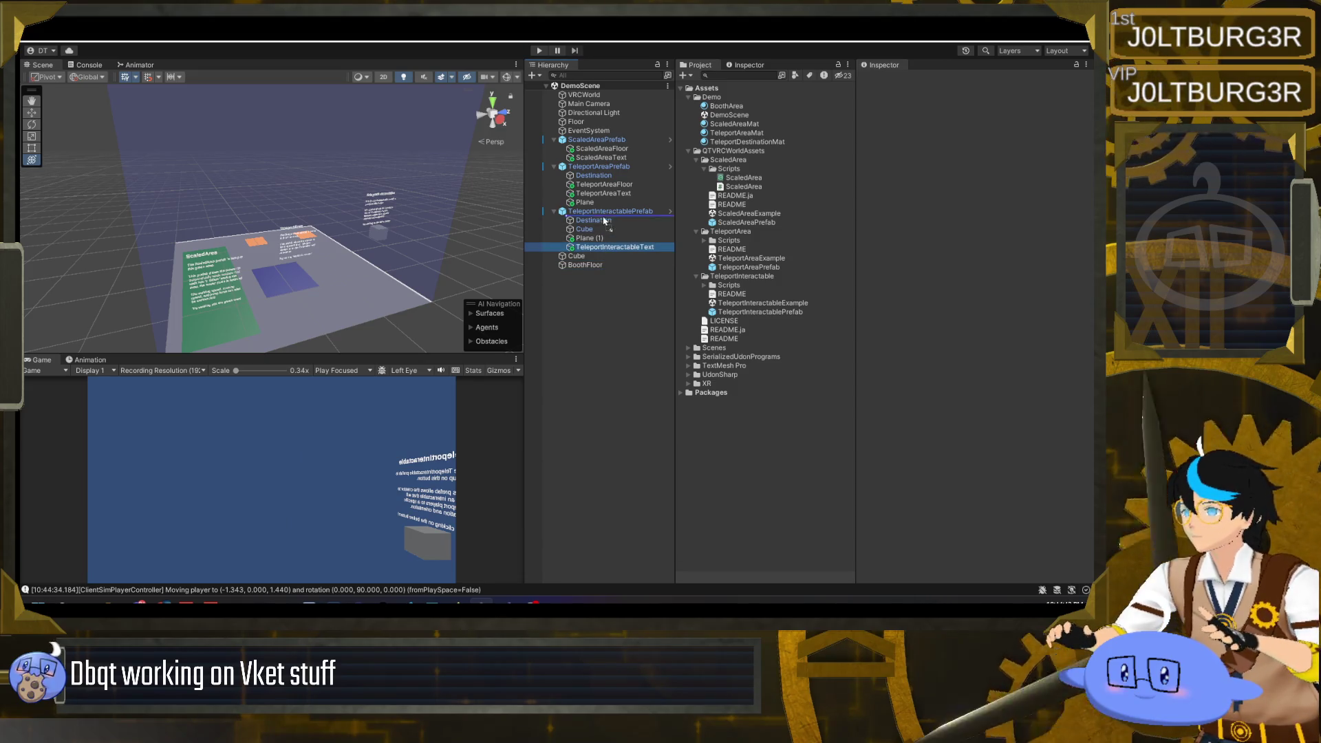
- Move TeleportInteractableText, ScaledAreaText and TeleportAreaText to the Hierarchy root
{"action": "left_click_drag", "start_coordinate": [593, 291], "coordinate": [592, 291]}
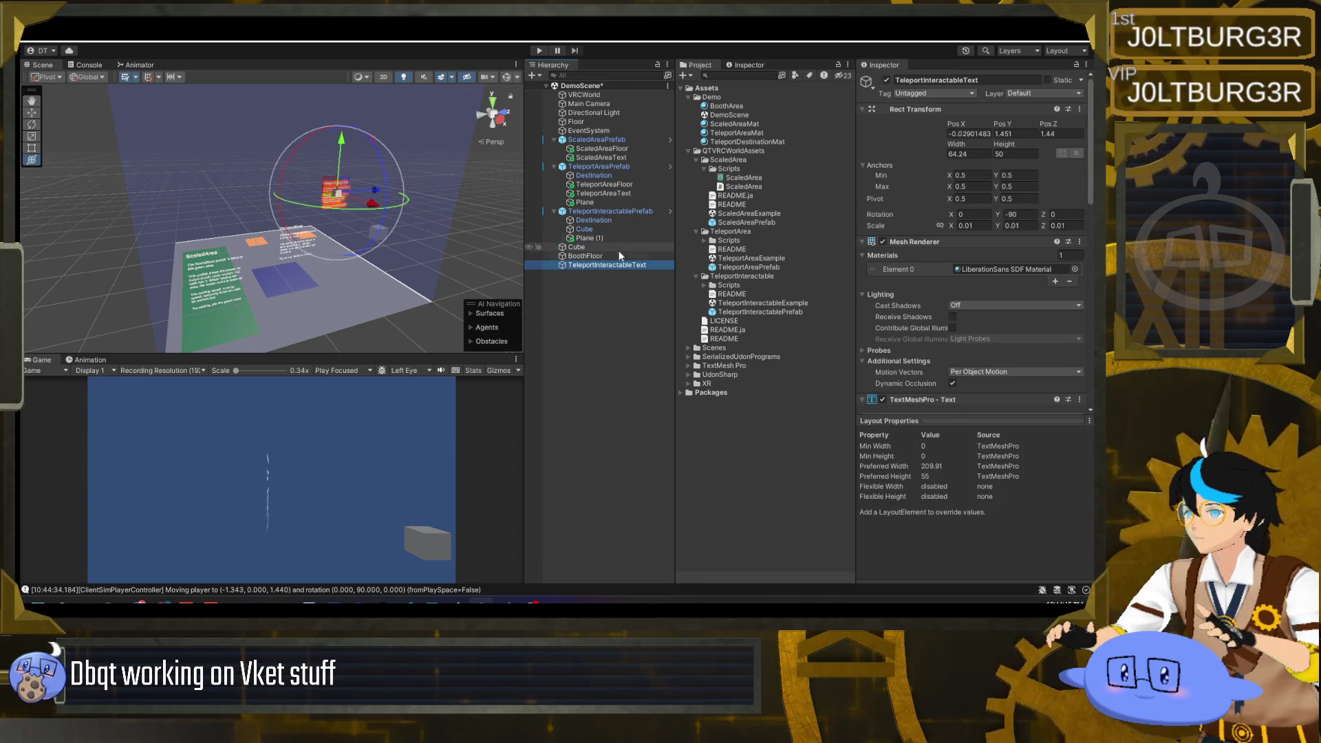
{"action": "left_click_drag", "start_coordinate": [611, 161], "coordinate": [605, 272]}
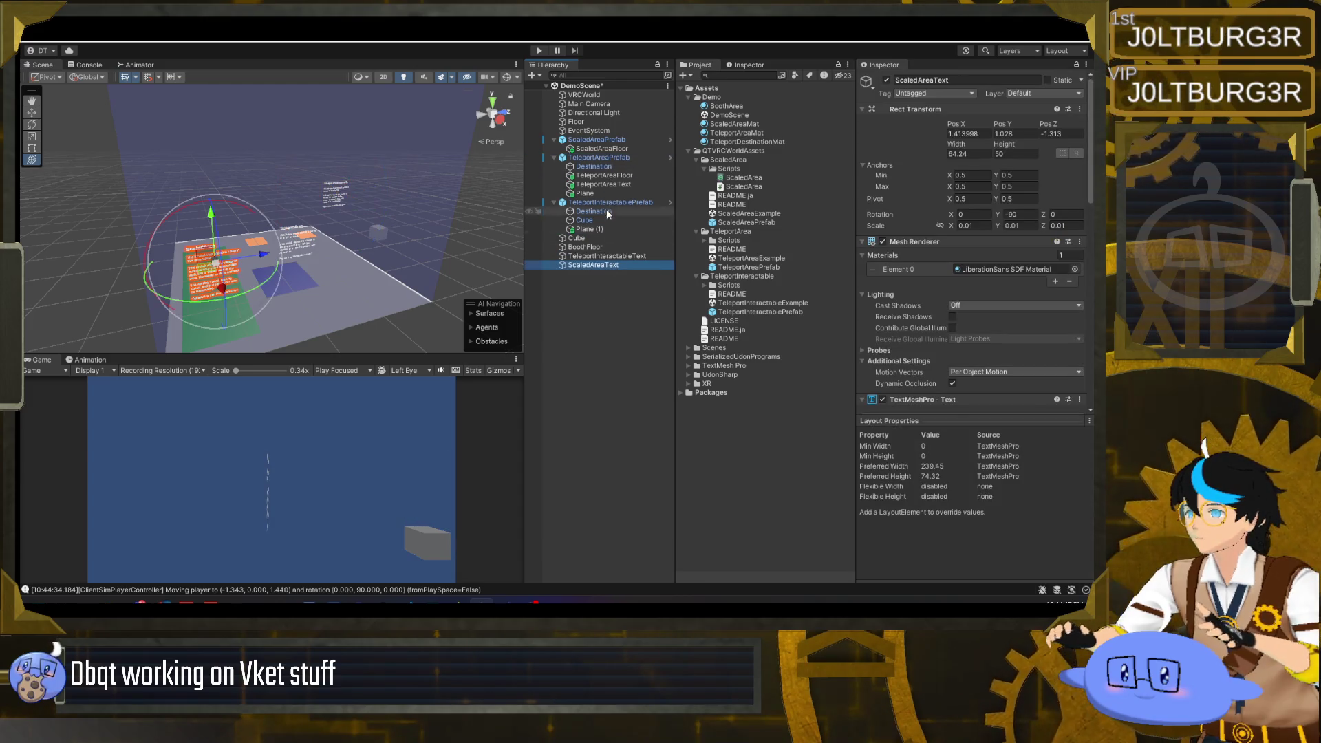
{"action": "left_click_drag", "start_coordinate": [604, 185], "coordinate": [604, 283]}
{"action": "left_click", "coordinate": [584, 240]}
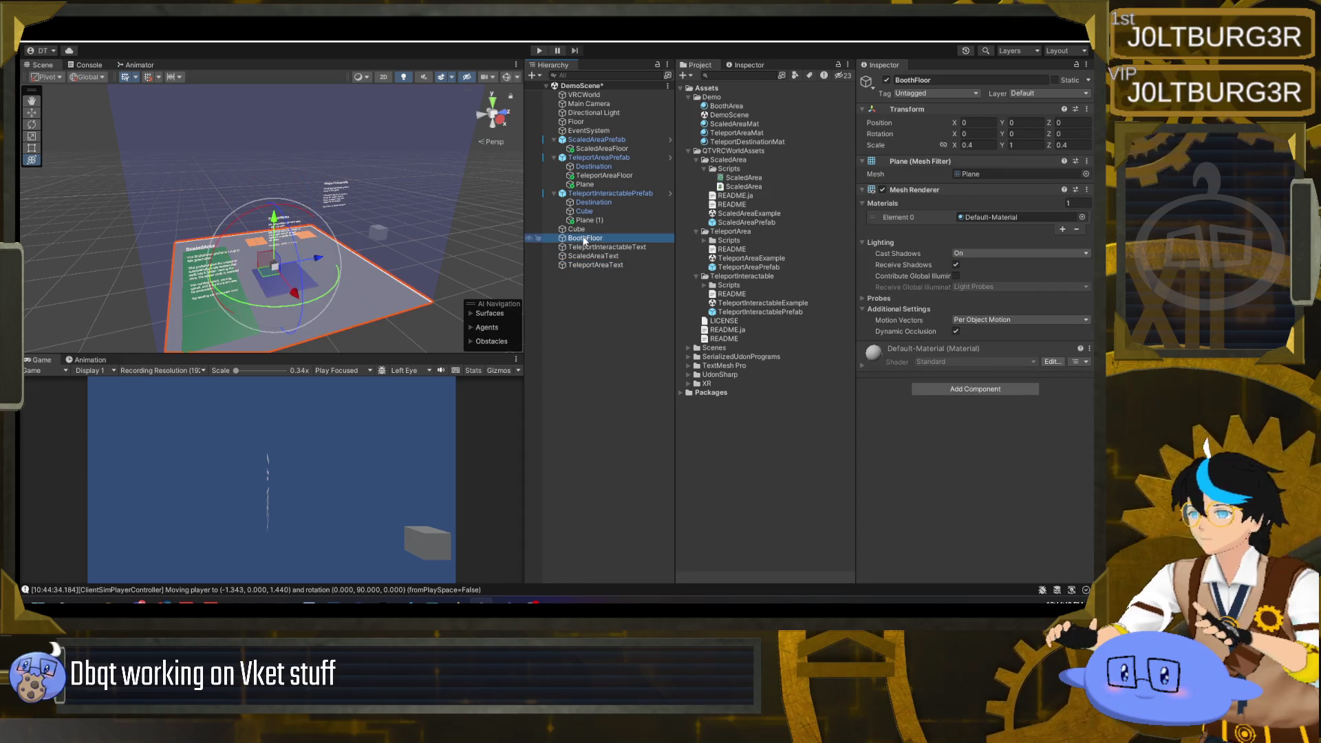
{"action": "left_click", "coordinate": [581, 229]}
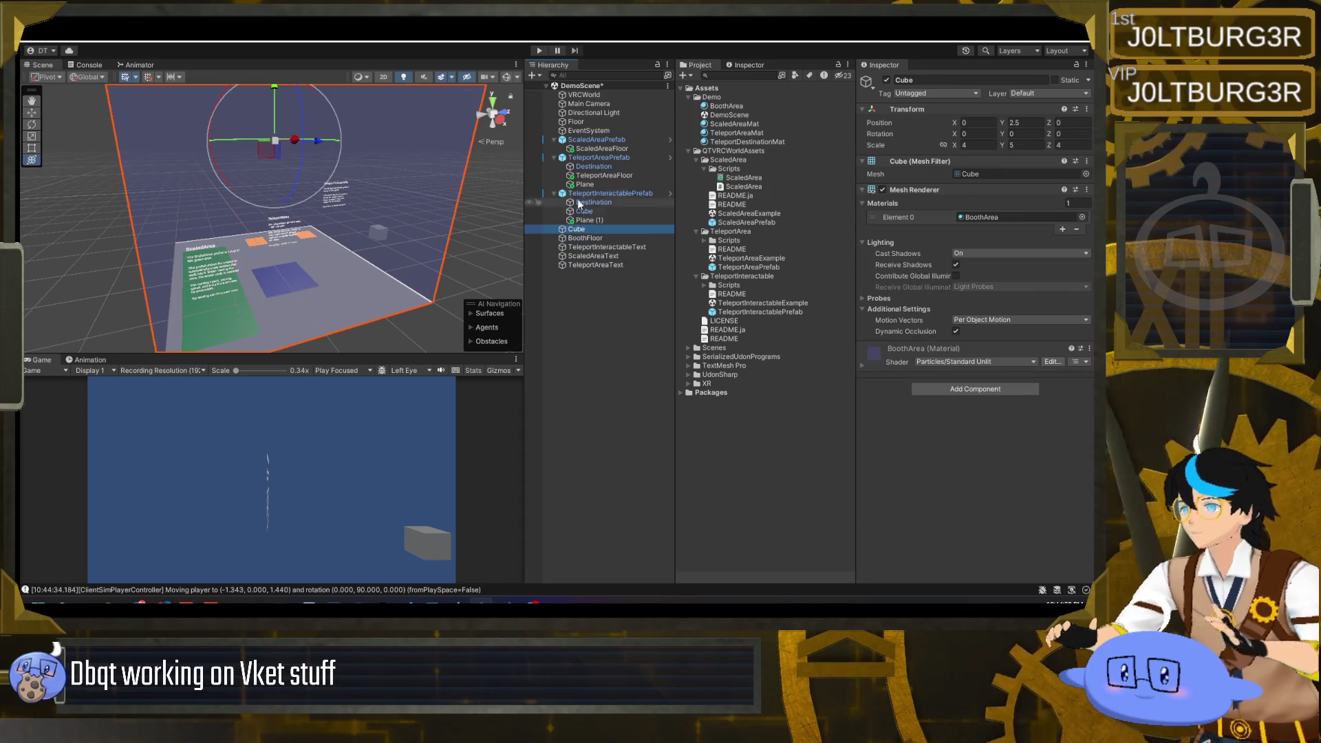
- Collapse the three demo prefabs in the Hierarchy
{"action": "left_click", "coordinate": [554, 157]}
{"action": "left_click", "coordinate": [554, 140]}
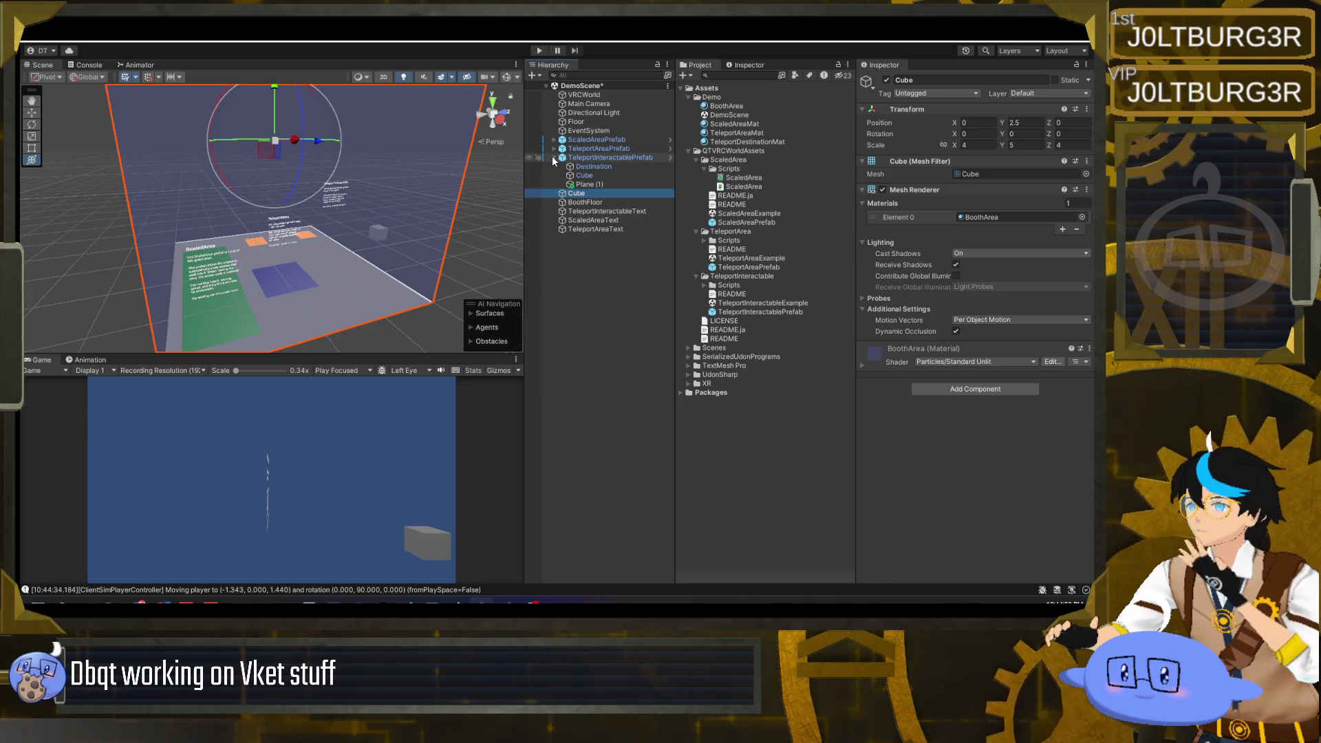
{"action": "left_click", "coordinate": [554, 158]}
{"action": "left_click", "coordinate": [608, 121]}
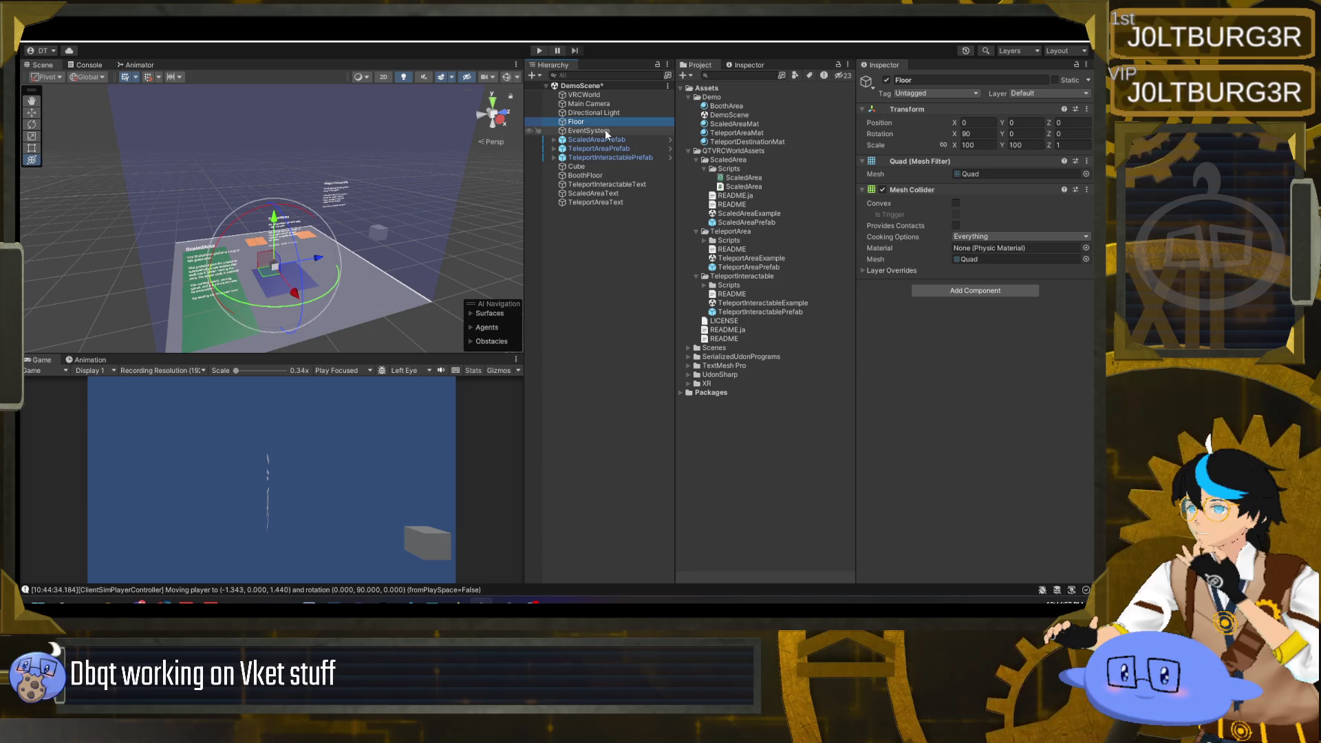
{"action": "right_click", "coordinate": [598, 234]}
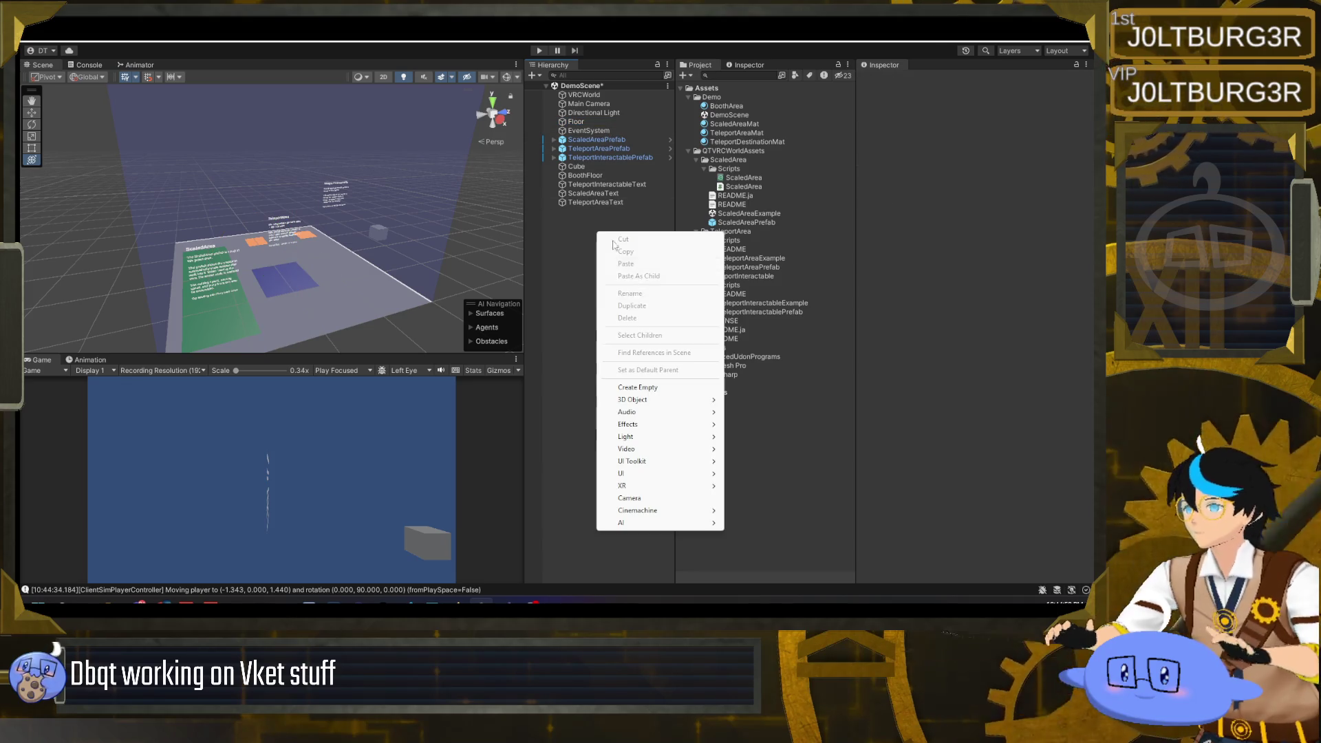
- Create an empty GameObject named QTVRCWorldAssetsDemo
{"action": "left_click", "coordinate": [654, 389]}
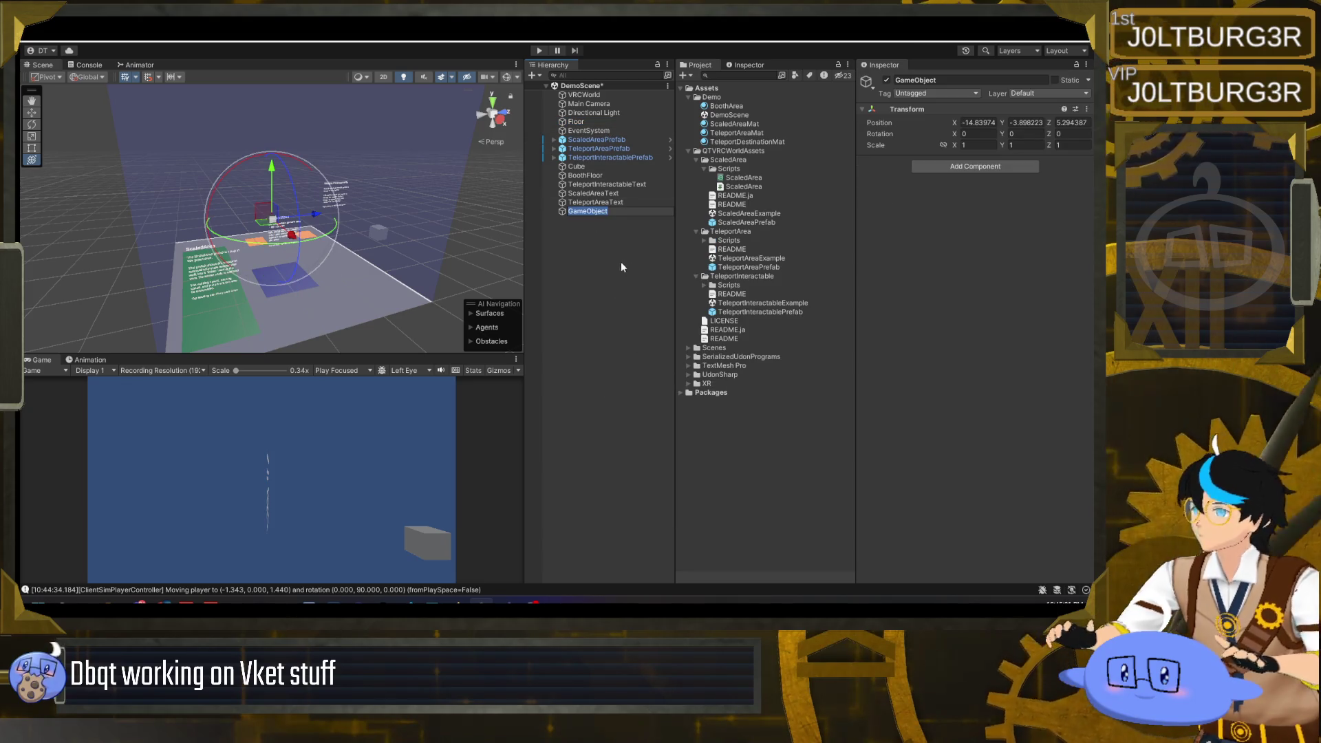
{"action": "type", "text": "Demo"}
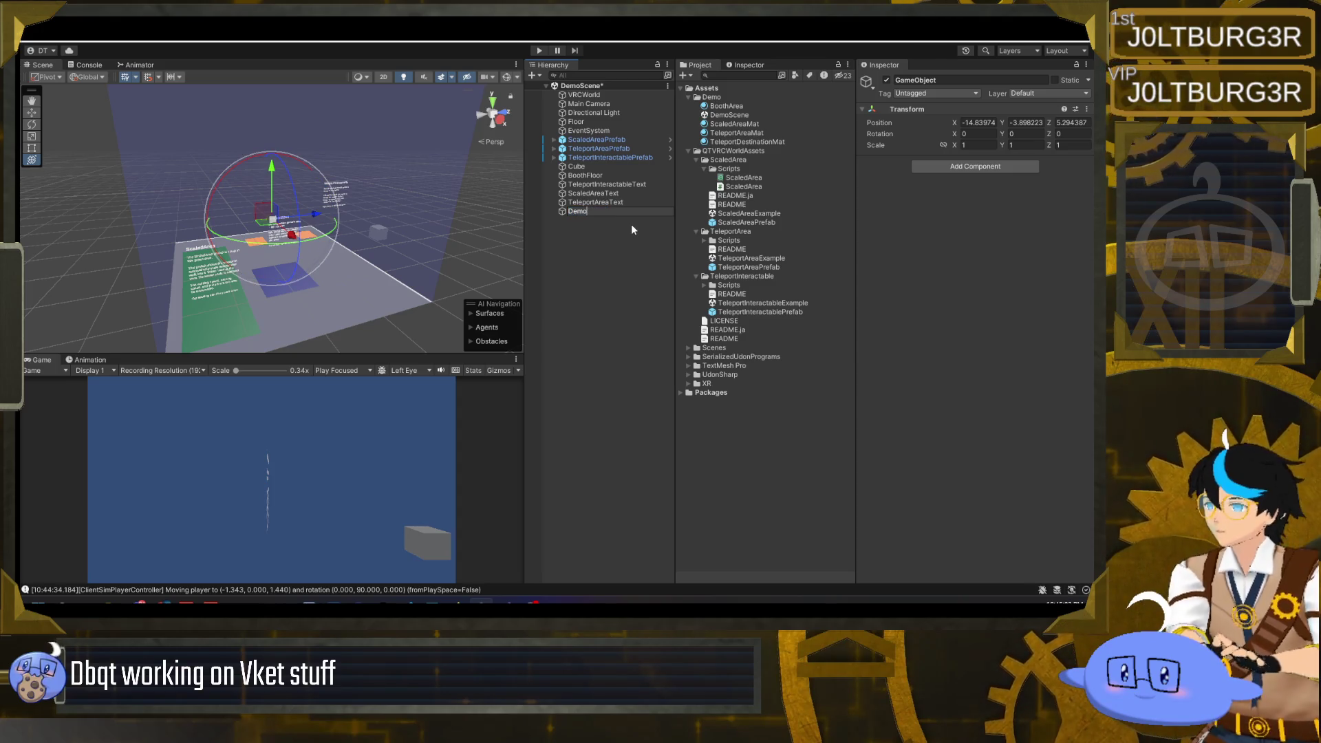
{"action": "key", "text": "BackSpace"}
{"action": "key", "text": "BackSpace"}
{"action": "key", "text": "BackSpace"}
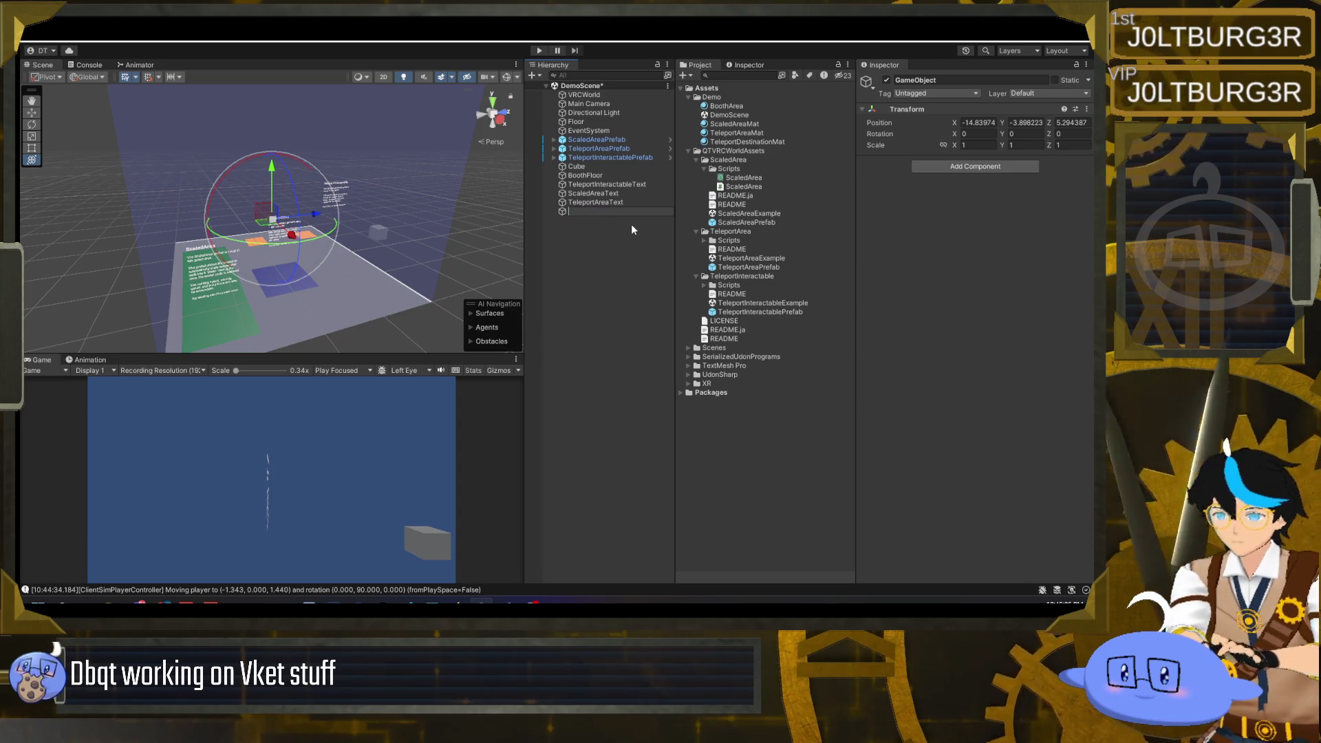
{"action": "type", "text": "QTVRC"}
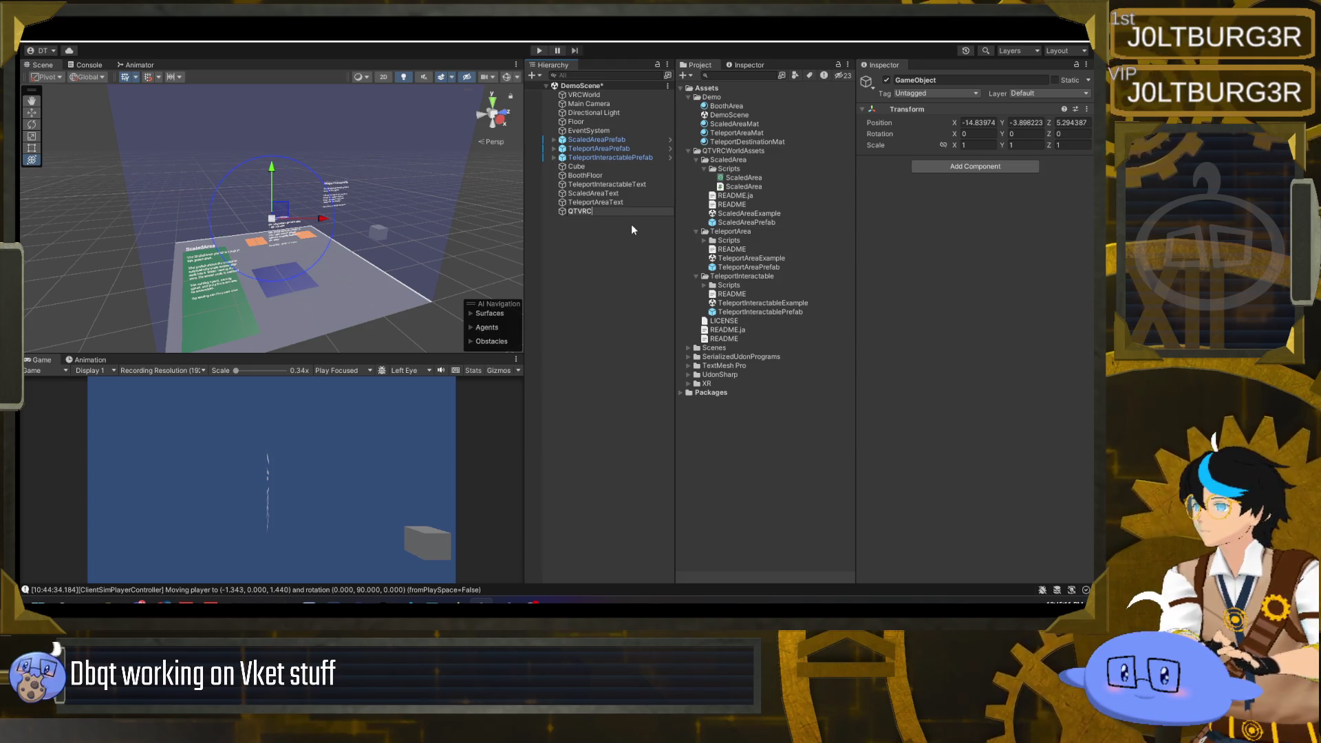
{"action": "type", "text": "WorldAsset"}
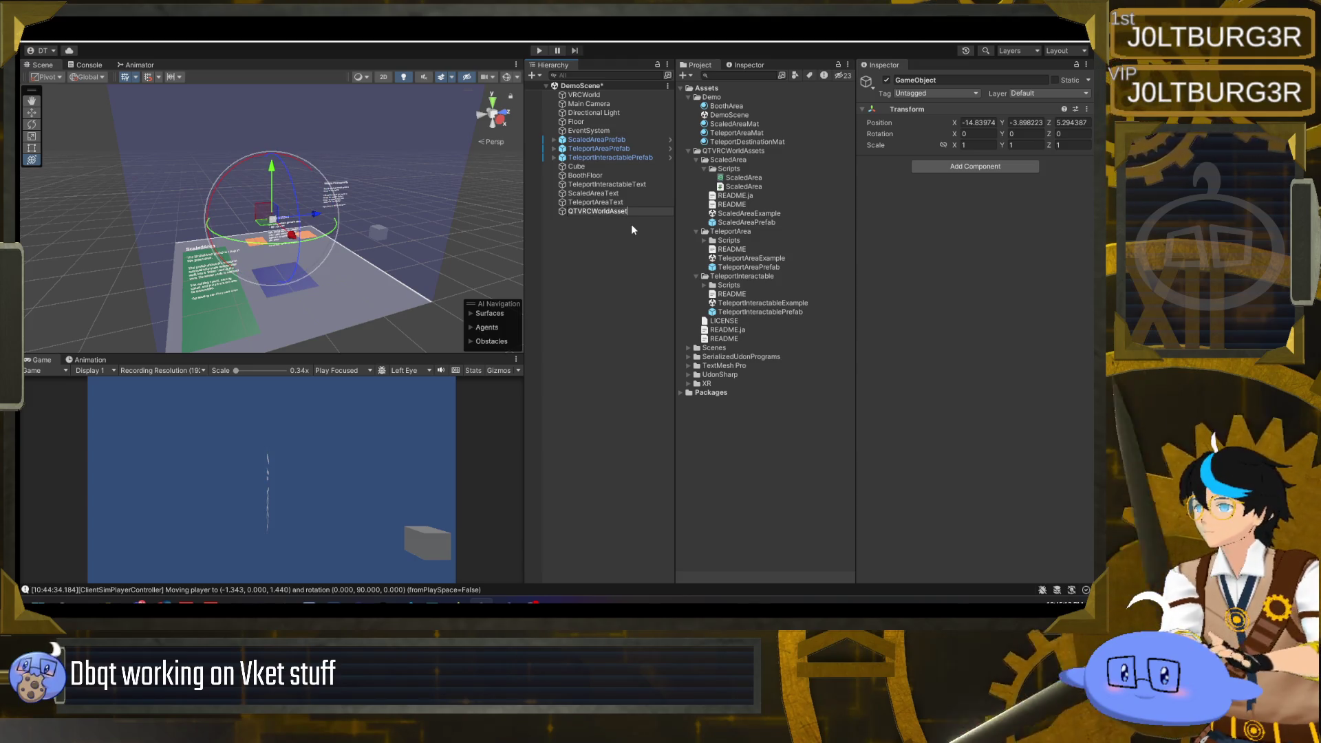
{"action": "type", "text": "sDemo"}
{"action": "key", "text": "Return"}
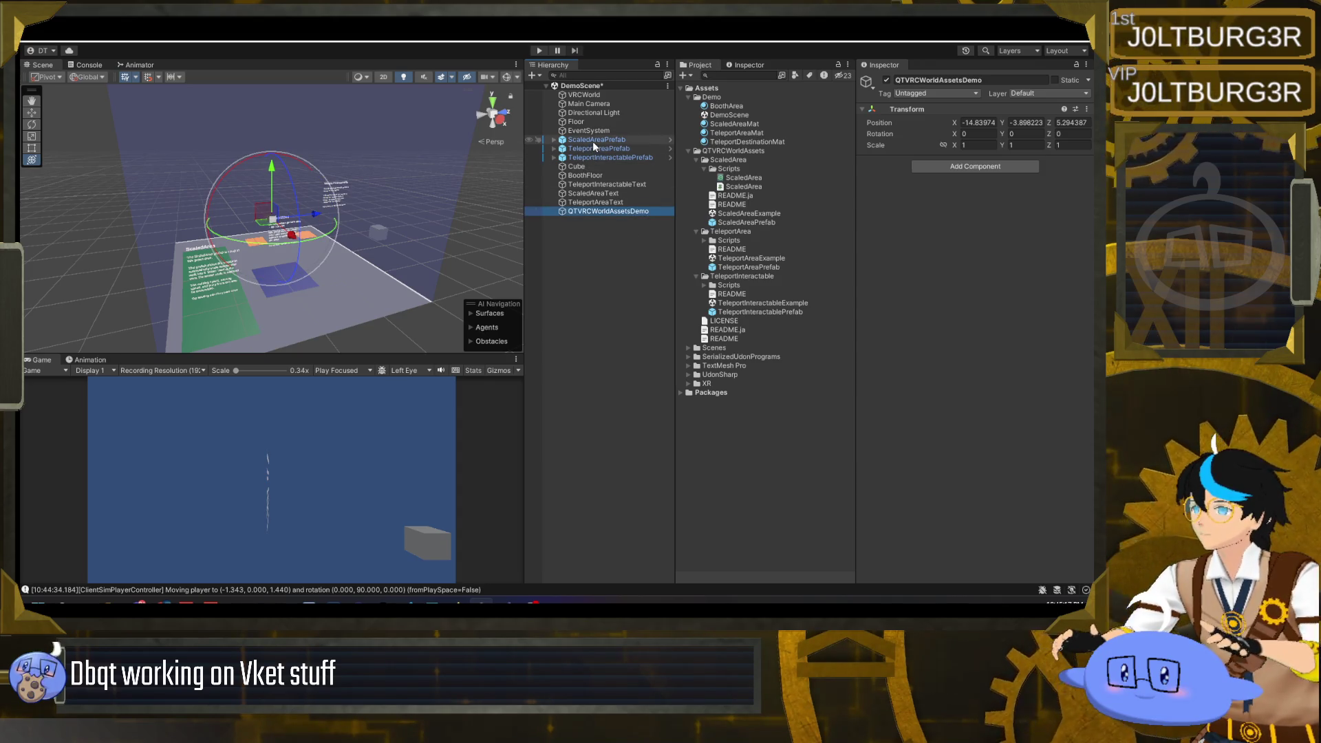
- Rename the Cube object to BoothArea
{"action": "left_click", "coordinate": [576, 168]}
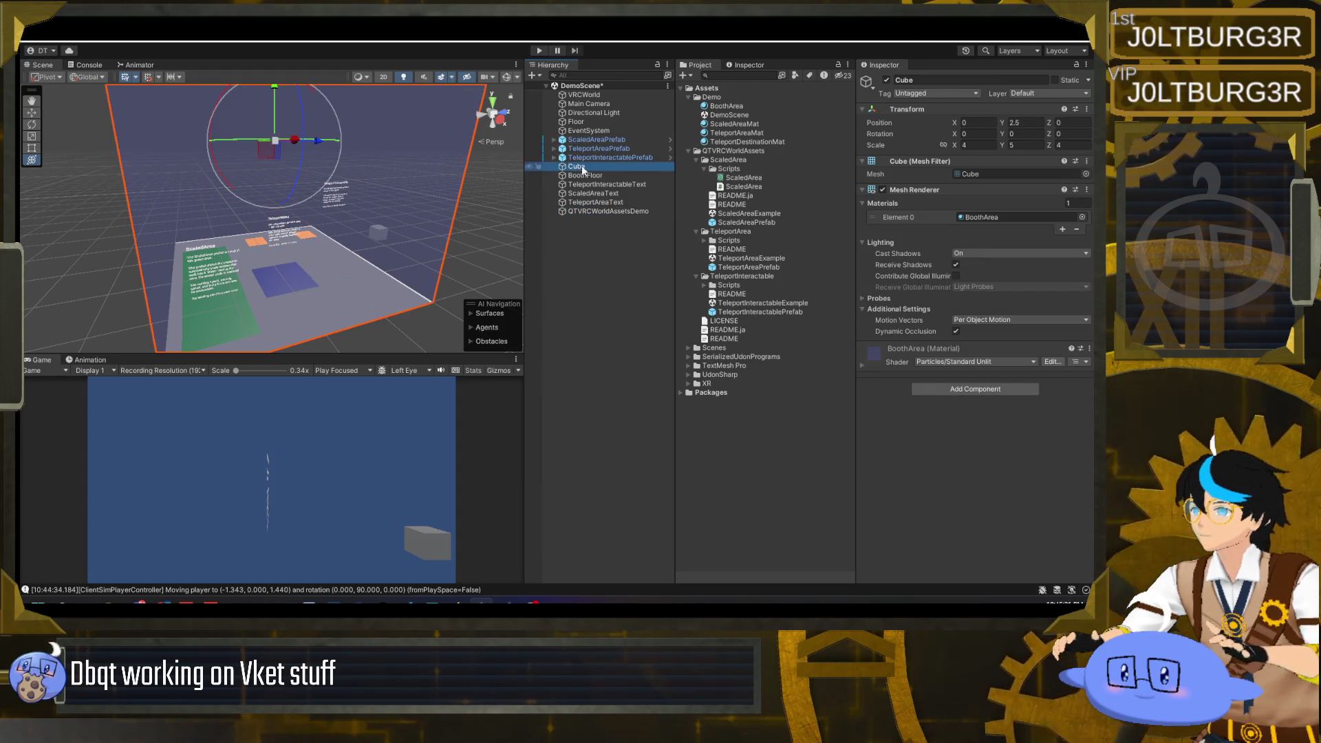
{"action": "key", "text": "F2"}
{"action": "type", "text": "BoothArea"}
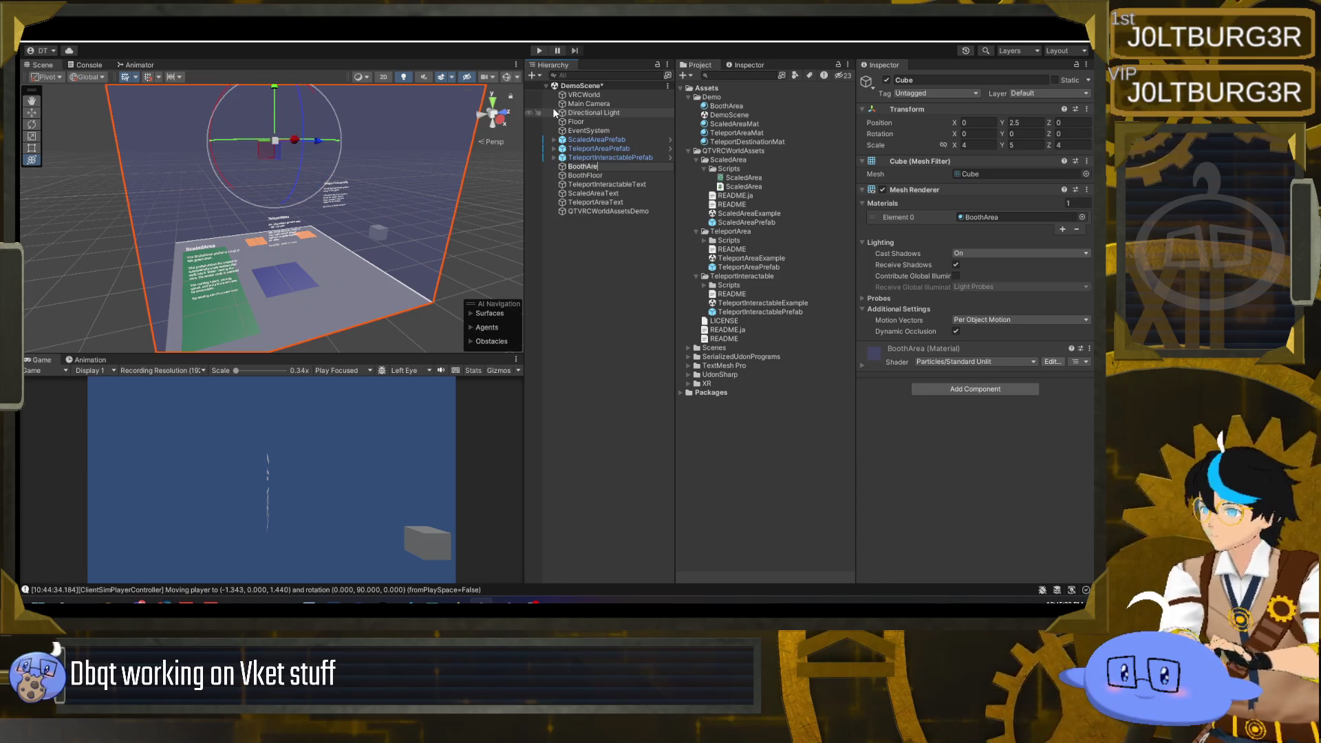
{"action": "key", "text": "Return"}
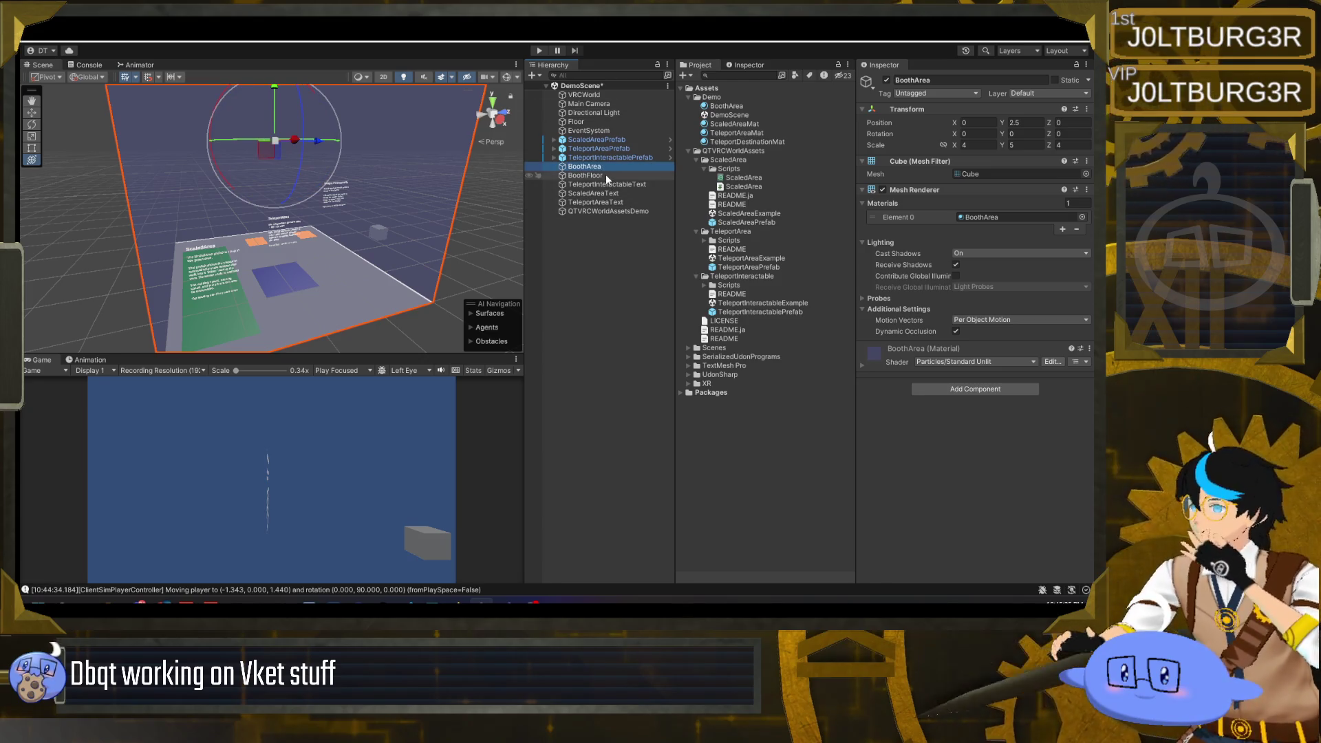
- Select the eight booth objects, try placing them in QTVRCWorldAssetsDemo, then select the group
{"action": "left_click", "coordinate": [605, 175]}
{"action": "left_click", "coordinate": [609, 185]}
{"action": "left_click", "coordinate": [606, 201]}
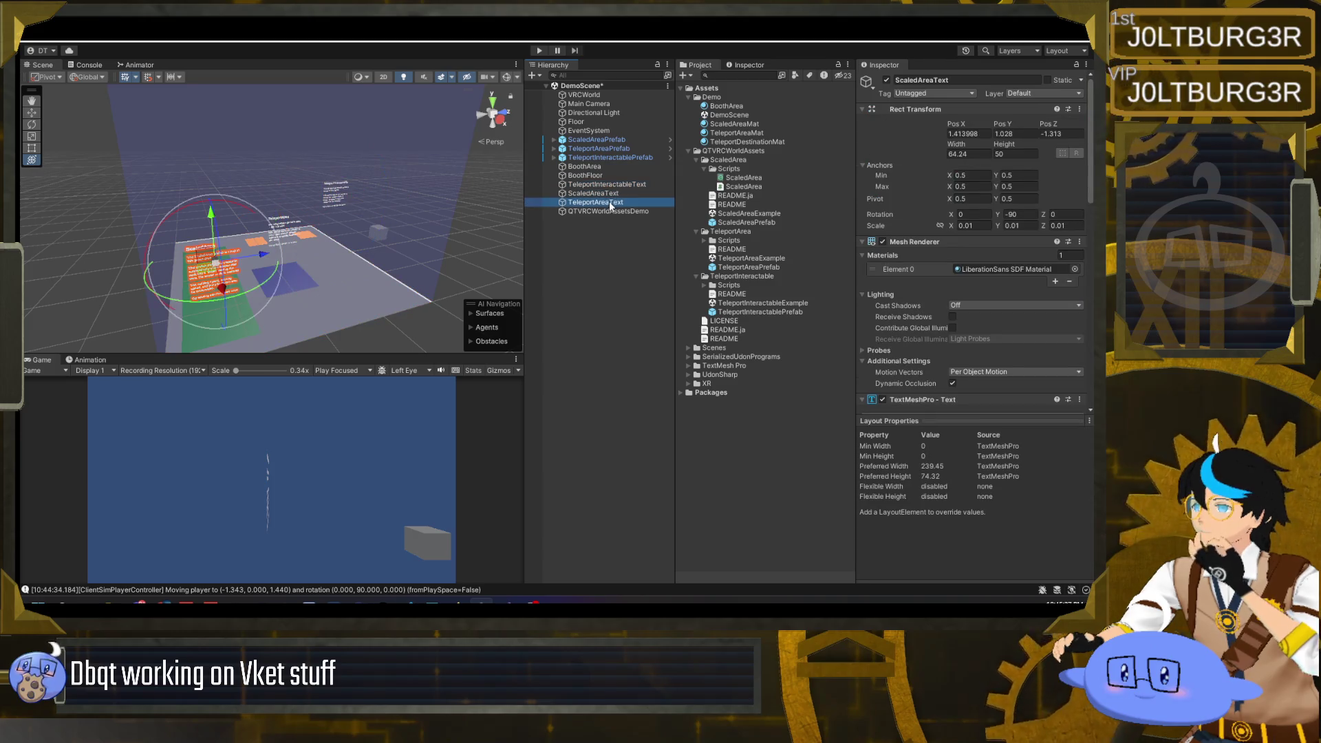
{"action": "left_click", "coordinate": [596, 139]}
{"action": "left_click", "coordinate": [602, 201], "text": "shift"}
{"action": "left_click_drag", "start_coordinate": [602, 202], "coordinate": [604, 212]}
{"action": "left_click", "coordinate": [604, 211]}
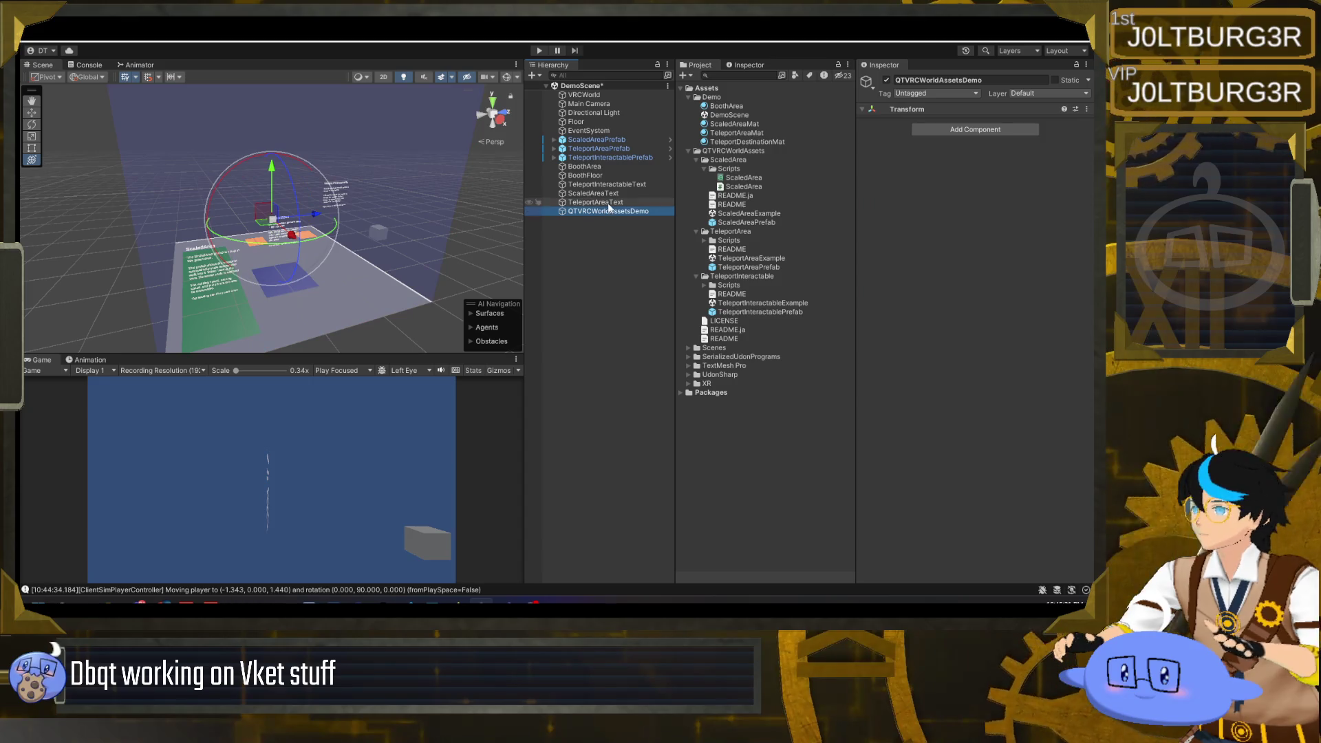
- Set QTVRCWorldAssetsDemo's position to 0, 0, 0
{"action": "left_click", "coordinate": [968, 122]}
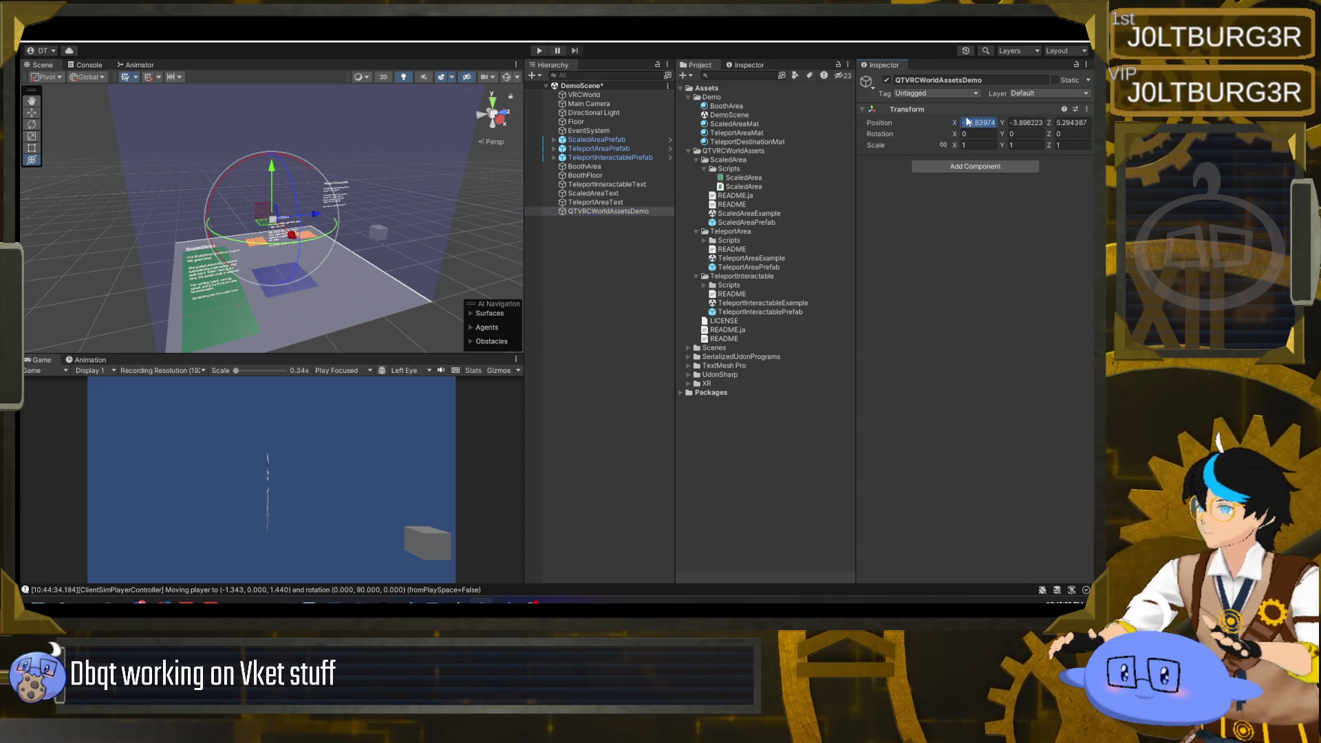
{"action": "type", "text": "0"}
{"action": "key", "text": "Tab"}
{"action": "type", "text": "0"}
{"action": "key", "text": "Tab"}
{"action": "type", "text": "0"}
- Nest the eight booth objects under QTVRCWorldAssetsDemo and frame the group in view
{"action": "left_click", "coordinate": [596, 202]}
{"action": "left_click", "coordinate": [597, 141], "text": "shift"}
{"action": "left_click_drag", "start_coordinate": [605, 205], "coordinate": [604, 210]}
{"action": "left_click", "coordinate": [606, 139]}
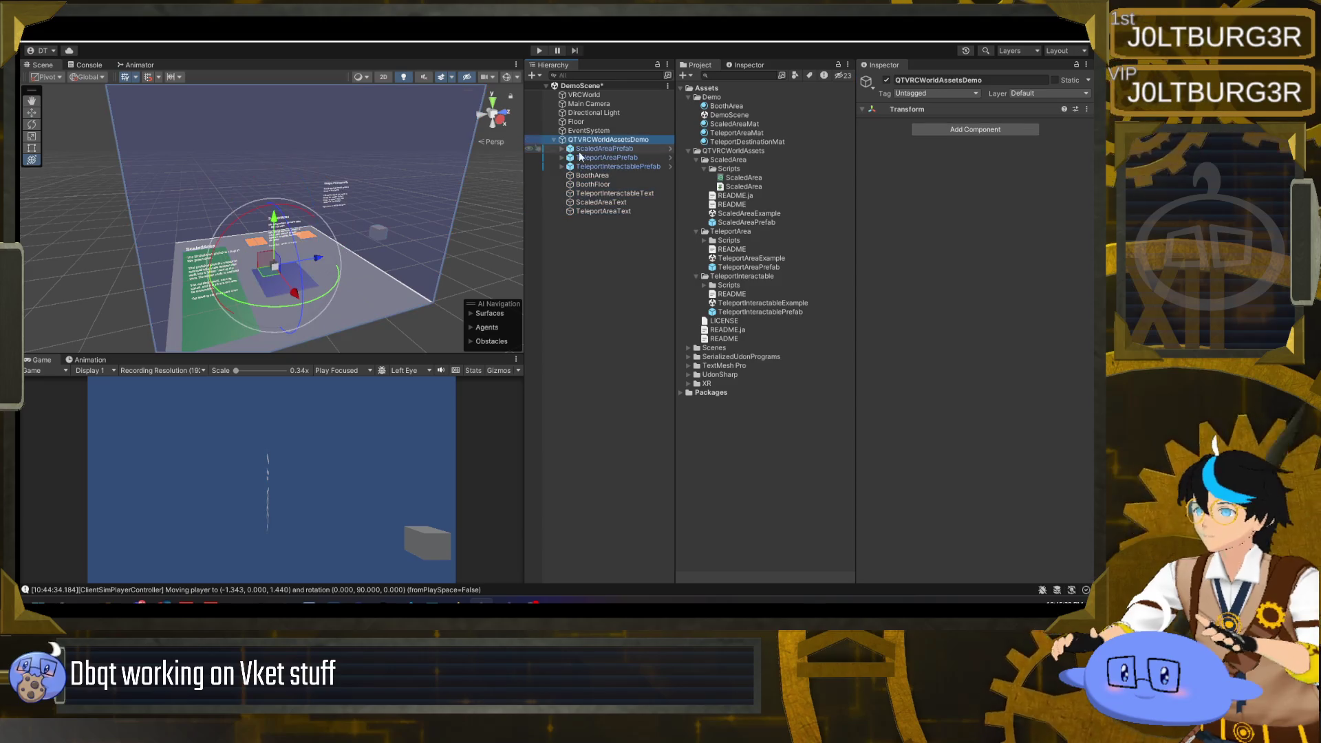
{"action": "key", "text": "f"}
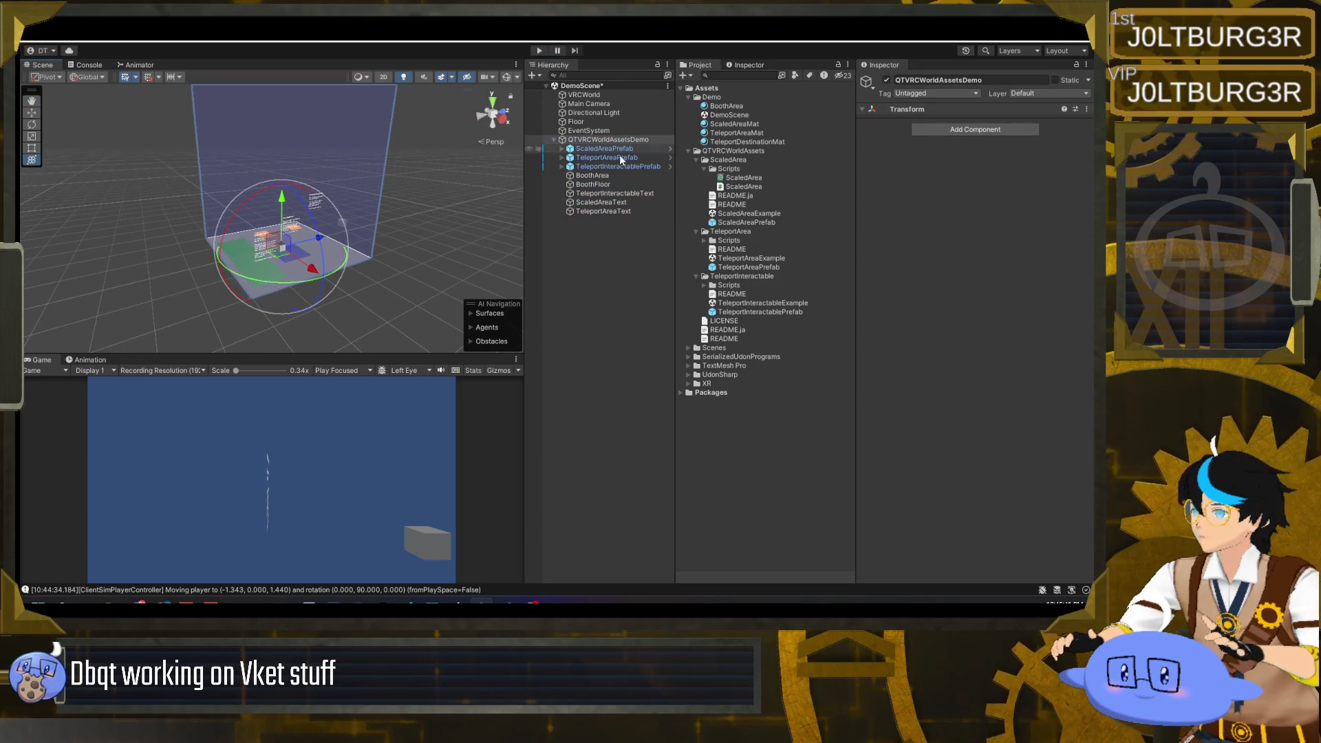
{"action": "left_click", "coordinate": [604, 149]}
{"action": "left_click", "coordinate": [605, 139]}
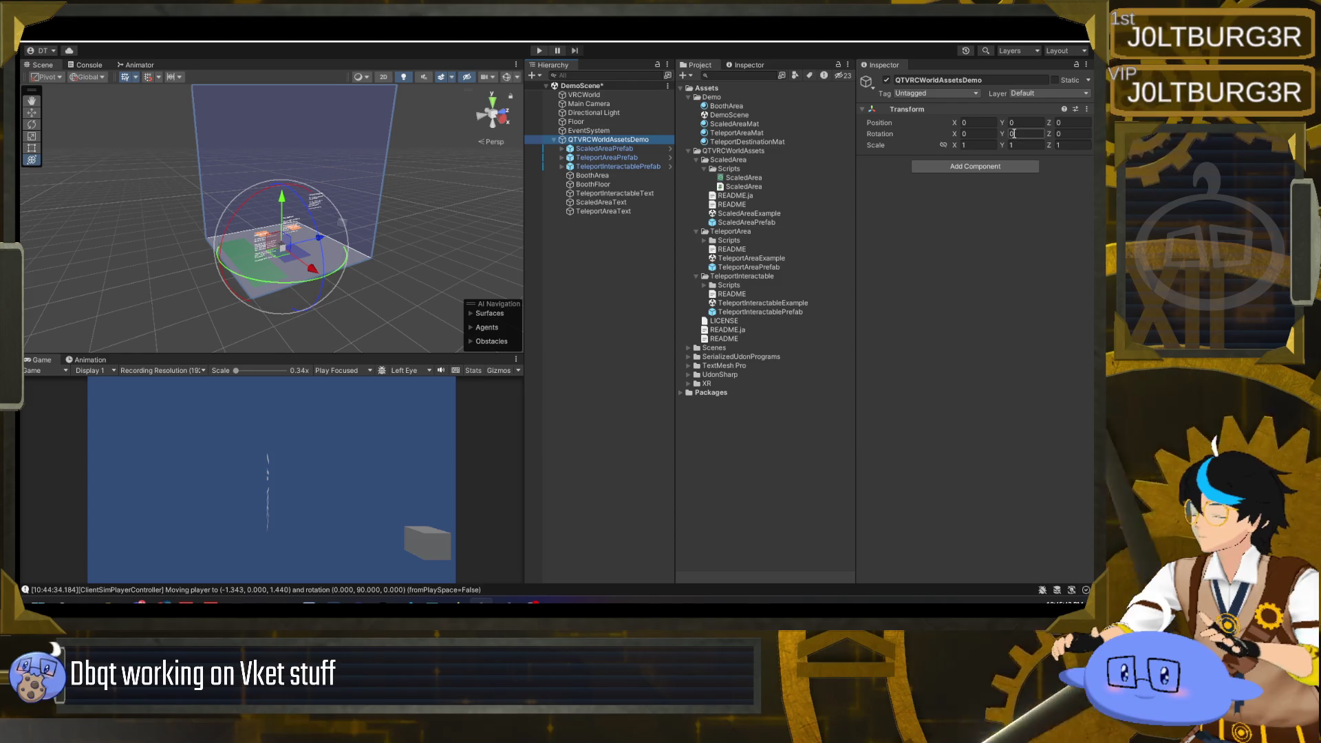
{"action": "left_click_drag", "start_coordinate": [486, 212], "coordinate": [420, 215]}
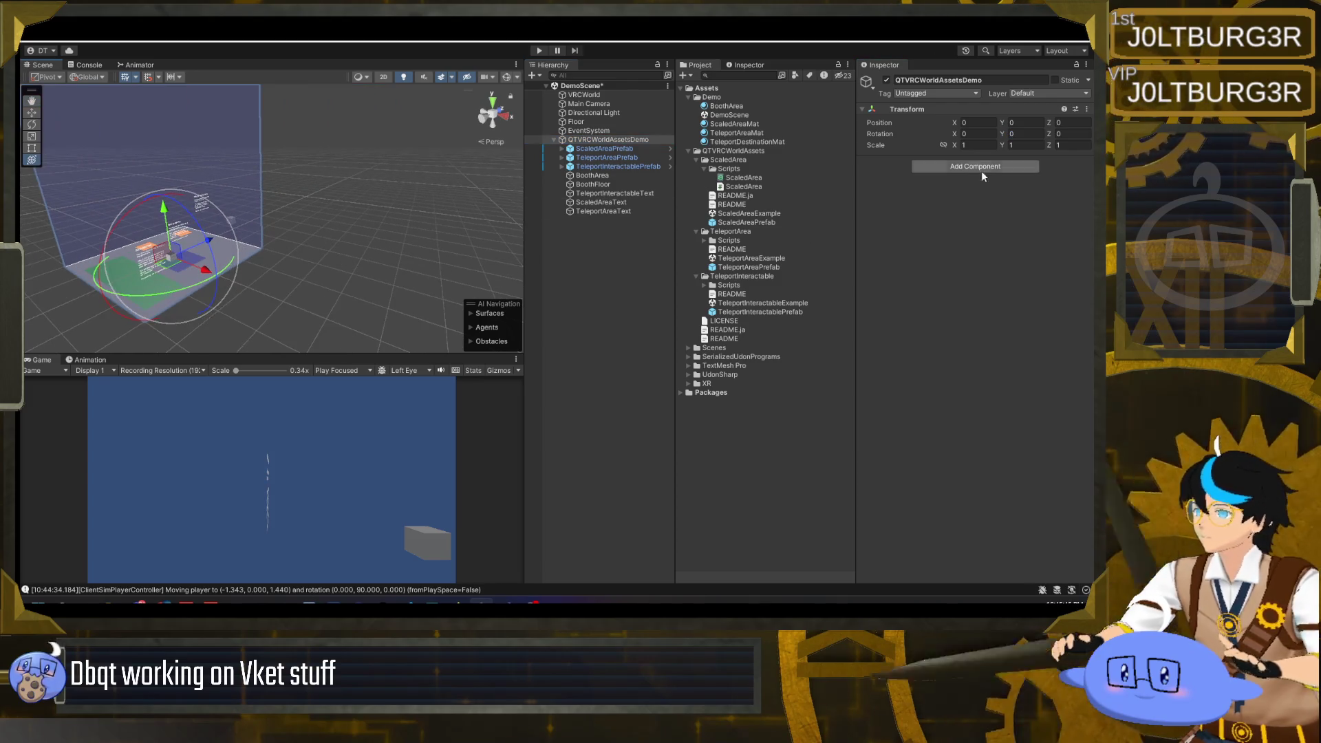
- Set the group's Rotation Y to 90, then move the eight objects back to the root
{"action": "mouse_move", "coordinate": [996, 134]}
{"action": "left_mouse_down"}
{"action": "mouse_move", "coordinate": [264, 163]}
{"action": "mouse_move", "coordinate": [320, 210]}
{"action": "mouse_move", "coordinate": [512, 177]}
{"action": "left_mouse_up"}
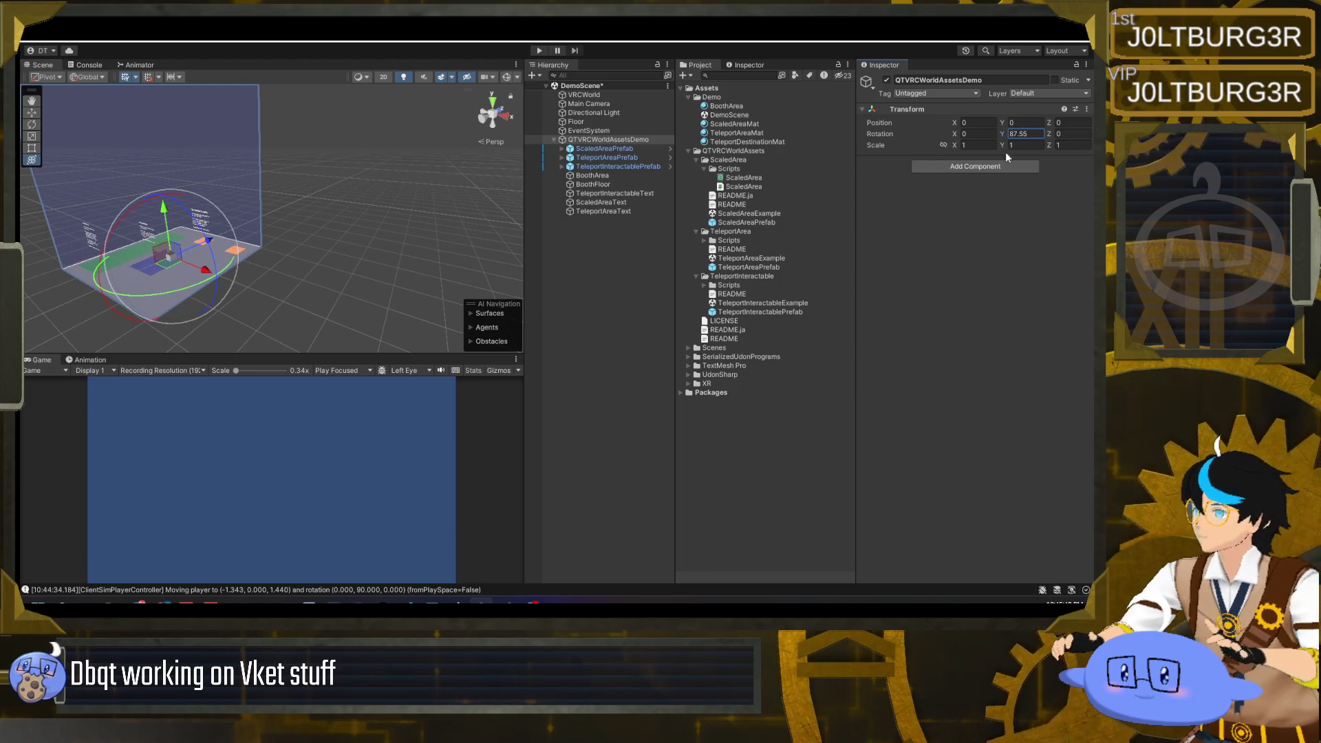
{"action": "type", "text": "90"}
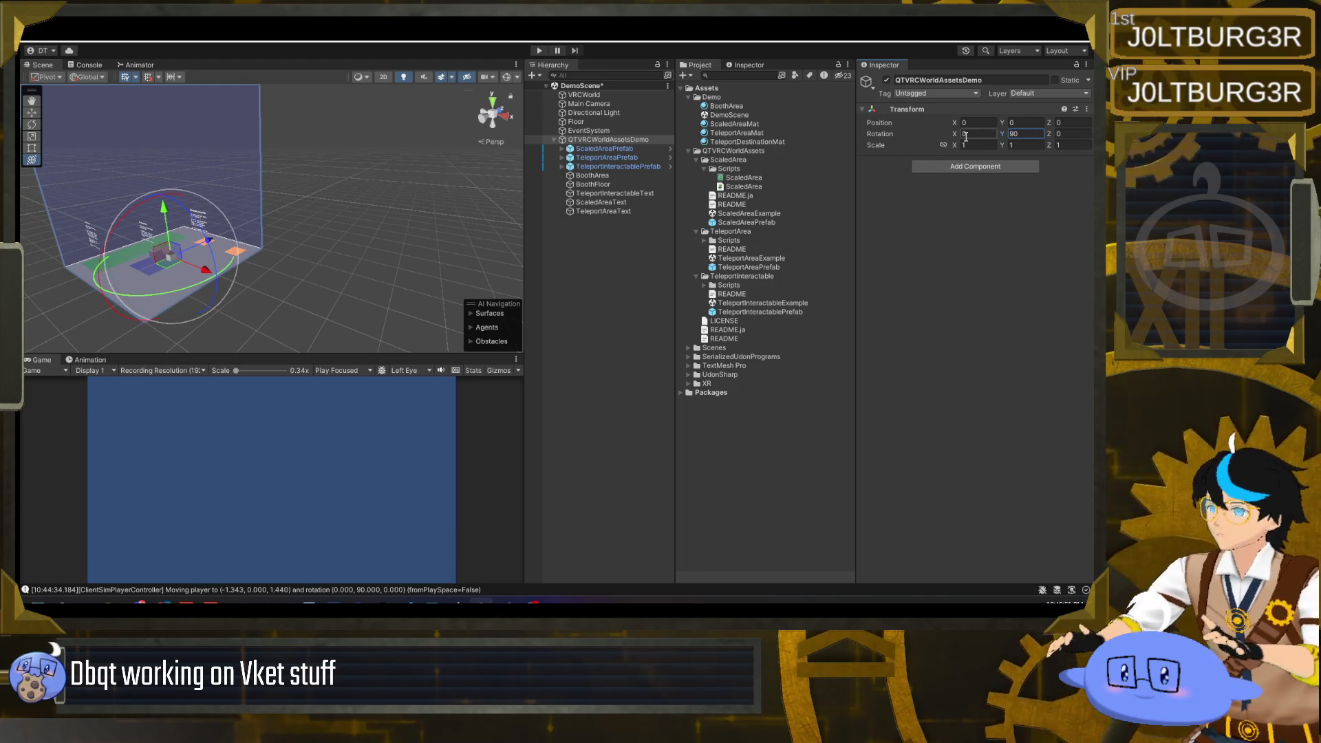
{"action": "left_click", "coordinate": [604, 149]}
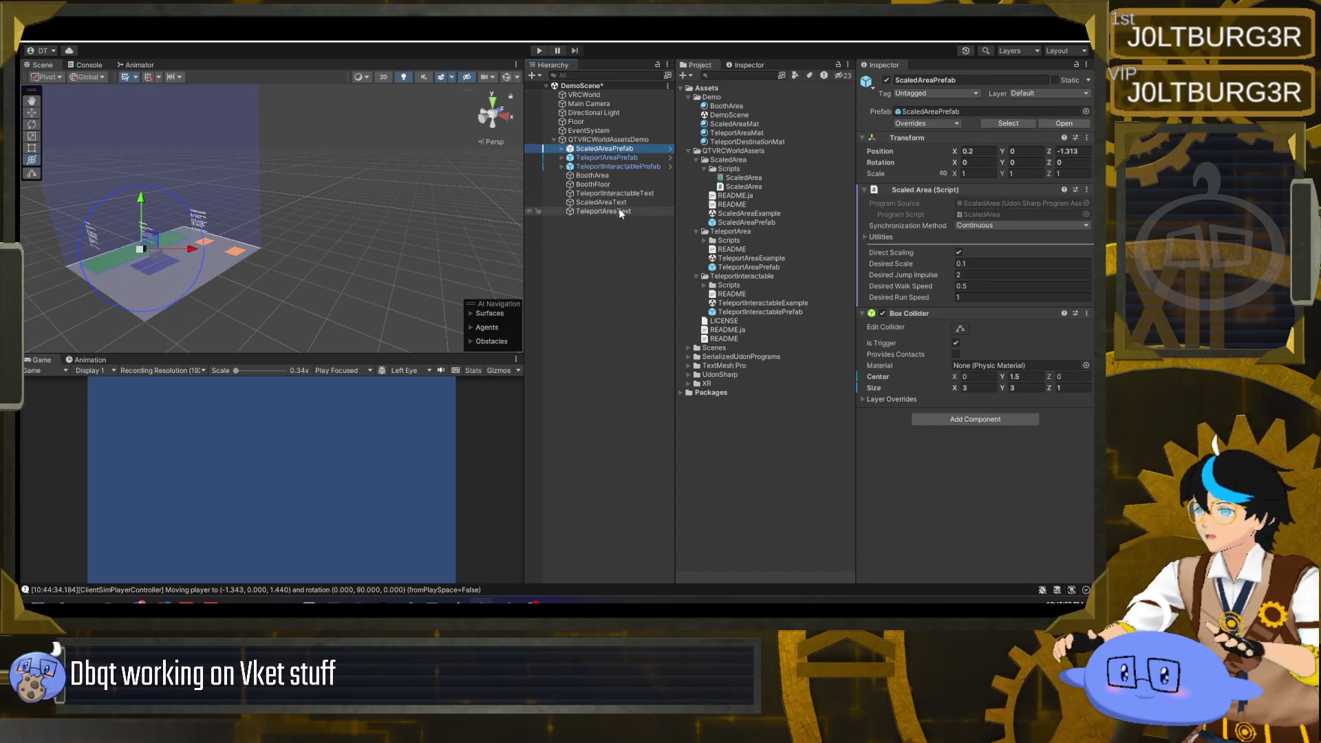
{"action": "left_click", "coordinate": [604, 211], "text": "shift"}
{"action": "left_click_drag", "start_coordinate": [617, 254], "coordinate": [618, 253]}
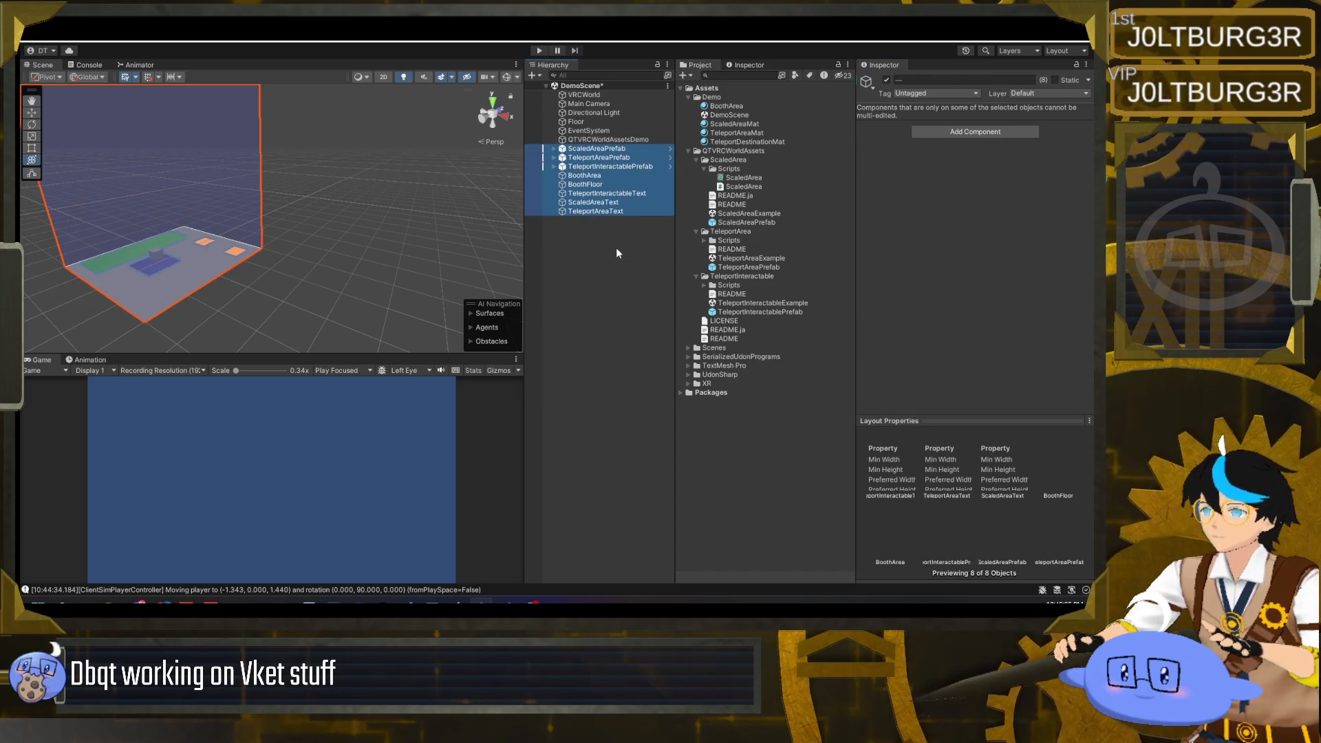
{"action": "left_click", "coordinate": [611, 149]}
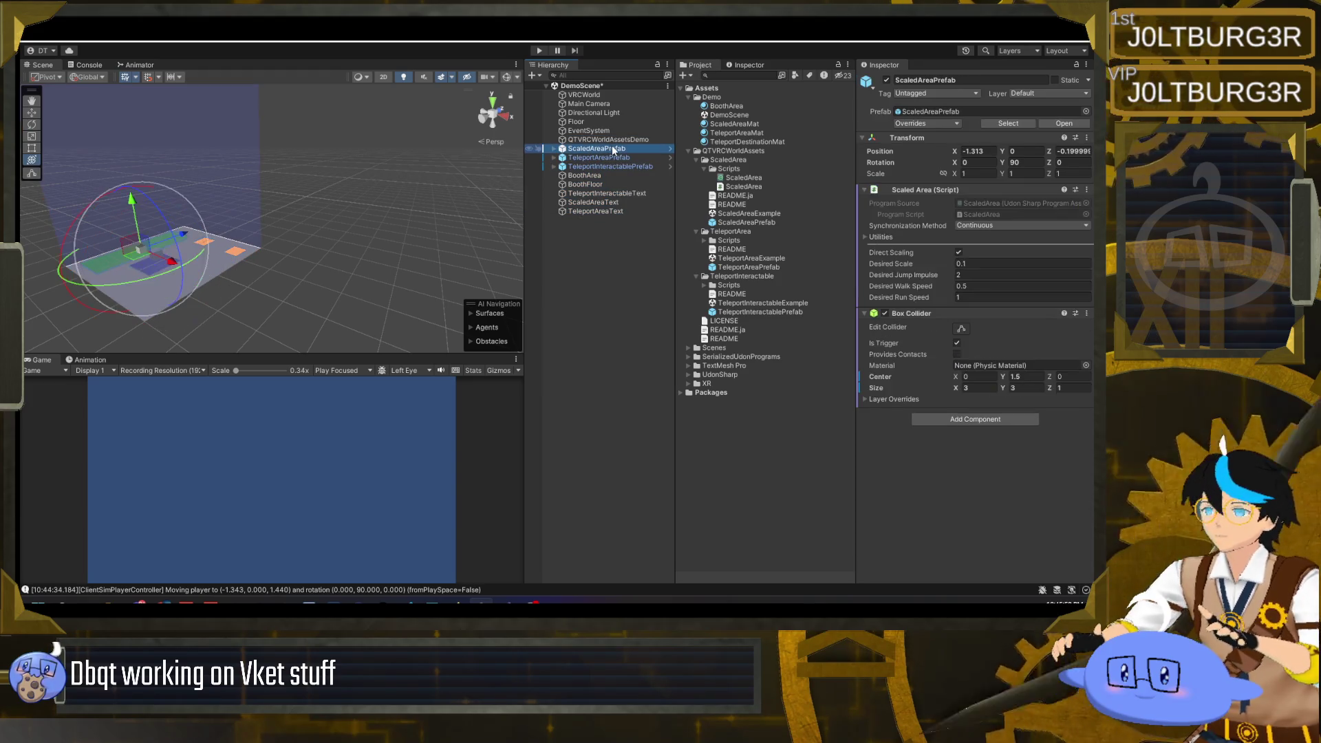
{"action": "mouse_move", "coordinate": [482, 206]}
{"action": "left_mouse_down"}
{"action": "mouse_move", "coordinate": [383, 221]}
{"action": "mouse_move", "coordinate": [134, 213]}
{"action": "mouse_move", "coordinate": [578, 213]}
{"action": "left_mouse_up"}
- Check the label transforms, regroup the eight objects under QTVRCWorldAssetsDemo, then undo twice
{"action": "left_click", "coordinate": [578, 212]}
{"action": "left_click", "coordinate": [593, 203]}
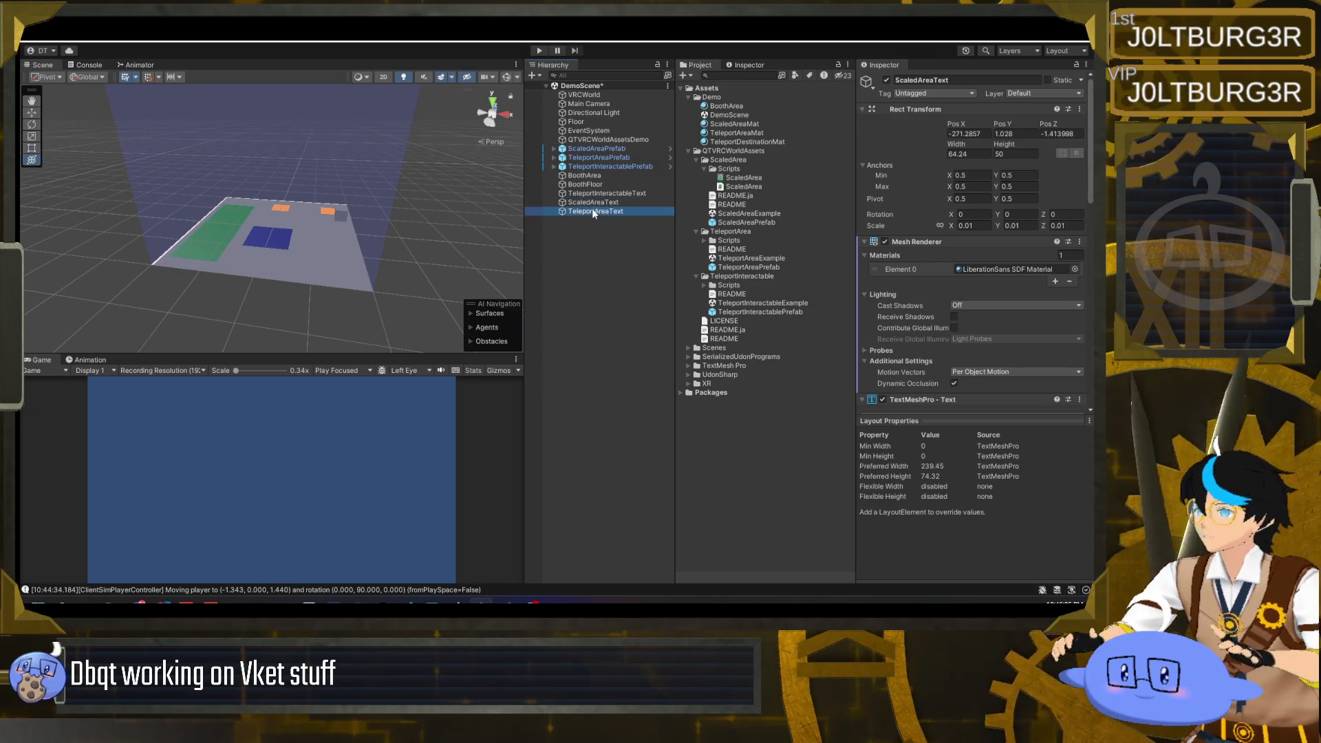
{"action": "left_click", "coordinate": [599, 194]}
{"action": "left_click", "coordinate": [604, 149], "text": "shift"}
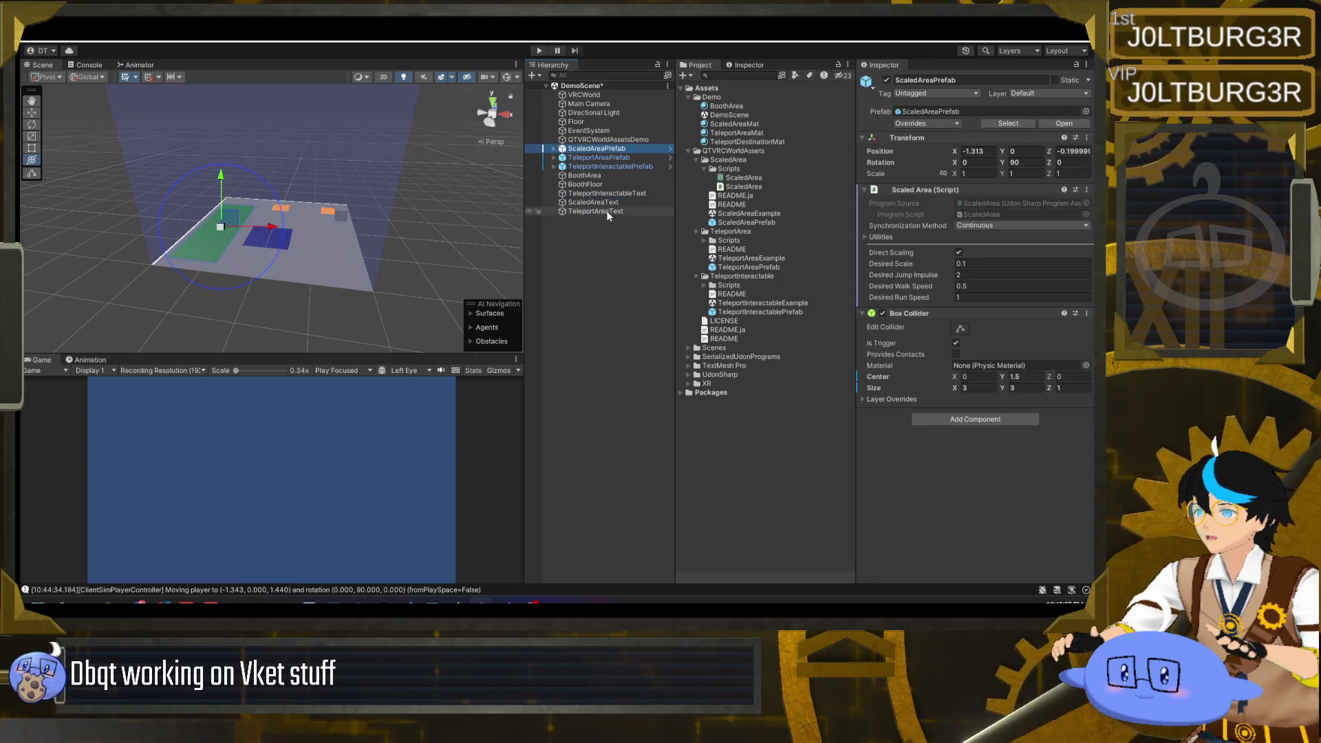
{"action": "left_click_drag", "start_coordinate": [598, 148], "coordinate": [606, 139]}
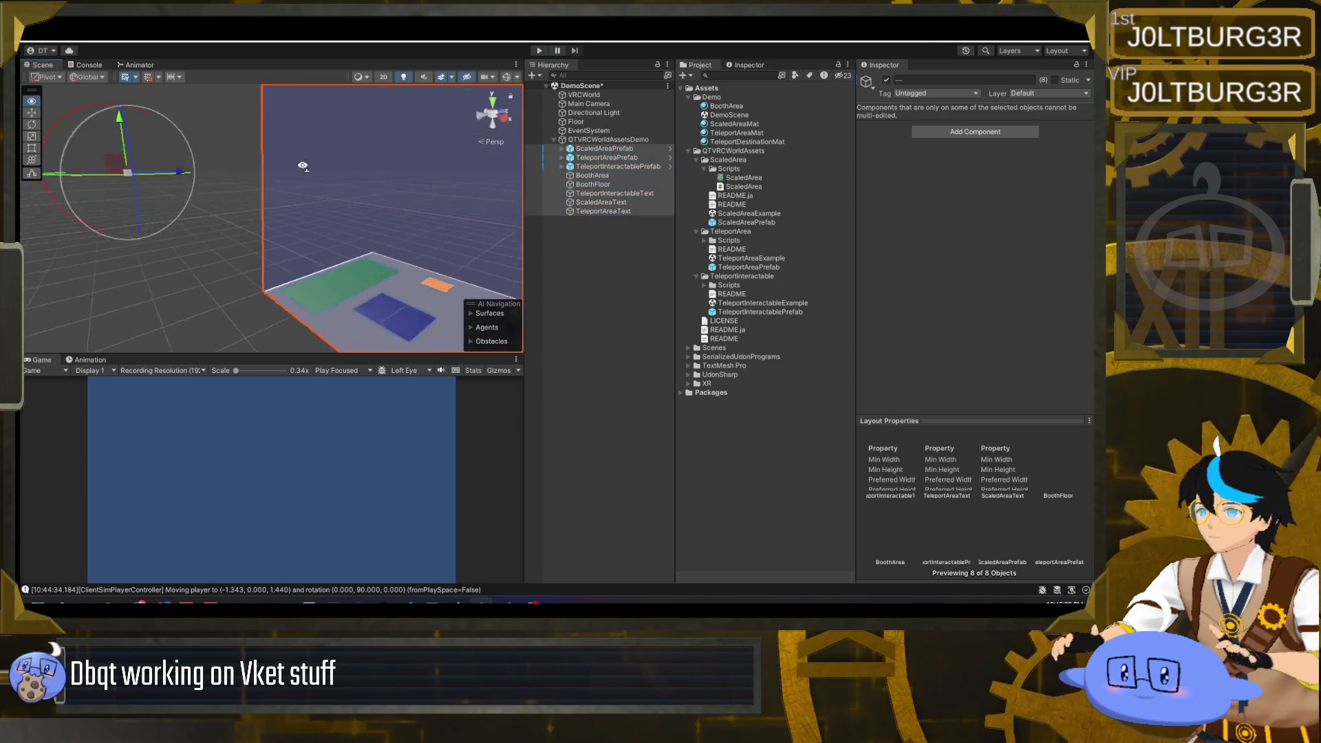
{"action": "left_click", "coordinate": [599, 203]}
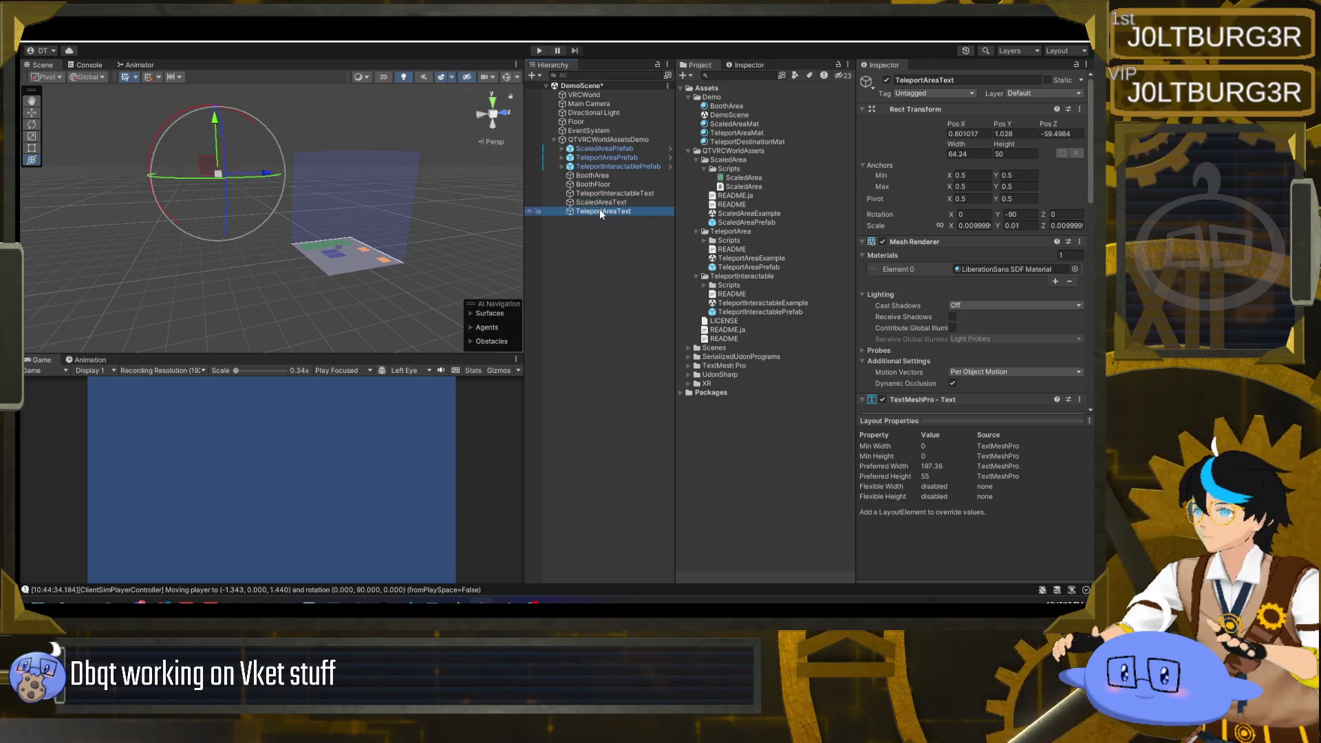
{"action": "key", "text": "ctrl+z"}
{"action": "key", "text": "ctrl+z"}
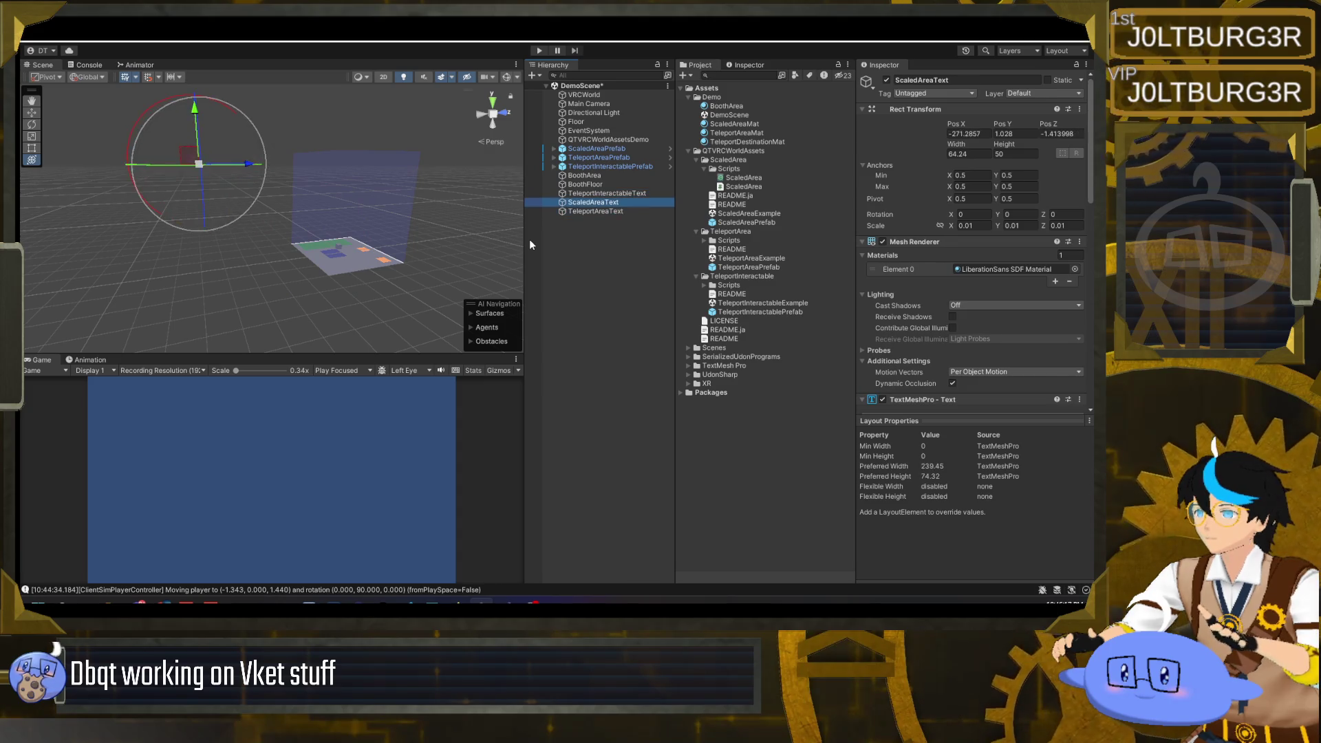
{"action": "key", "text": "ctrl+z"}
{"action": "key", "text": "ctrl+z"}
{"action": "key", "text": "ctrl+z"}
{"action": "key", "text": "ctrl+z"}
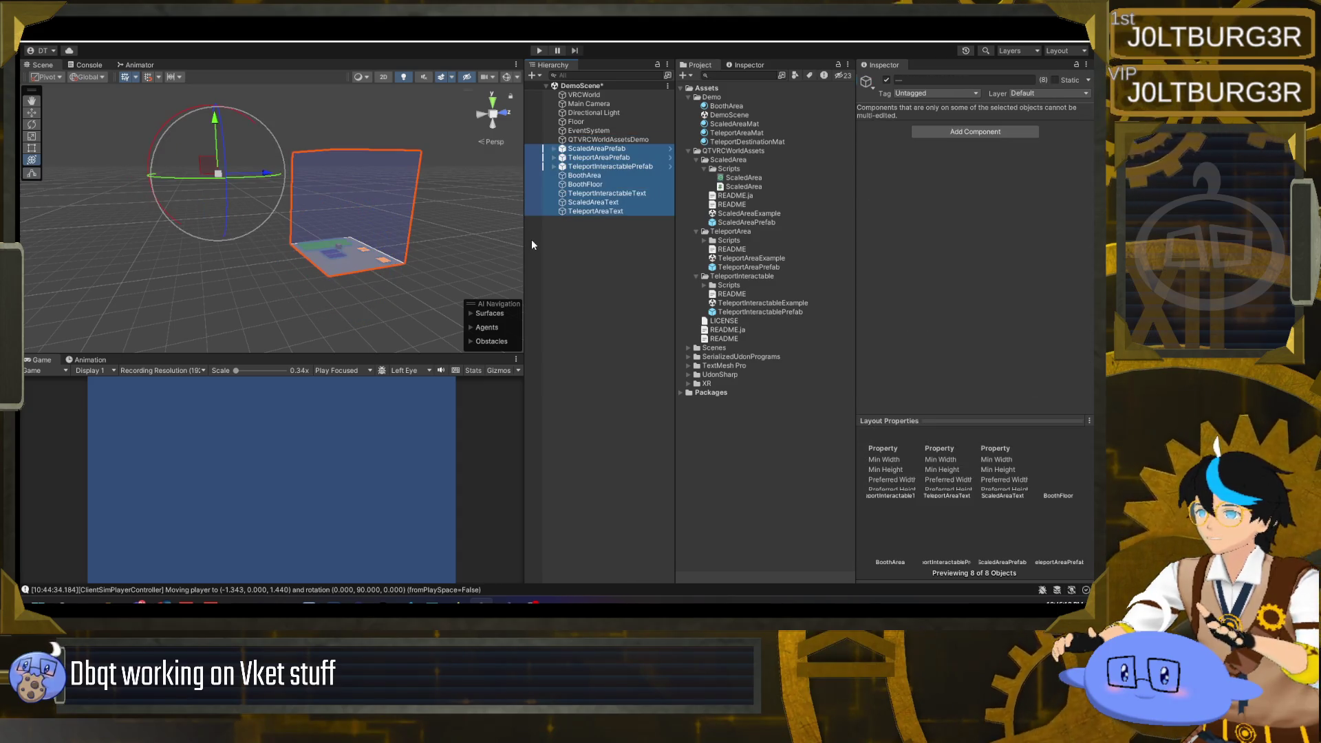
{"action": "left_click", "coordinate": [607, 168]}
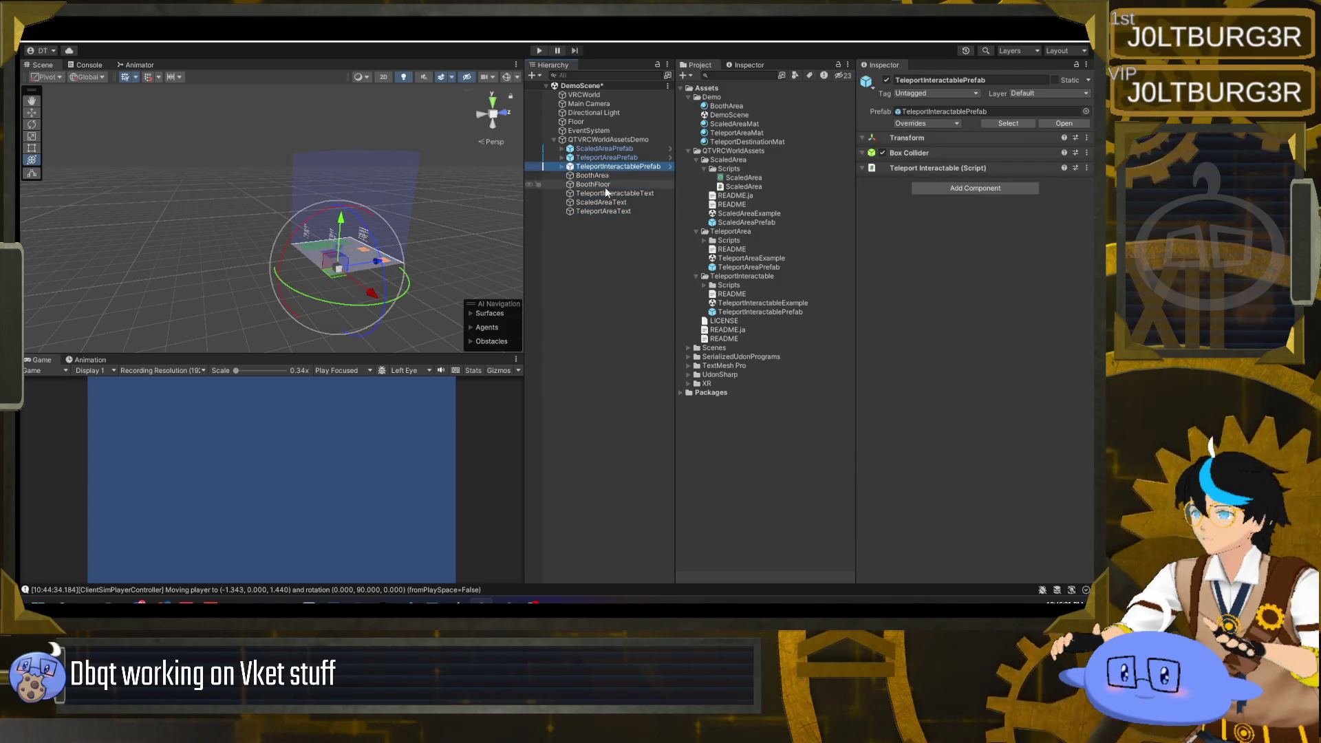
- Move the three demo prefabs, BoothArea and BoothFloor out to the scene root
{"action": "left_click", "coordinate": [610, 185]}
{"action": "left_click", "coordinate": [610, 177]}
{"action": "left_click", "coordinate": [611, 185]}
{"action": "left_click", "coordinate": [610, 176]}
{"action": "left_click", "coordinate": [611, 166]}
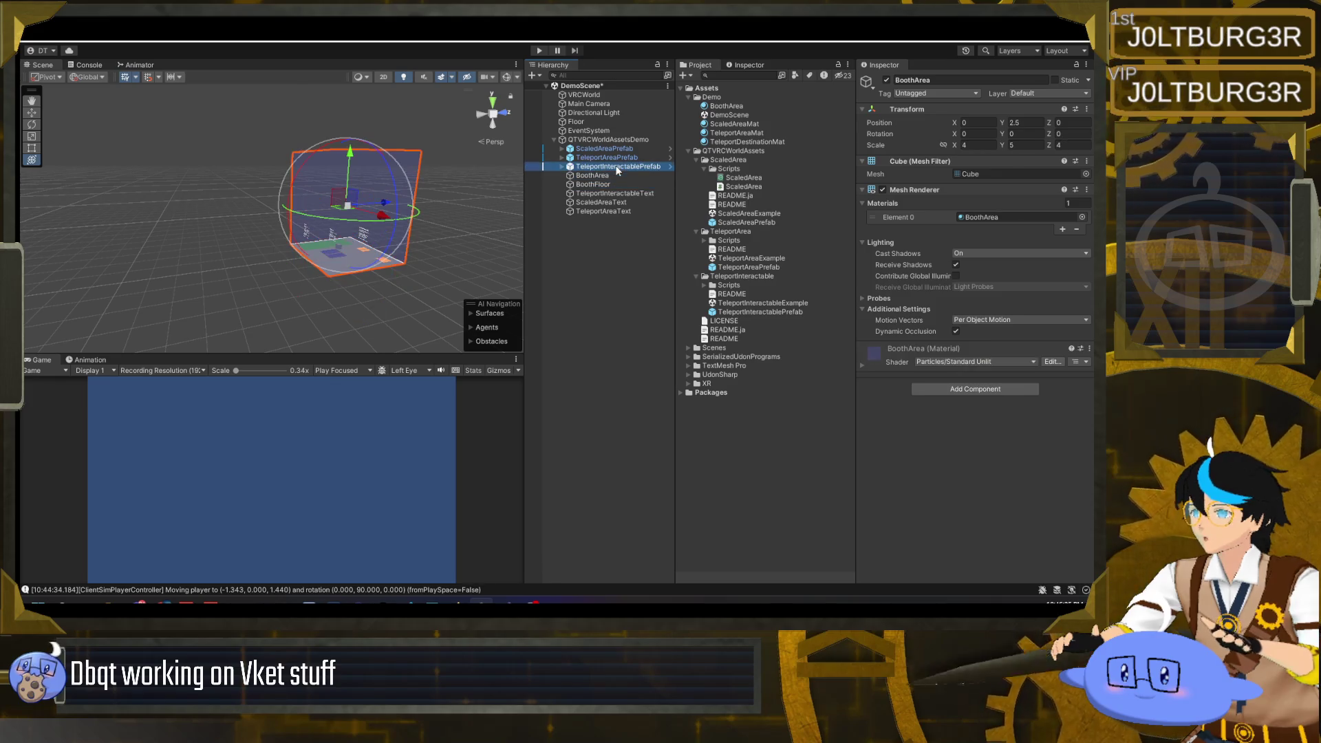
{"action": "left_click", "coordinate": [616, 150], "text": "shift"}
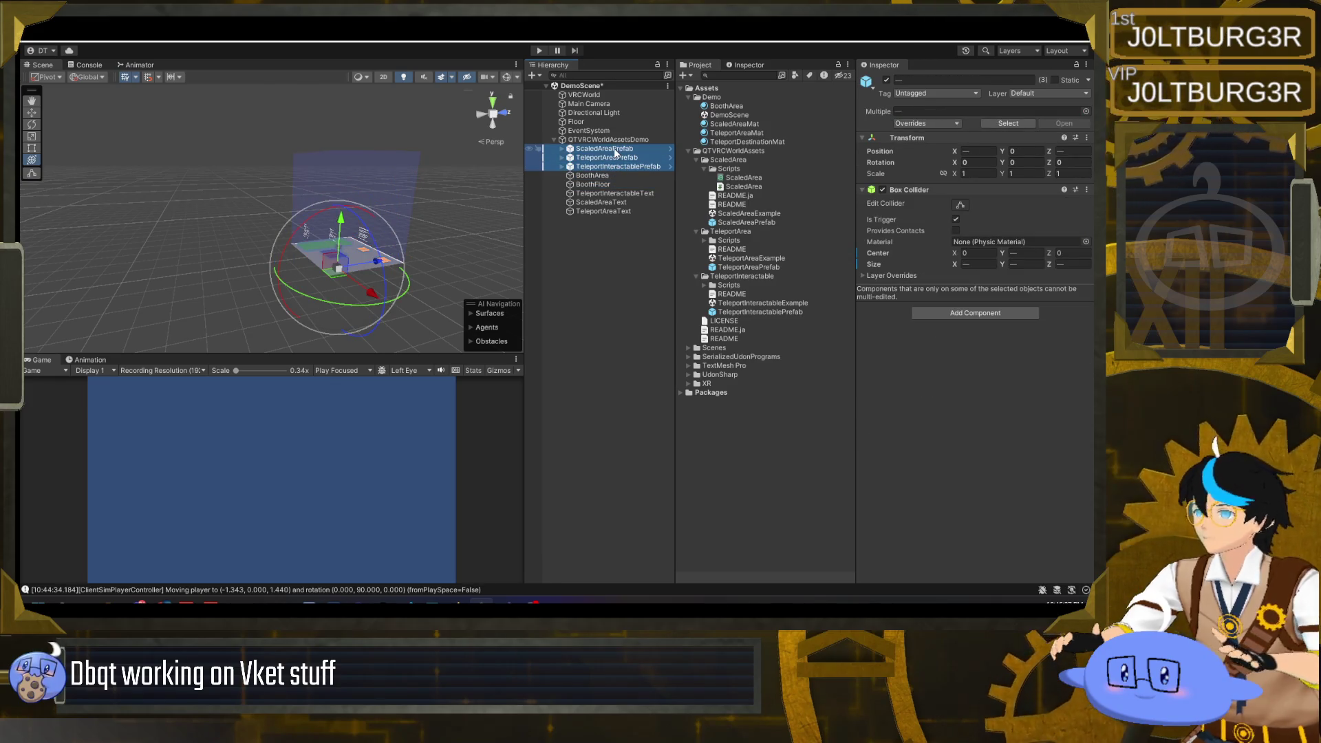
{"action": "mouse_move", "coordinate": [482, 254]}
{"action": "left_mouse_down"}
{"action": "mouse_move", "coordinate": [456, 259]}
{"action": "mouse_move", "coordinate": [551, 265]}
{"action": "left_mouse_up"}
{"action": "left_click_drag", "start_coordinate": [606, 157], "coordinate": [594, 300]}
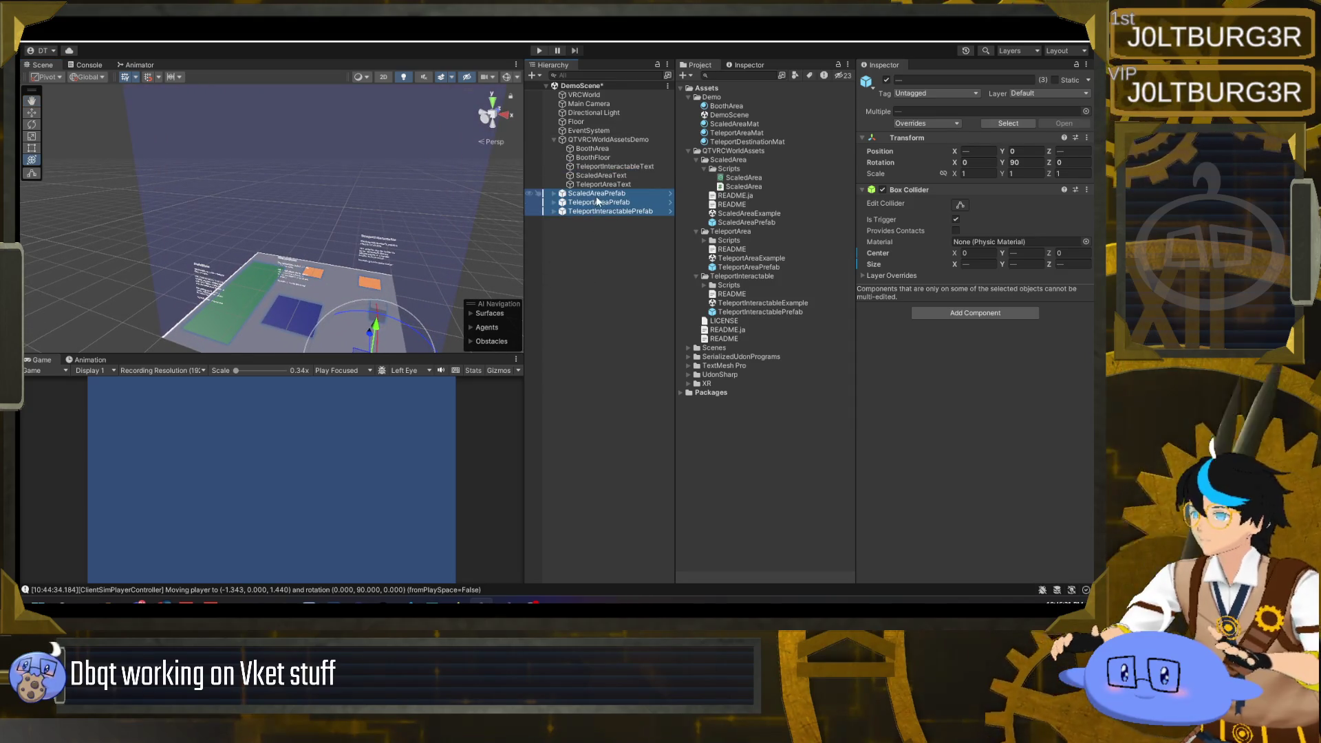
{"action": "left_click", "coordinate": [611, 148]}
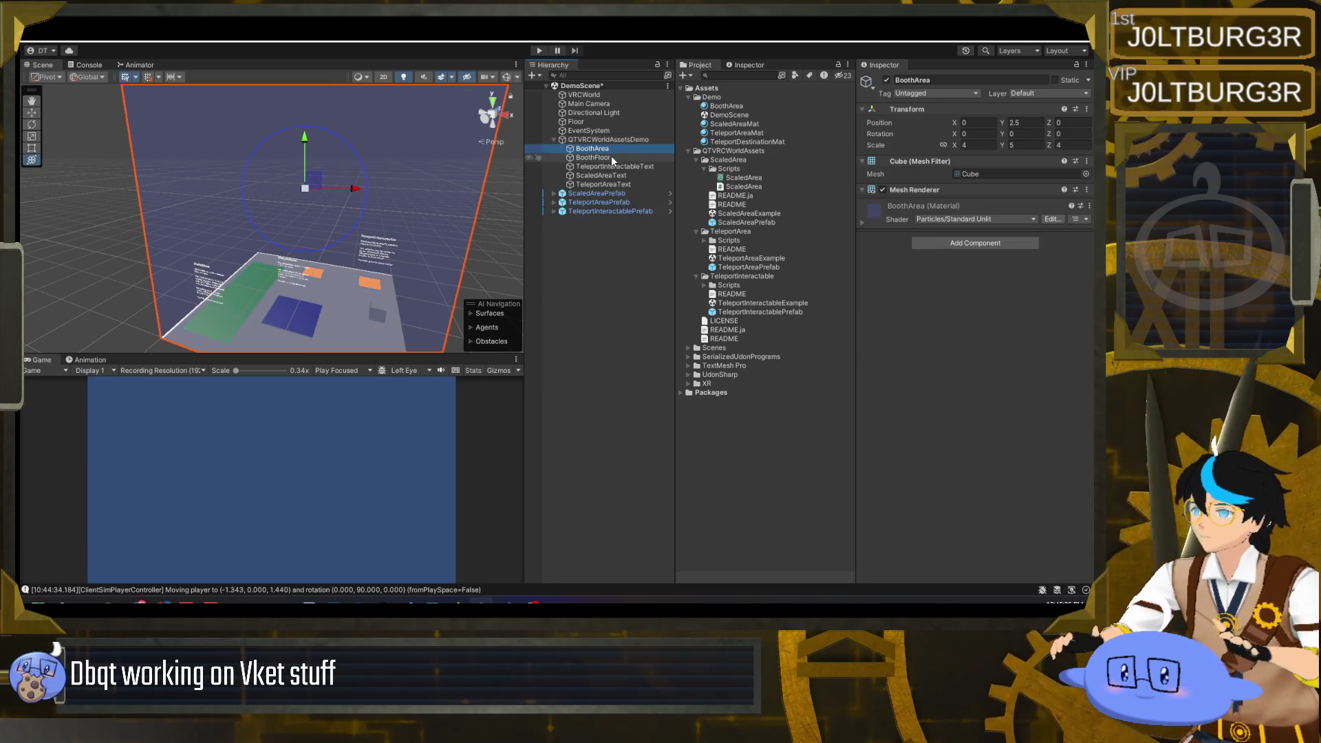
{"action": "left_click", "coordinate": [605, 157], "text": "shift"}
{"action": "left_click_drag", "start_coordinate": [605, 158], "coordinate": [614, 227]}
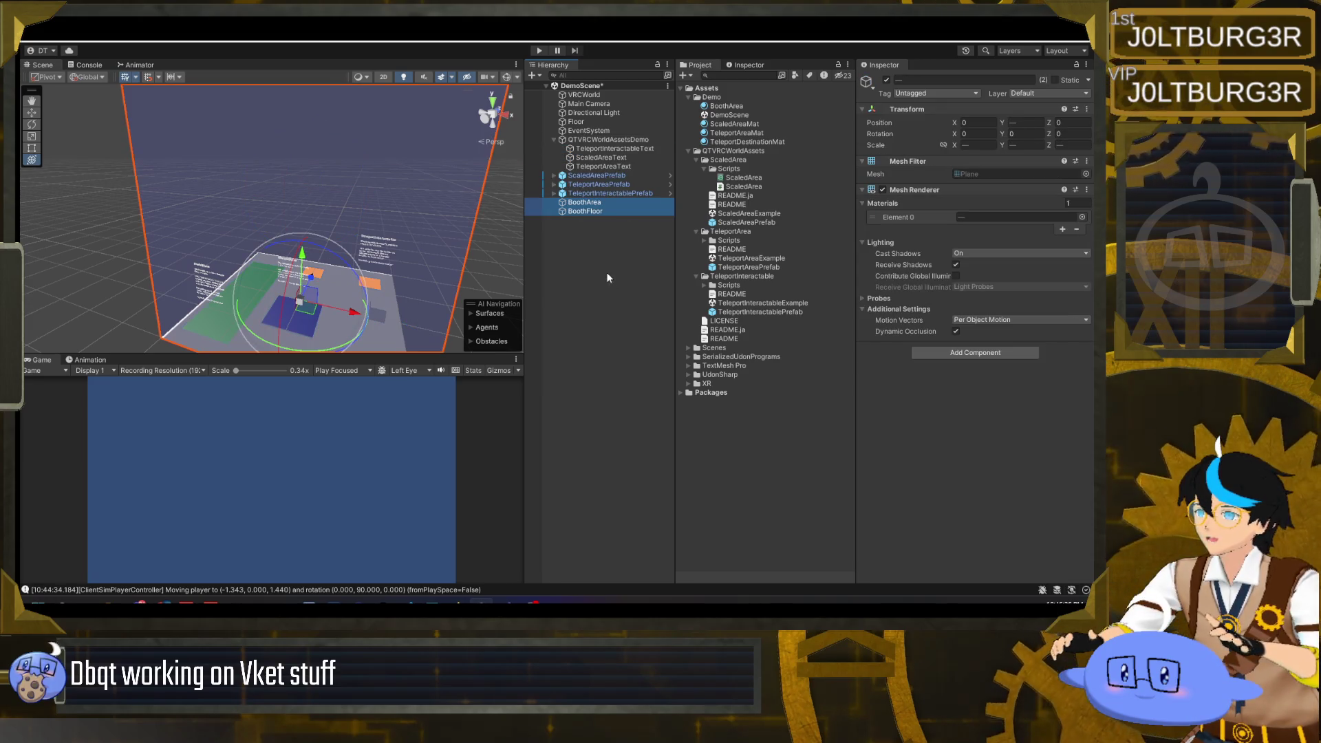
- Move the three label texts to the scene's top level, keeping their Y rotation at -90
{"action": "left_click", "coordinate": [612, 148]}
{"action": "left_click", "coordinate": [617, 165], "text": "shift"}
{"action": "left_click_drag", "start_coordinate": [617, 166], "coordinate": [614, 275]}
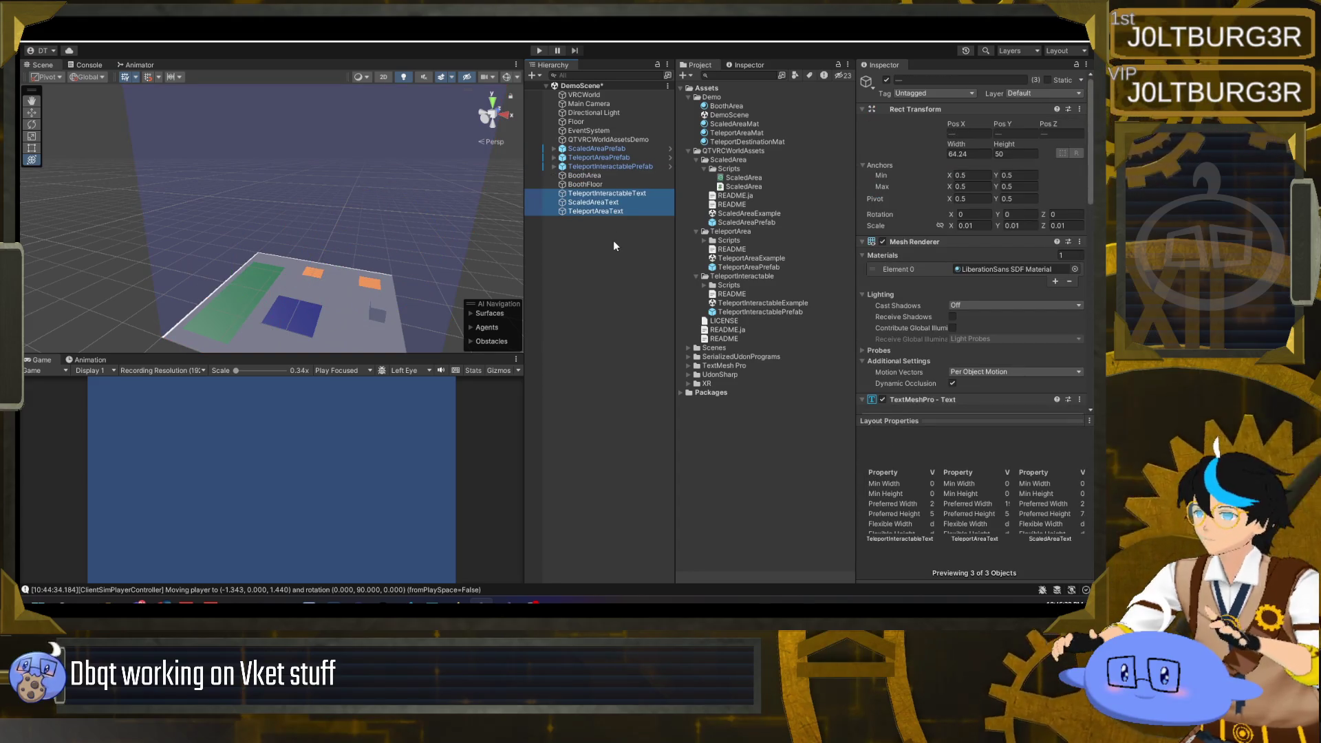
{"action": "key", "text": "ctrl+z"}
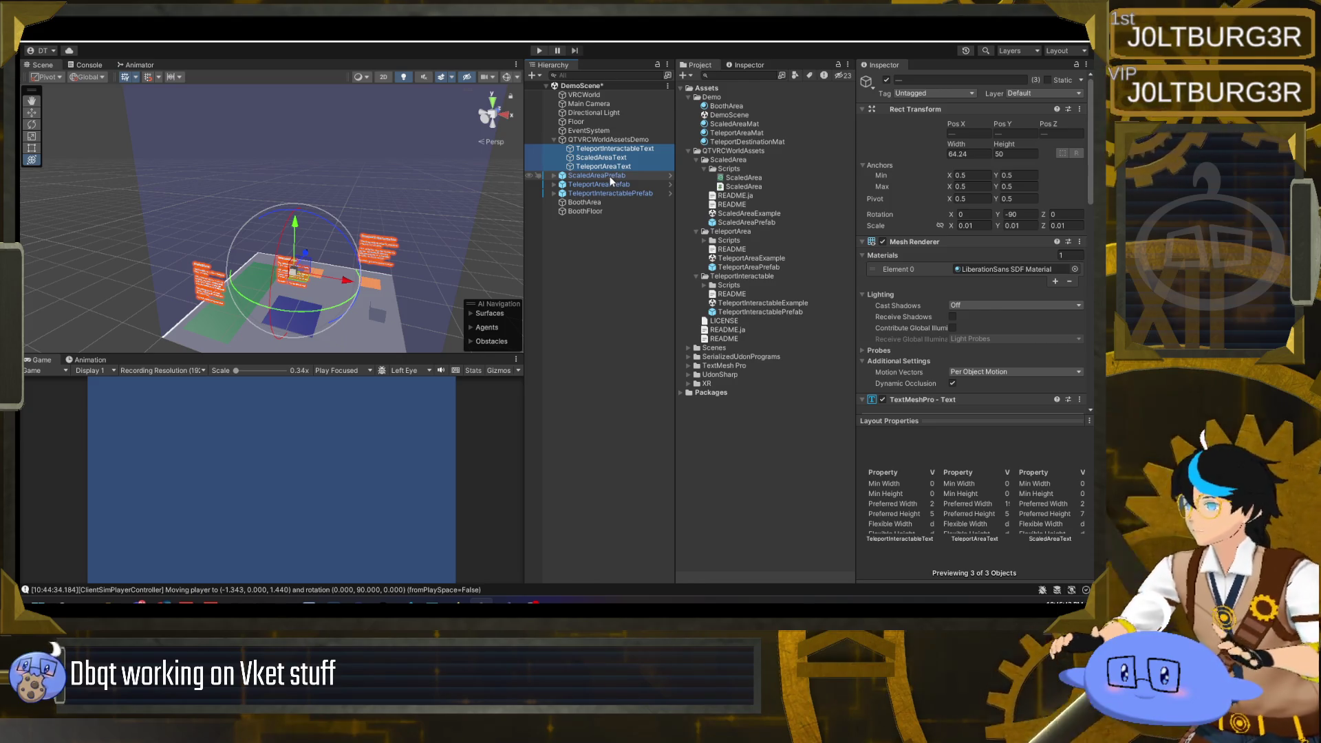
{"action": "left_click", "coordinate": [1020, 214]}
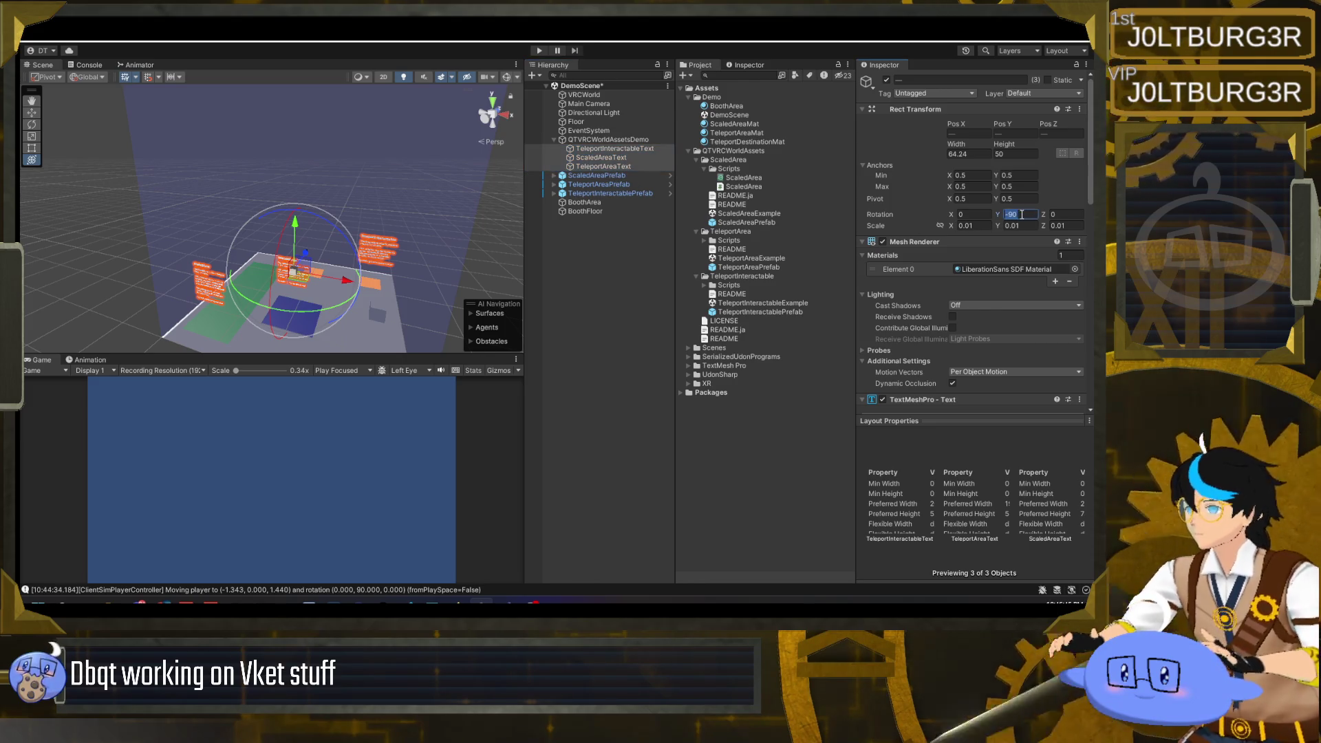
{"action": "type", "text": "0"}
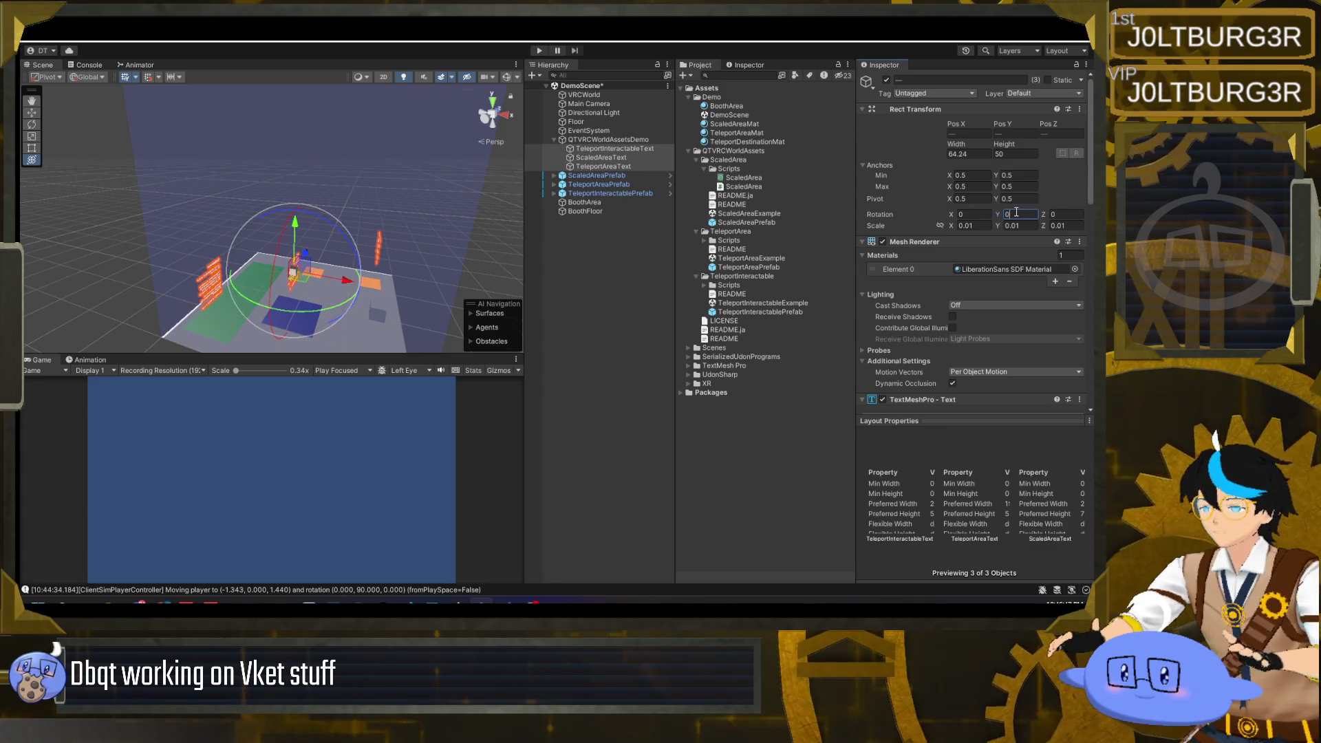
{"action": "key", "text": "ctrl+z"}
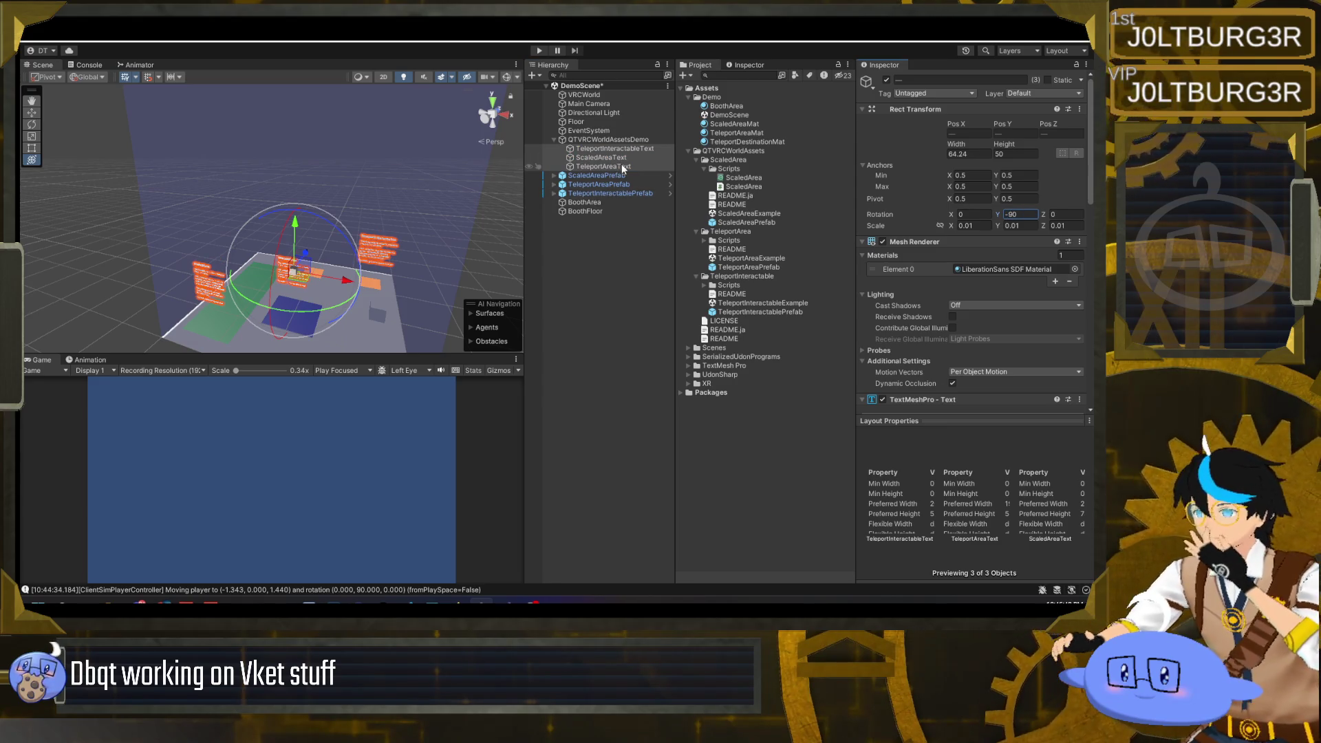
{"action": "left_click_drag", "start_coordinate": [616, 165], "coordinate": [605, 244]}
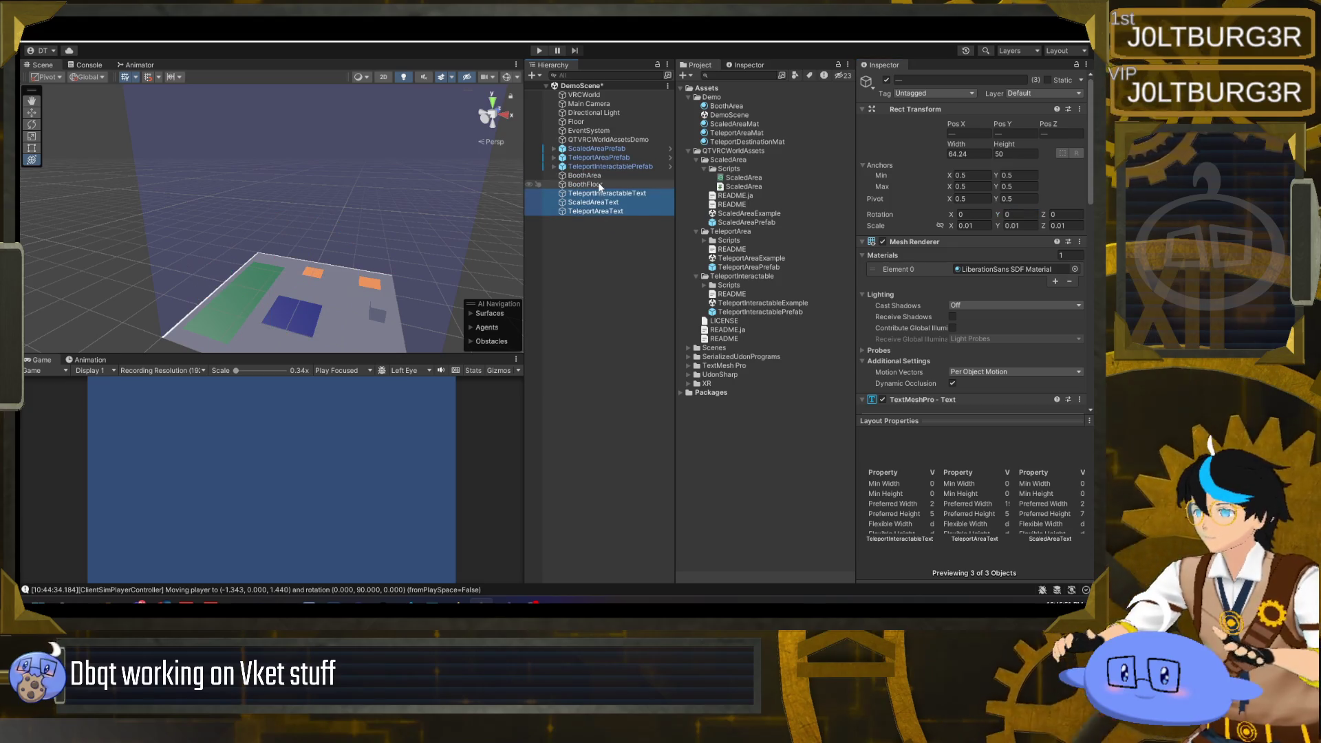
- Set QTVRCWorldAssetsDemo Rotation Y to 0 and parent the booth pieces and prefabs under it
{"action": "left_click", "coordinate": [606, 141]}
{"action": "left_click", "coordinate": [1025, 133]}
{"action": "type", "text": "0"}
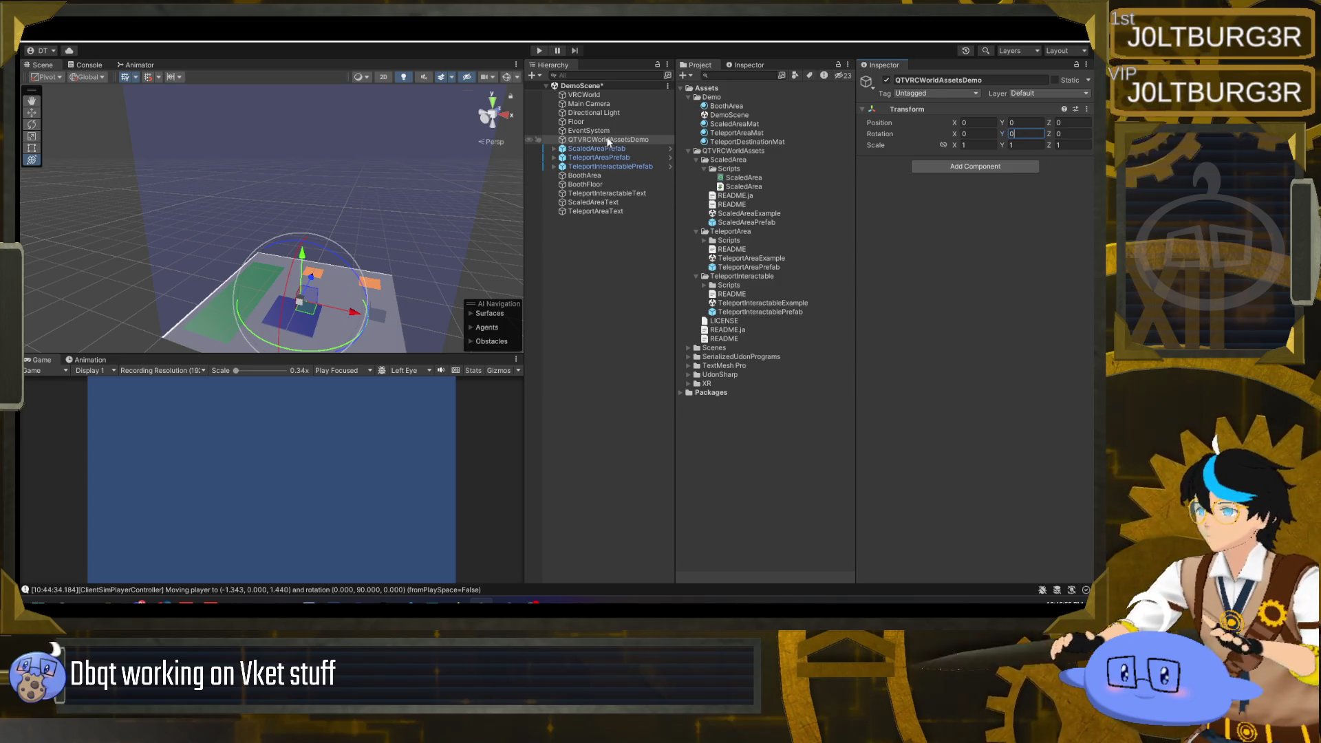
{"action": "left_click", "coordinate": [606, 148]}
{"action": "left_click", "coordinate": [606, 184], "text": "shift"}
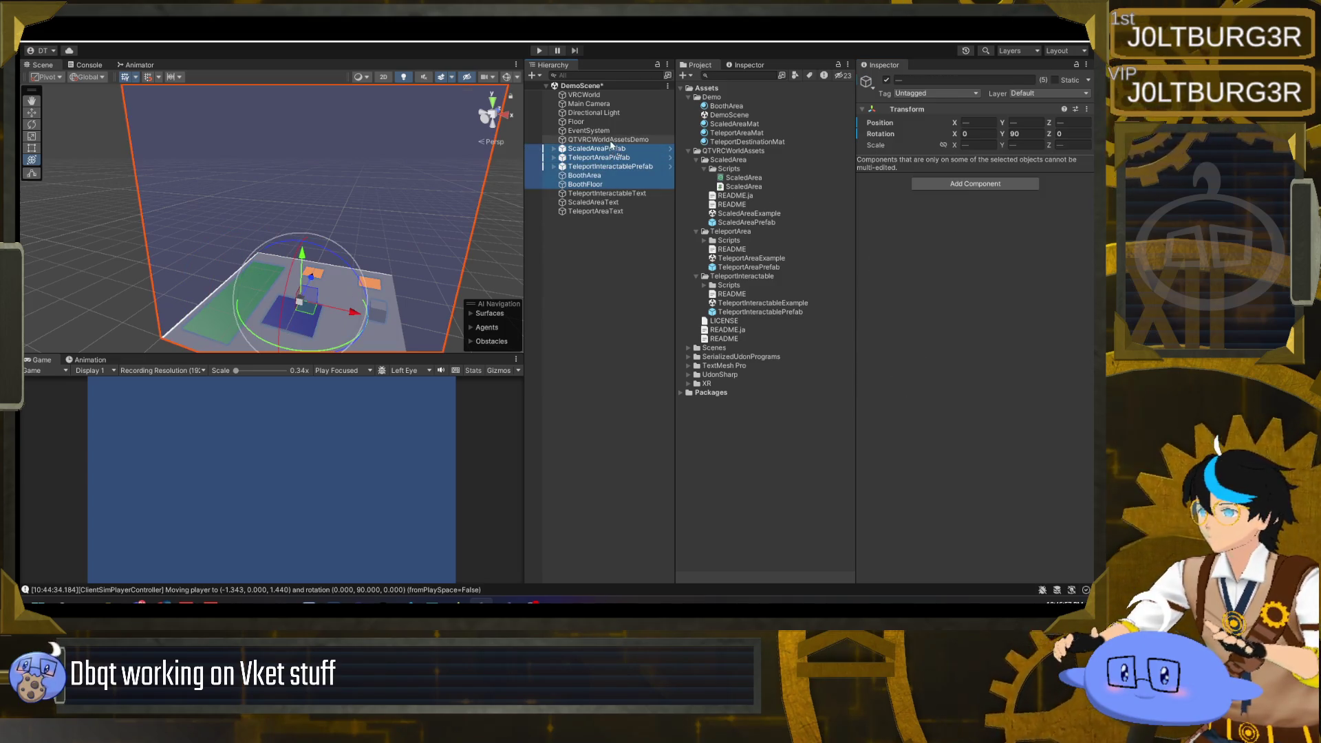
{"action": "left_click_drag", "start_coordinate": [611, 145], "coordinate": [608, 140]}
{"action": "left_click_drag", "start_coordinate": [385, 265], "coordinate": [476, 269]}
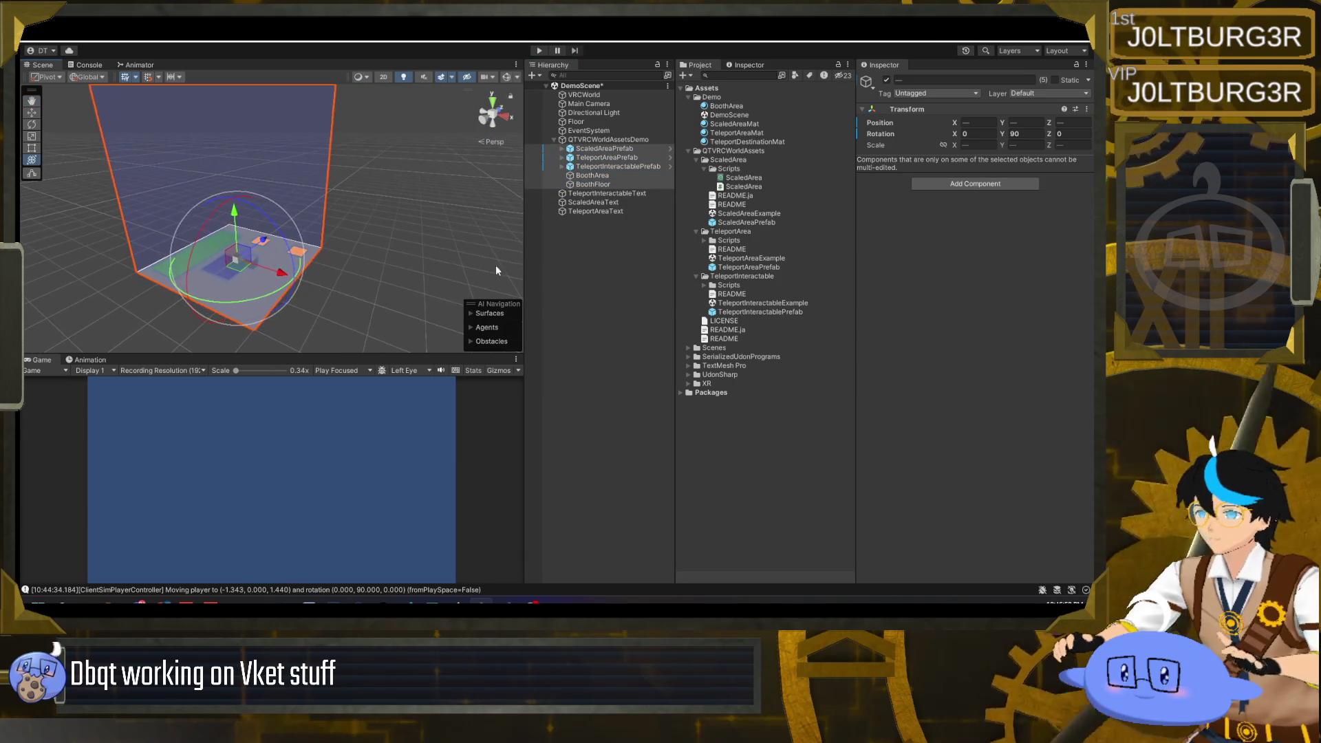
- Place the three label texts under QTVRCWorldAssetsDemo
{"action": "left_click", "coordinate": [323, 223]}
{"action": "left_click", "coordinate": [620, 195]}
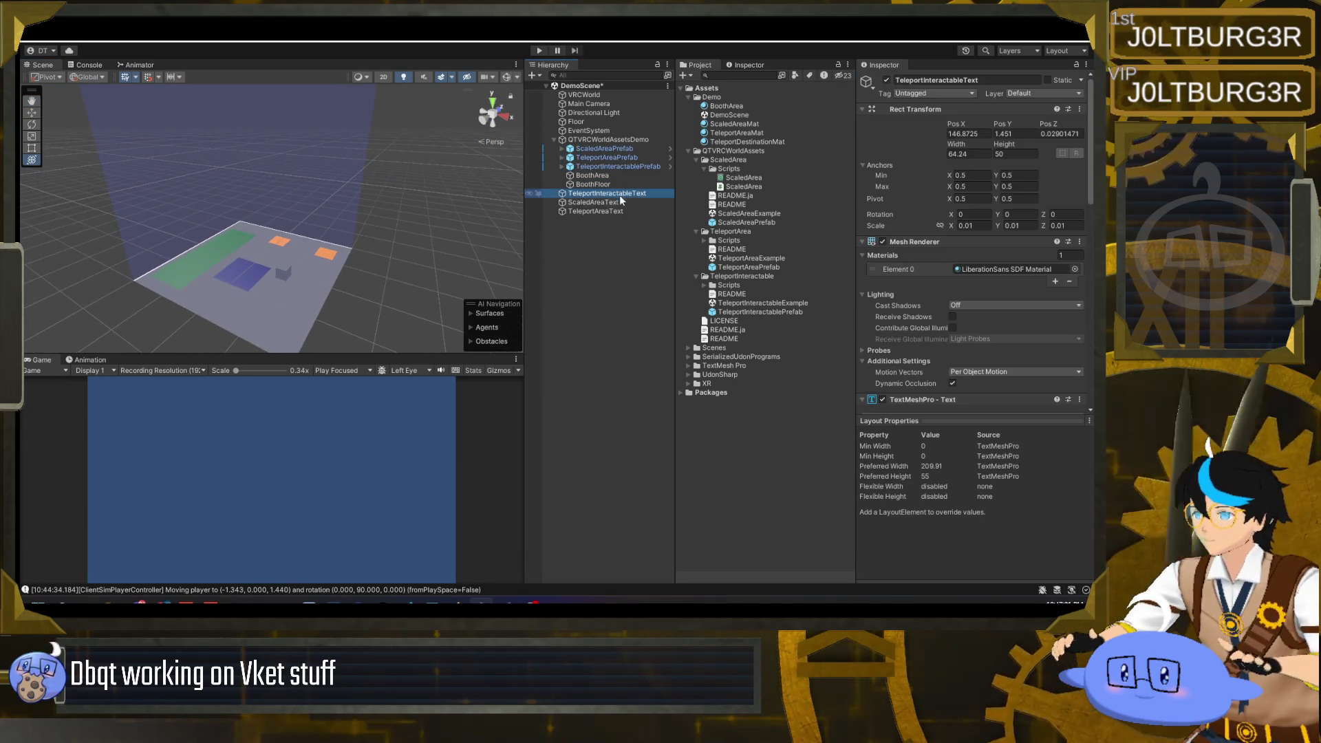
{"action": "left_click", "coordinate": [596, 211], "text": "shift"}
{"action": "left_click_drag", "start_coordinate": [596, 210], "coordinate": [623, 139]}
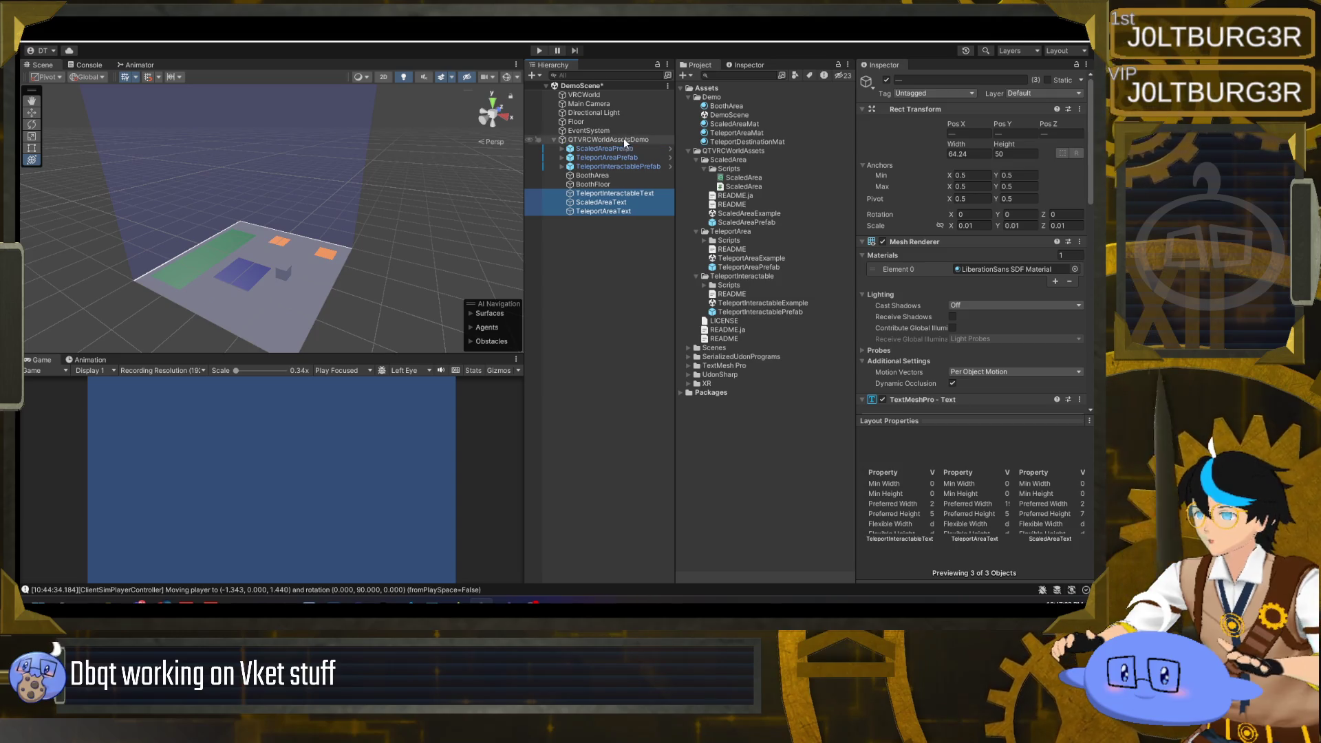
- Align TeleportInteractableText with its prefab at Pos X 0 and Z 0, then return it to the demo root
{"action": "left_click", "coordinate": [608, 194]}
{"action": "left_click_drag", "start_coordinate": [609, 192], "coordinate": [624, 171]}
{"action": "left_click", "coordinate": [965, 133]}
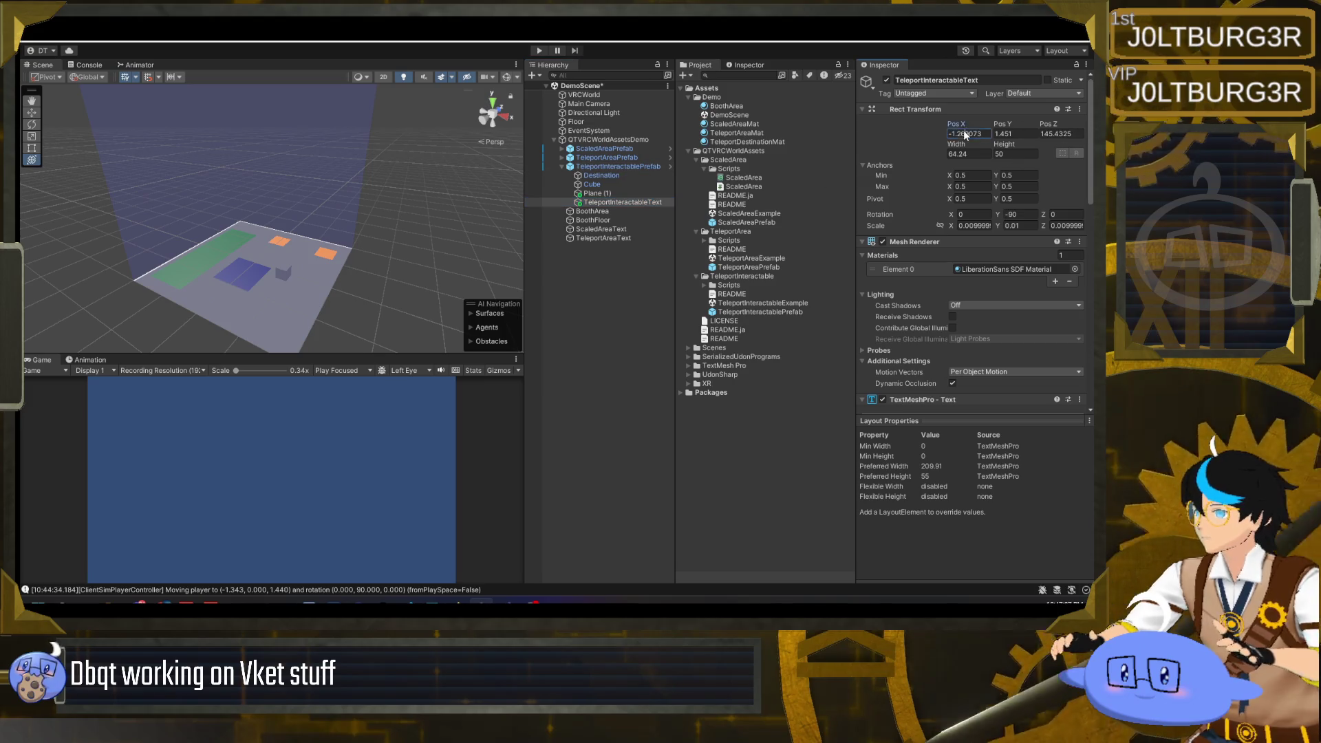
{"action": "type", "text": "0"}
{"action": "key", "text": "Tab"}
{"action": "type", "text": "0"}
{"action": "key", "text": "Tab"}
{"action": "type", "text": "0"}
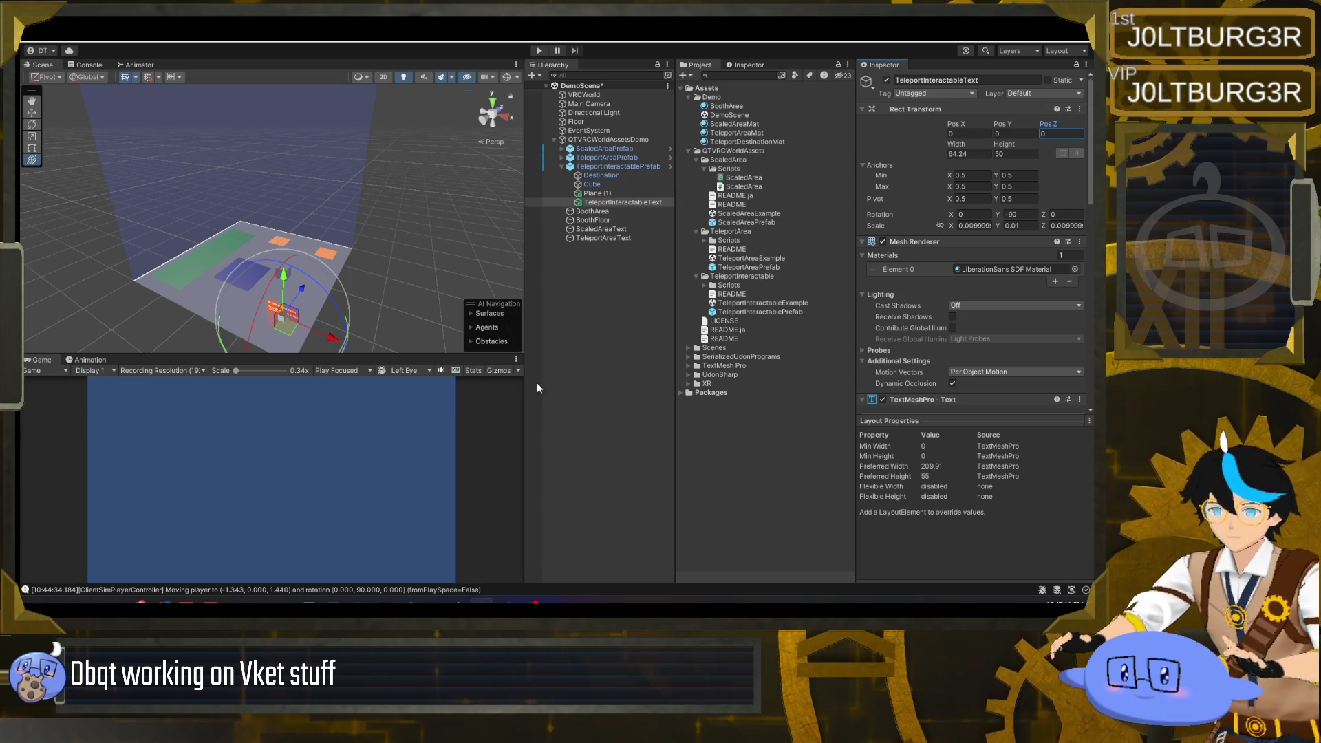
{"action": "mouse_move", "coordinate": [477, 302]}
{"action": "left_mouse_down"}
{"action": "mouse_move", "coordinate": [342, 264]}
{"action": "mouse_move", "coordinate": [389, 245]}
{"action": "left_mouse_up"}
{"action": "mouse_move", "coordinate": [390, 254]}
{"action": "left_mouse_down"}
{"action": "mouse_move", "coordinate": [380, 284]}
{"action": "mouse_move", "coordinate": [332, 172]}
{"action": "mouse_move", "coordinate": [339, 195]}
{"action": "mouse_move", "coordinate": [300, 208]}
{"action": "left_mouse_up"}
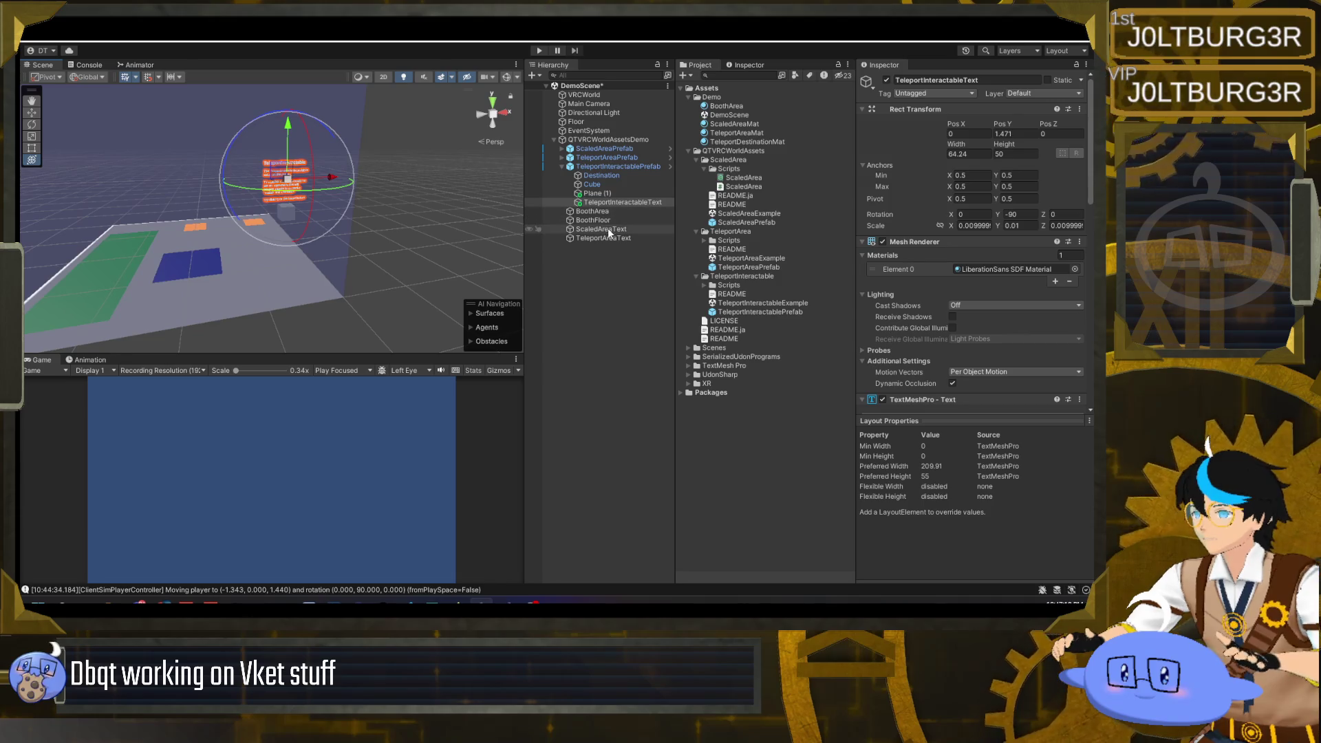
{"action": "left_click", "coordinate": [621, 203]}
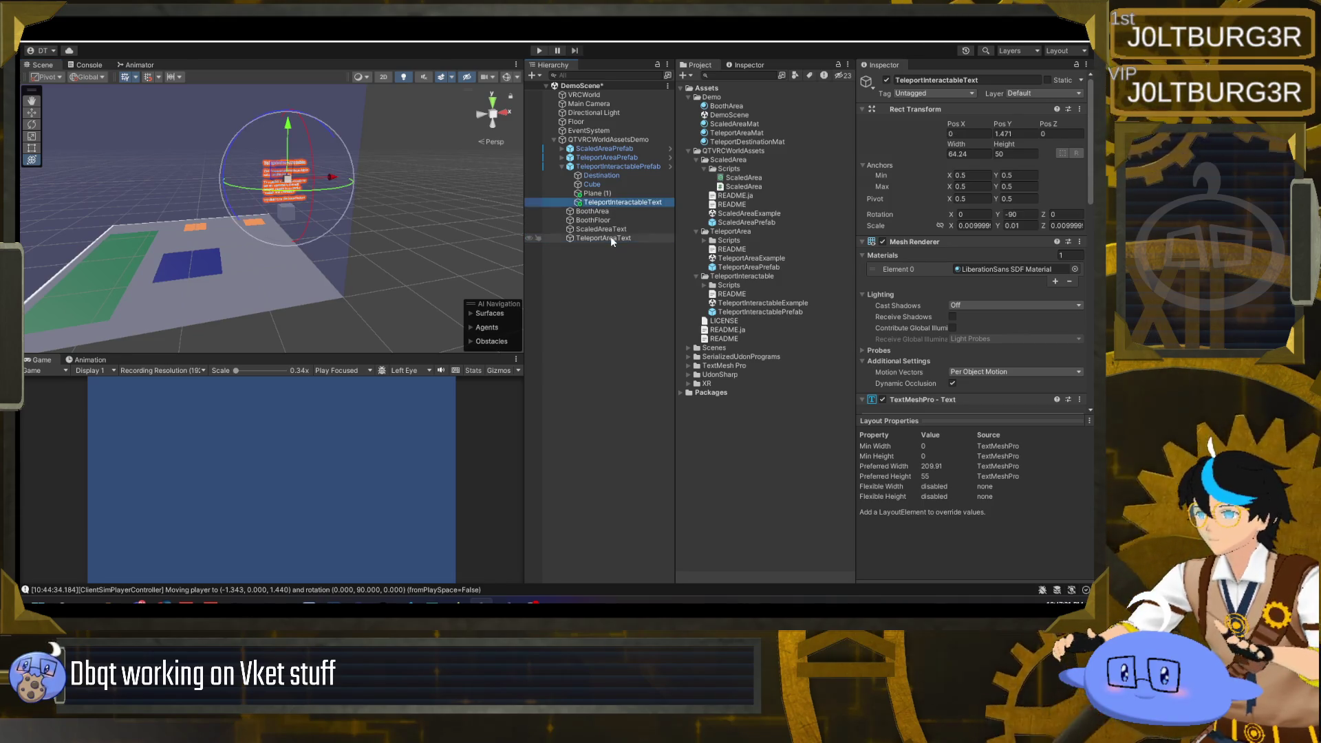
{"action": "left_click_drag", "start_coordinate": [622, 204], "coordinate": [608, 140]}
- Align TeleportAreaText with TeleportAreaPrefab at Pos X 0 and Z 0, then return it to the demo root
{"action": "left_click", "coordinate": [609, 231]}
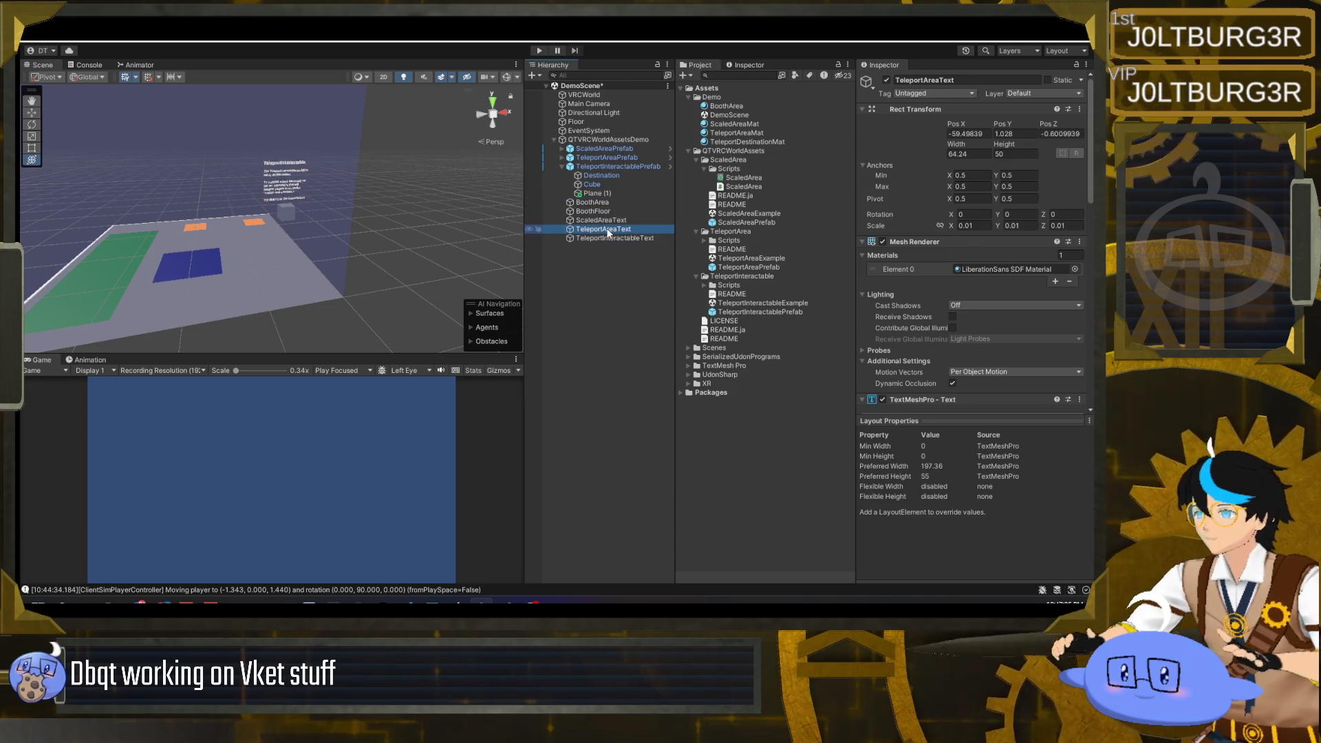
{"action": "left_click_drag", "start_coordinate": [611, 231], "coordinate": [606, 158]}
{"action": "left_click", "coordinate": [964, 135]}
{"action": "left_click", "coordinate": [955, 133]}
{"action": "key", "text": "Tab"}
{"action": "key", "text": "Tab"}
{"action": "type", "text": "0"}
{"action": "key", "text": "Return"}
{"action": "mouse_move", "coordinate": [472, 271]}
{"action": "left_mouse_down"}
{"action": "mouse_move", "coordinate": [334, 231]}
{"action": "mouse_move", "coordinate": [412, 227]}
{"action": "left_mouse_up"}
{"action": "left_click", "coordinate": [609, 192]}
{"action": "left_click_drag", "start_coordinate": [600, 268], "coordinate": [605, 148]}
- Zero ScaledAreaText's Pos X and Z, move it back out of ScaledAreaPrefab, and frame the booth area
{"action": "left_click", "coordinate": [978, 136]}
{"action": "type", "text": "0"}
{"action": "key", "text": "Tab"}
{"action": "key", "text": "Tab"}
{"action": "type", "text": "0"}
{"action": "left_click", "coordinate": [609, 167]}
{"action": "left_click_drag", "start_coordinate": [608, 268], "coordinate": [609, 269]}
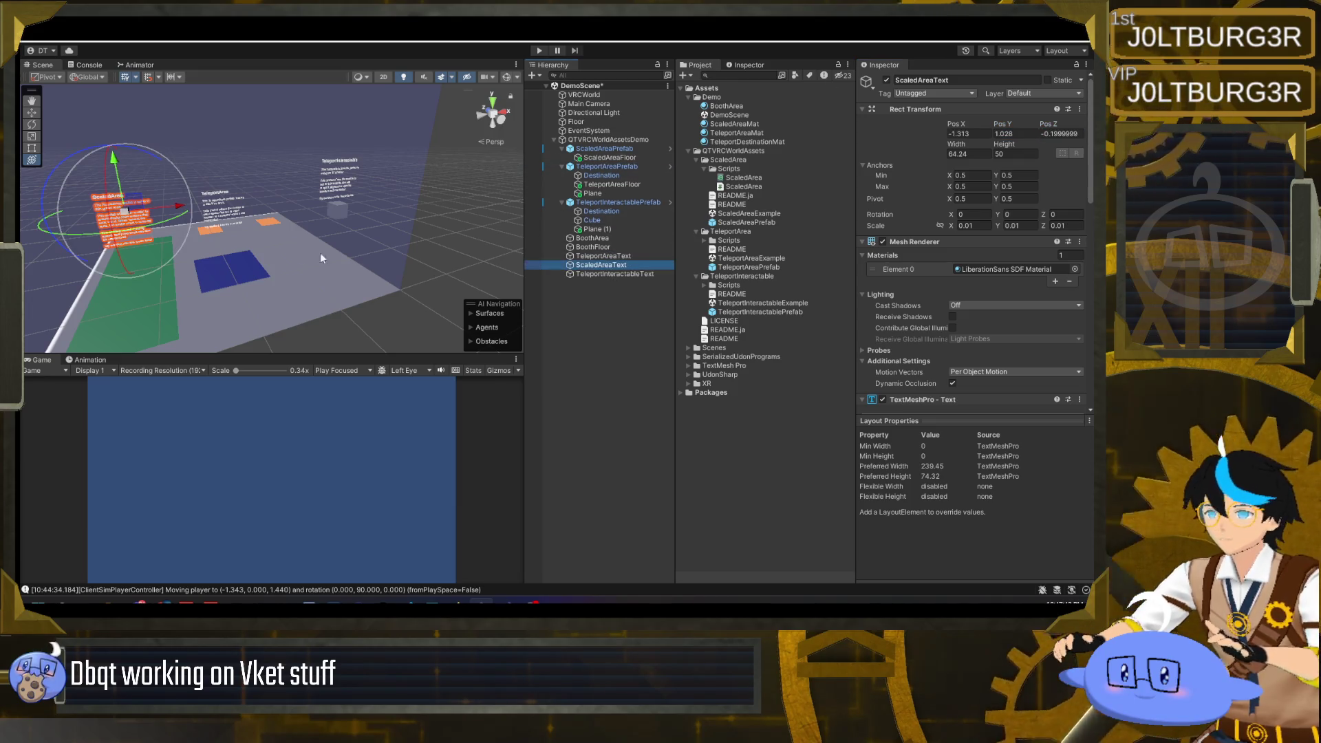
{"action": "scroll", "coordinate": [337, 253], "scroll_direction": "down", "scroll_amount": 3}
{"action": "left_click", "coordinate": [381, 303]}
{"action": "key", "text": "f"}
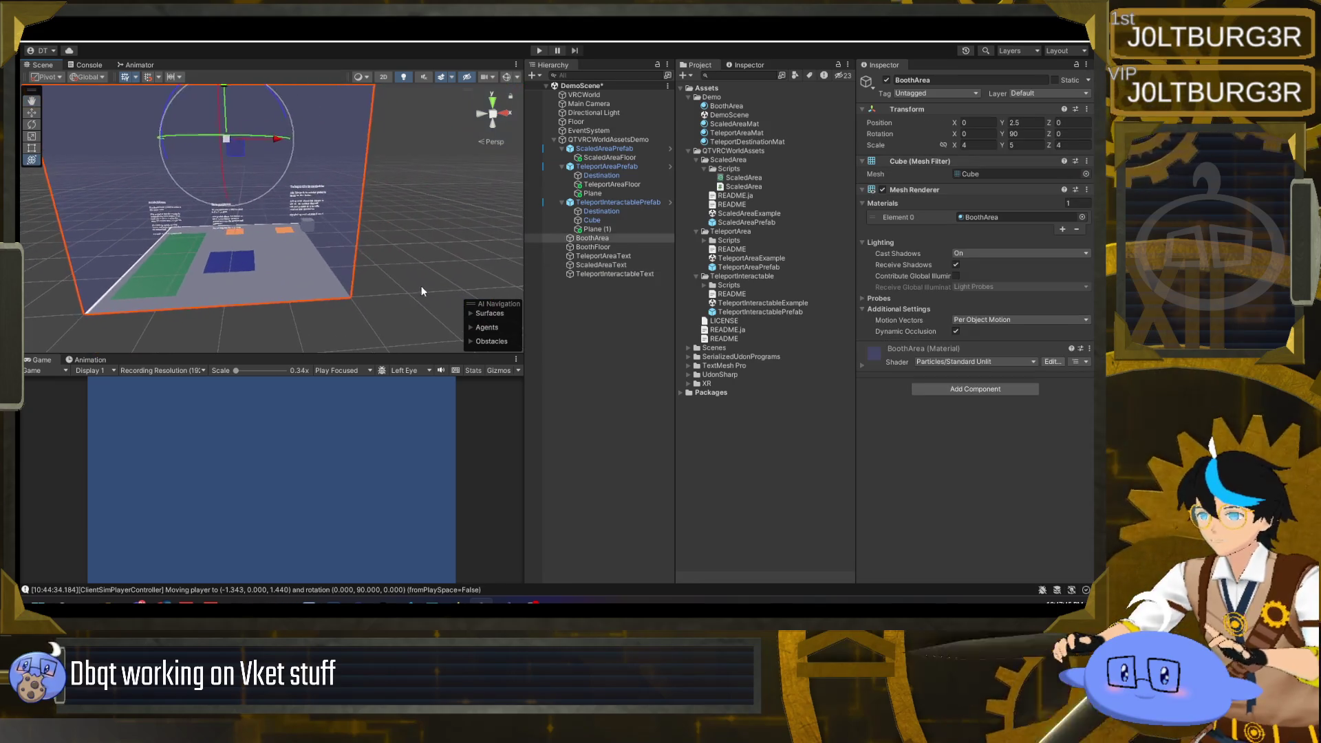
{"action": "left_click", "coordinate": [602, 336]}
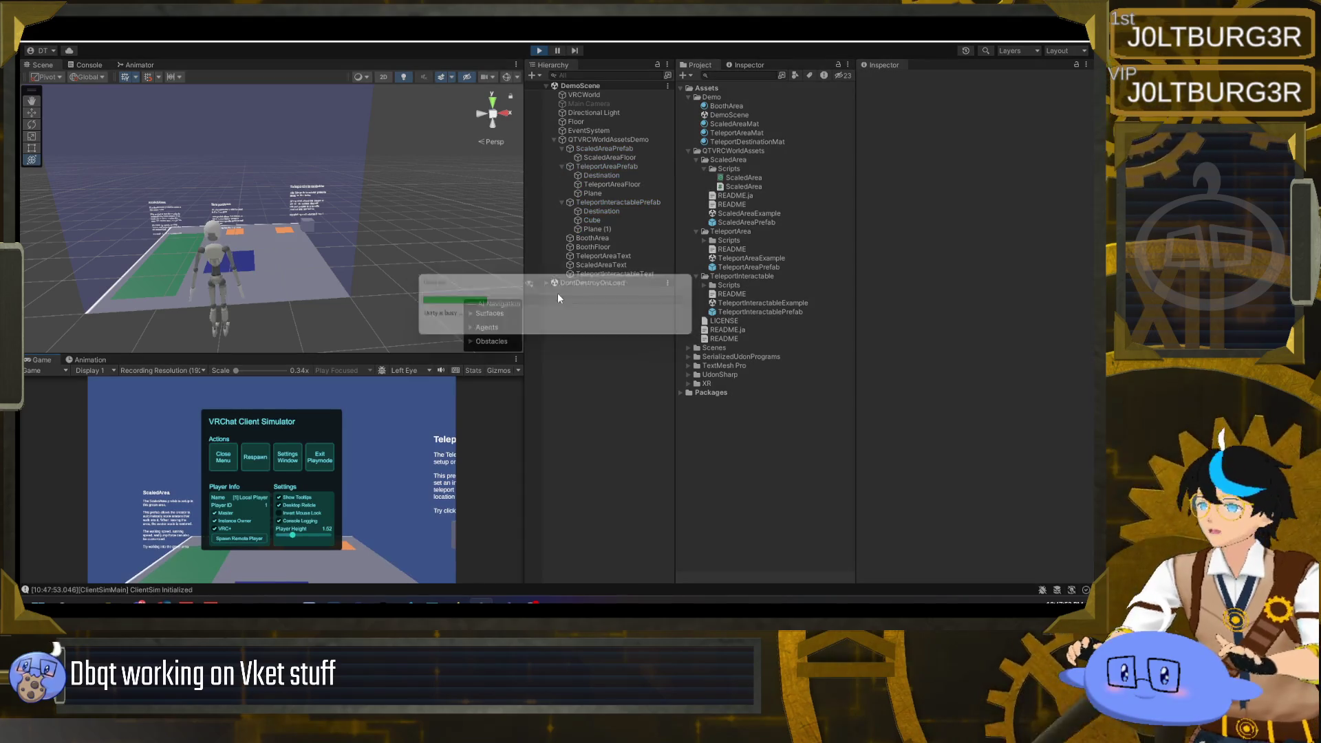
{"action": "left_click", "coordinate": [223, 457]}
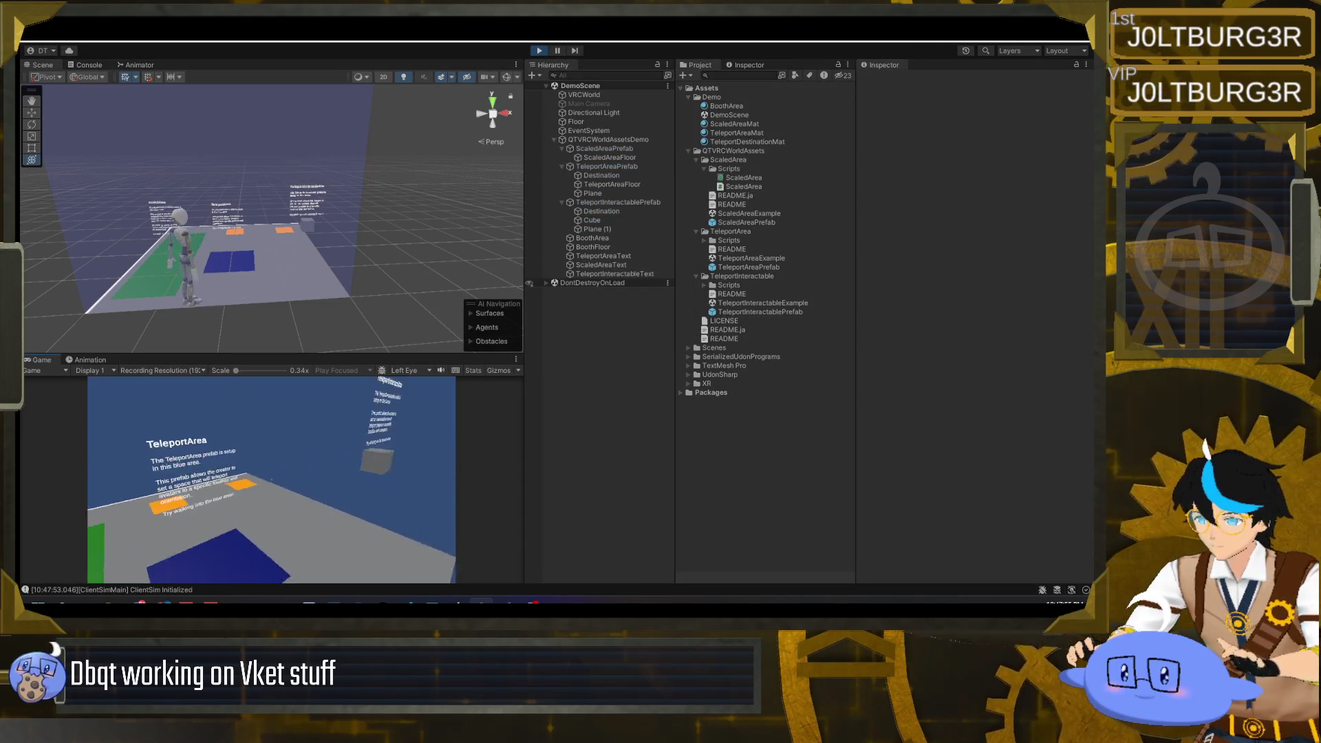
{"action": "key", "text": "w"}
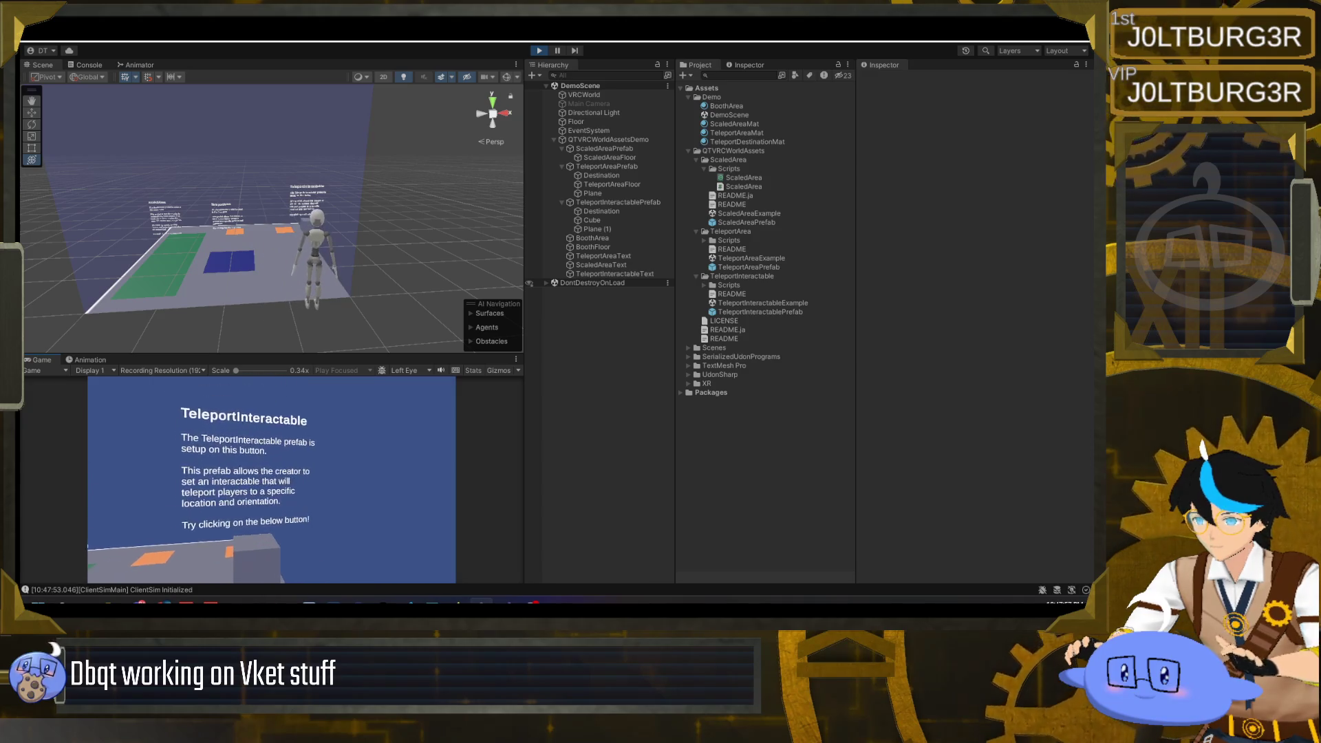
{"action": "key", "text": "w"}
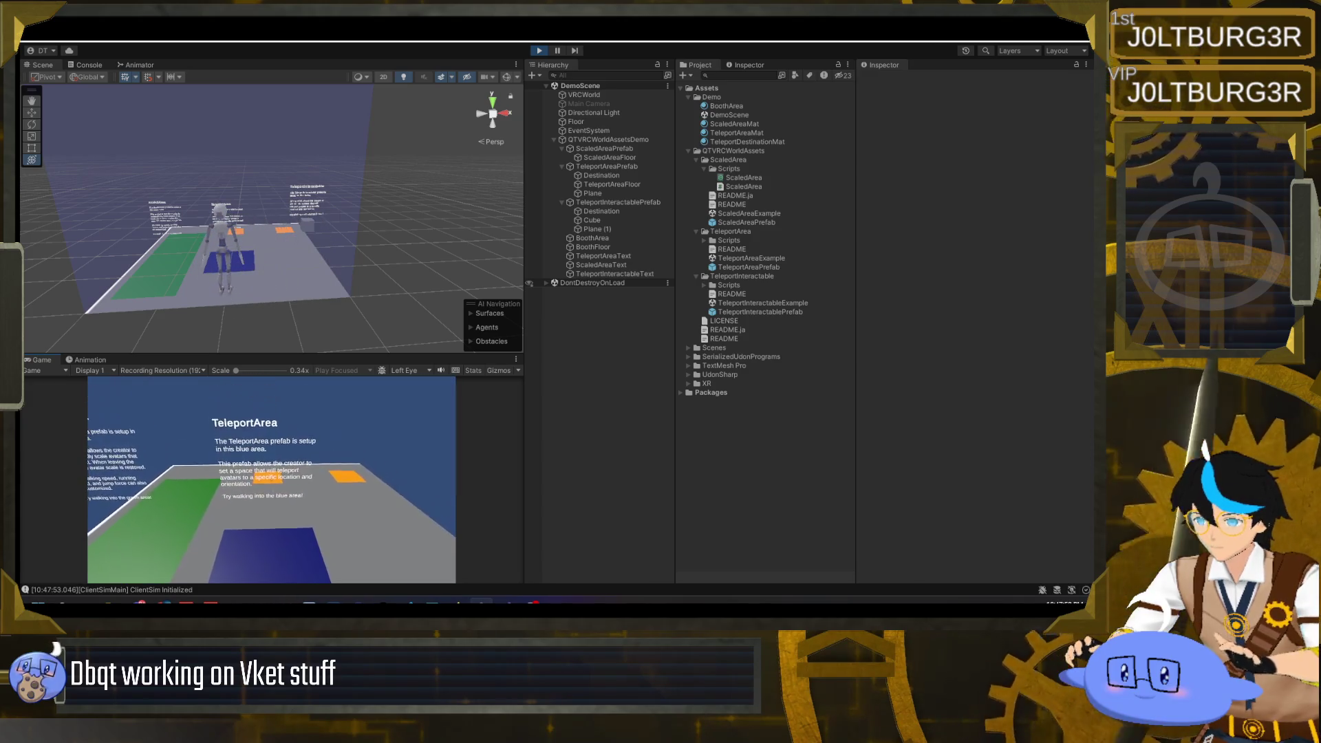
{"action": "key", "text": "w"}
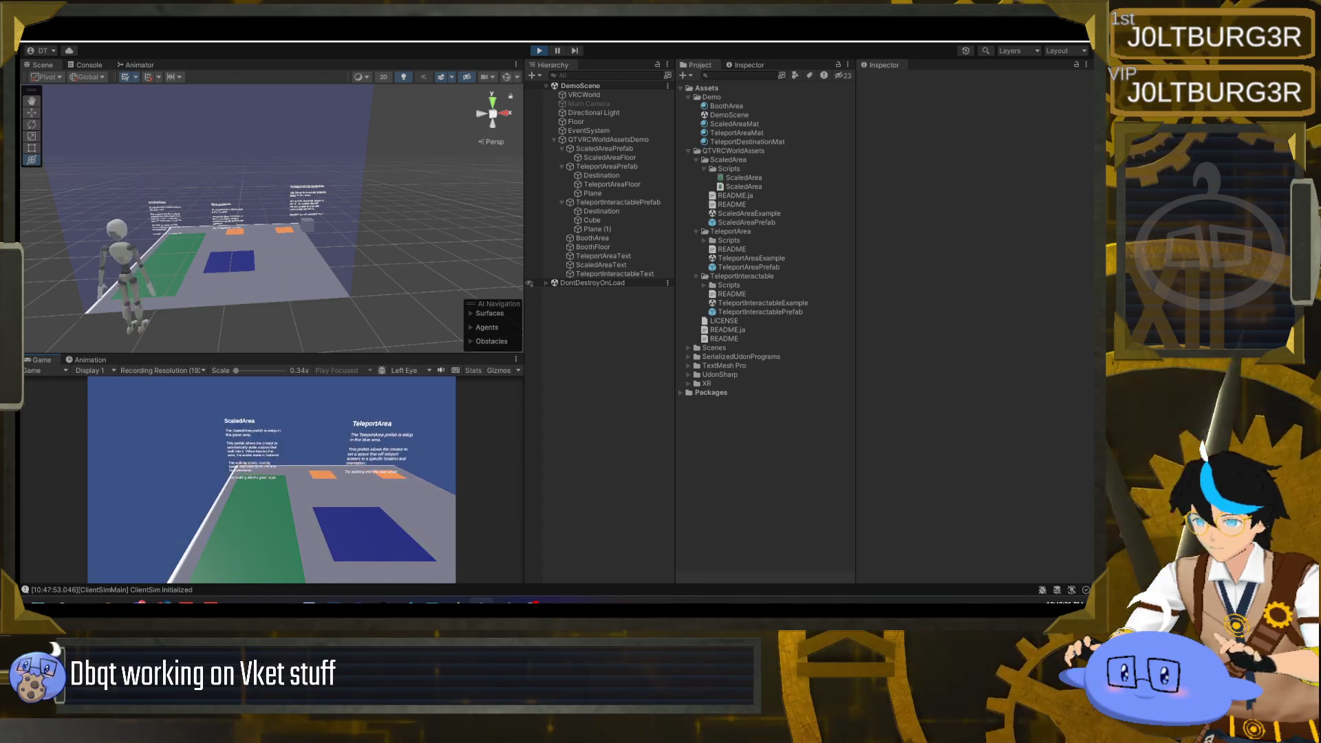
{"action": "key", "text": "Escape"}
{"action": "left_click", "coordinate": [537, 49]}
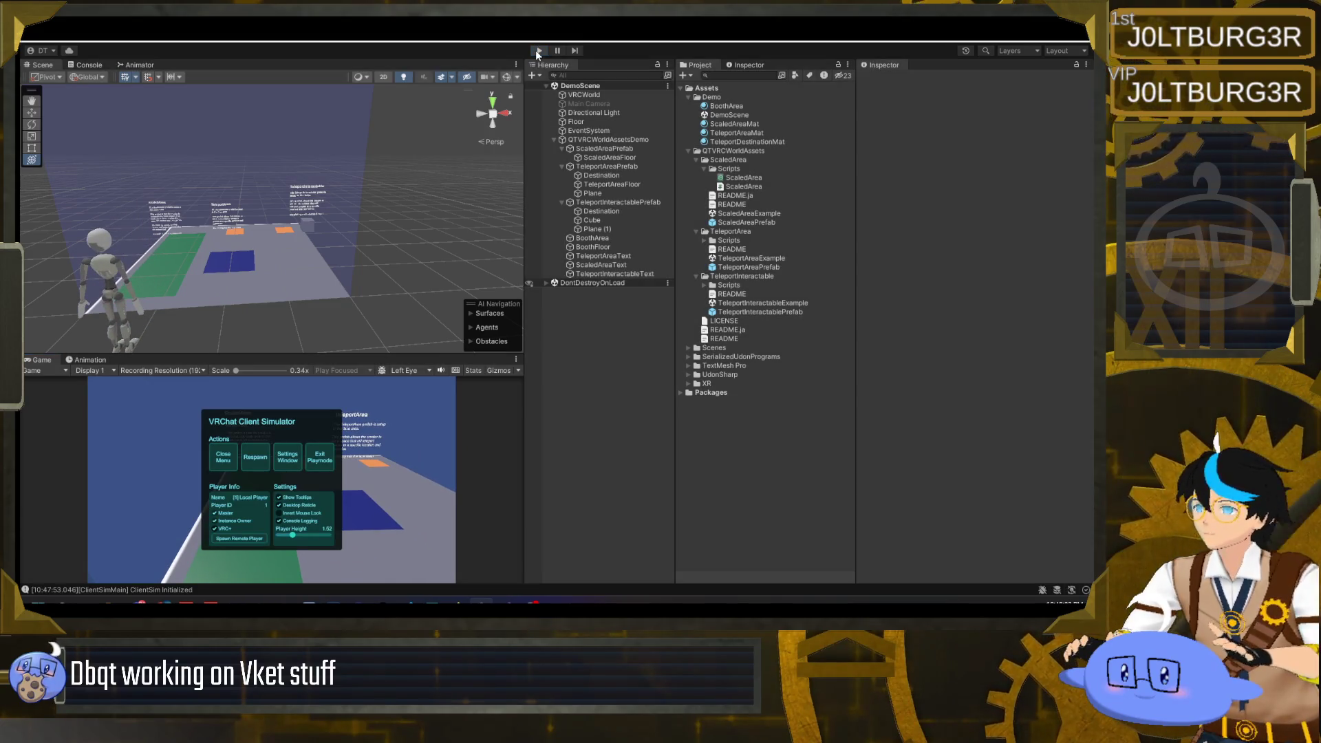
- Raise TeleportAreaText and ScaledAreaText to Pos Y 1.37
{"action": "left_click", "coordinate": [604, 256]}
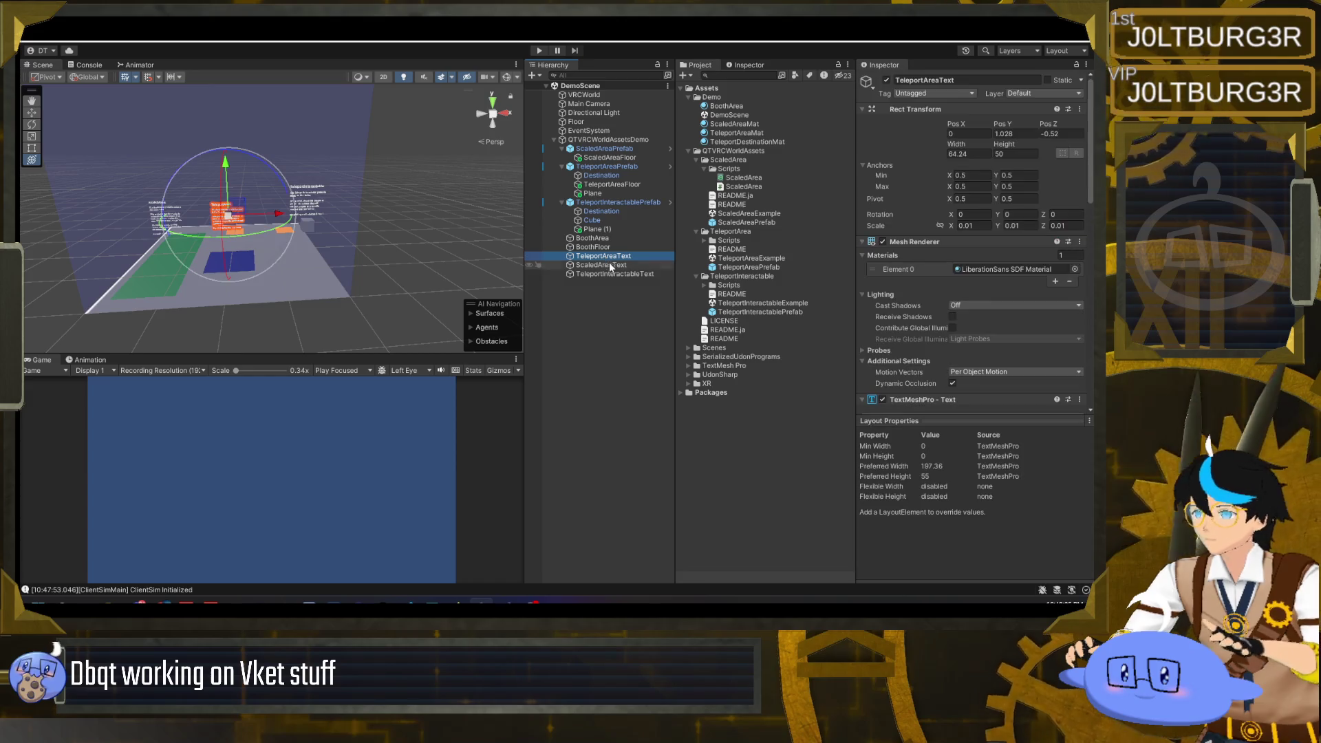
{"action": "left_click", "coordinate": [611, 264], "text": "ctrl"}
{"action": "left_click_drag", "start_coordinate": [164, 168], "coordinate": [159, 146]}
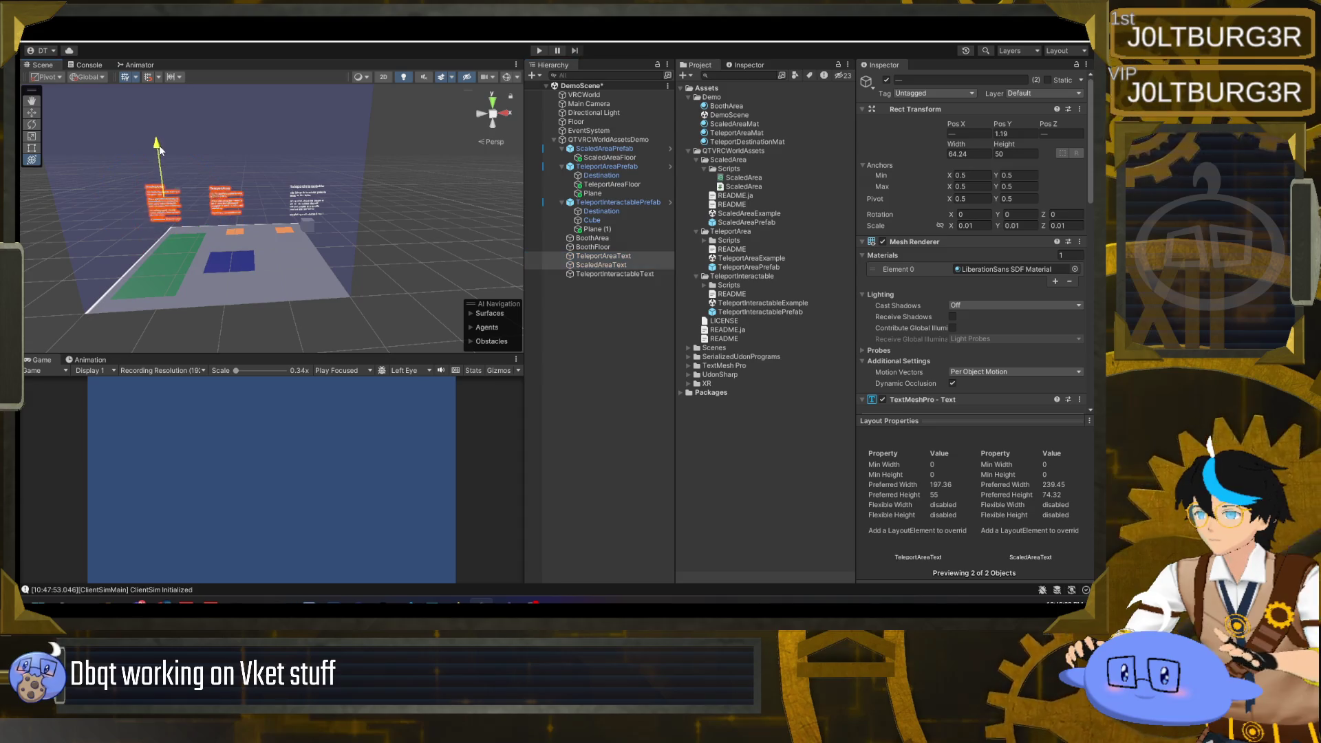
{"action": "scroll", "coordinate": [159, 145], "scroll_direction": "down", "scroll_amount": 5}
{"action": "scroll", "coordinate": [330, 190], "scroll_direction": "down", "scroll_amount": 5}
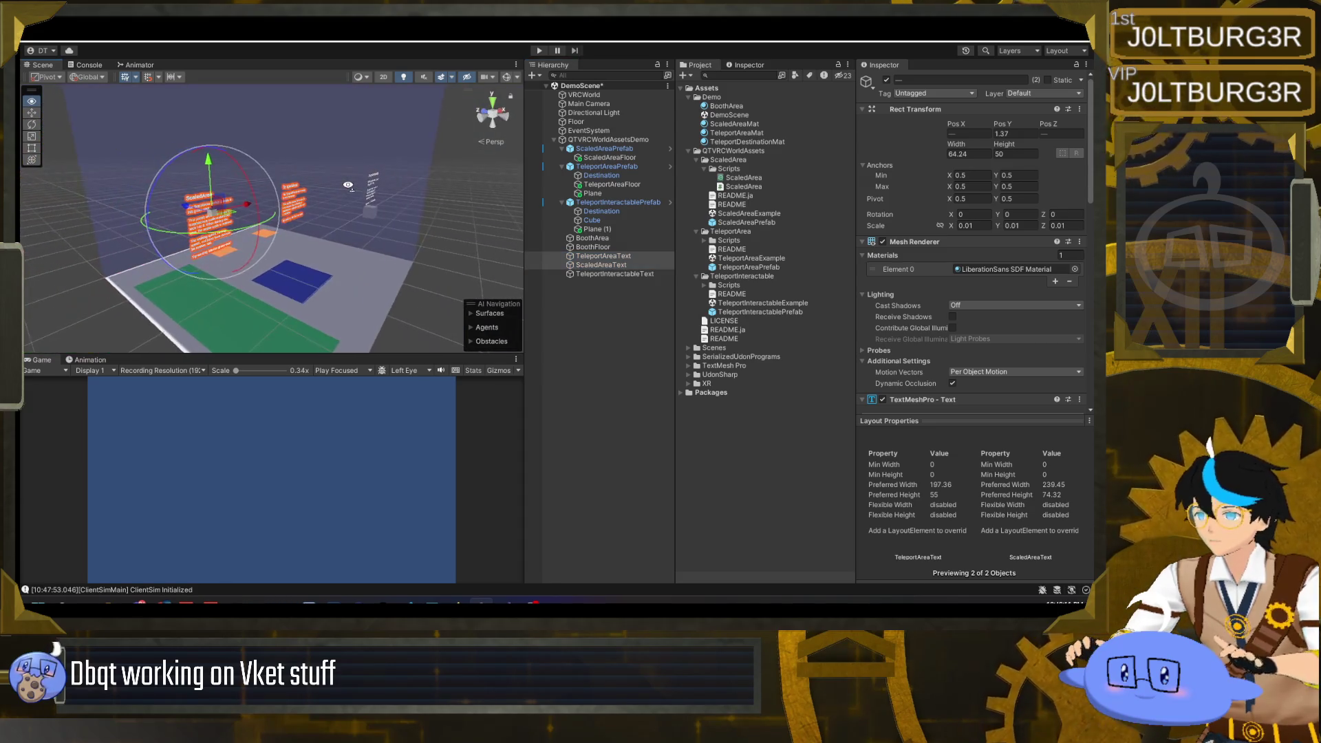
{"action": "left_click_drag", "start_coordinate": [385, 207], "coordinate": [481, 232]}
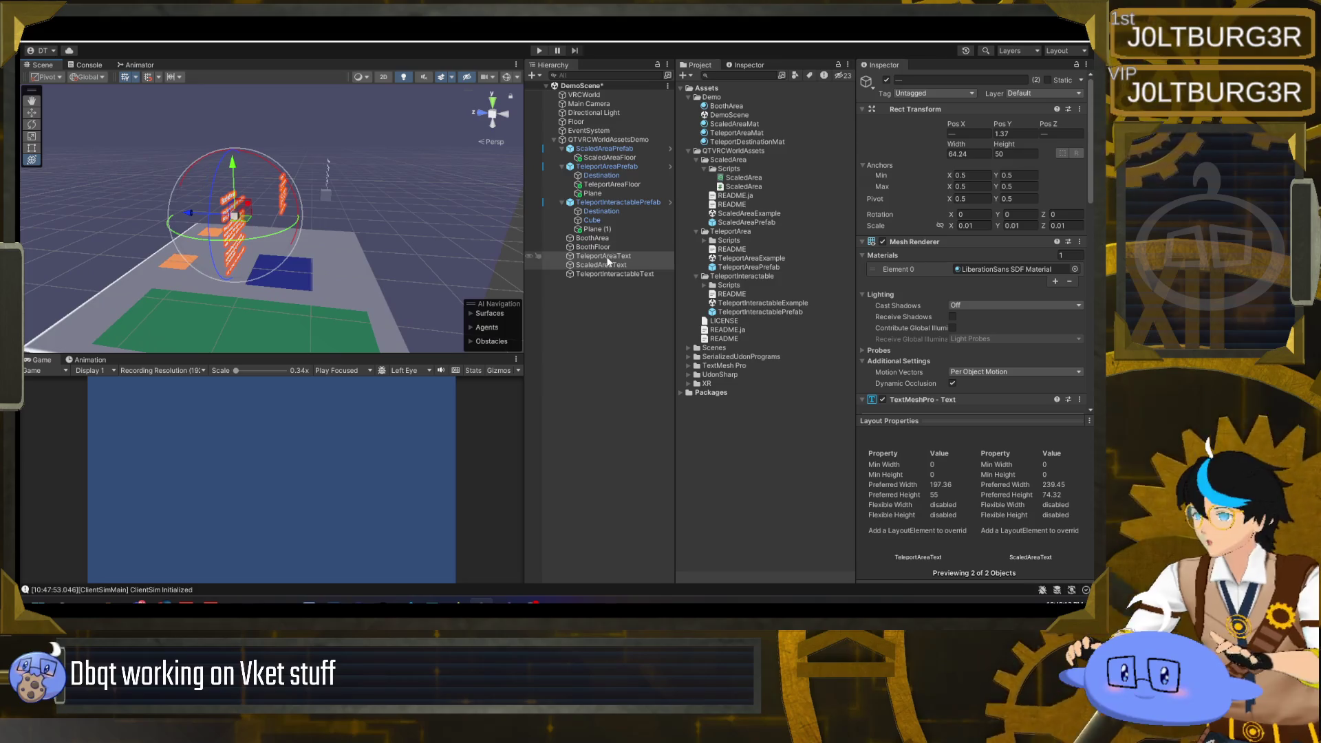
- Shift ScaledAreaText to Pos Z -1.633 and TeleportAreaText to -1.196 above their demos
{"action": "left_click", "coordinate": [609, 268]}
{"action": "mouse_move", "coordinate": [204, 218]}
{"action": "left_mouse_down"}
{"action": "mouse_move", "coordinate": [347, 229]}
{"action": "mouse_move", "coordinate": [271, 229]}
{"action": "left_mouse_up"}
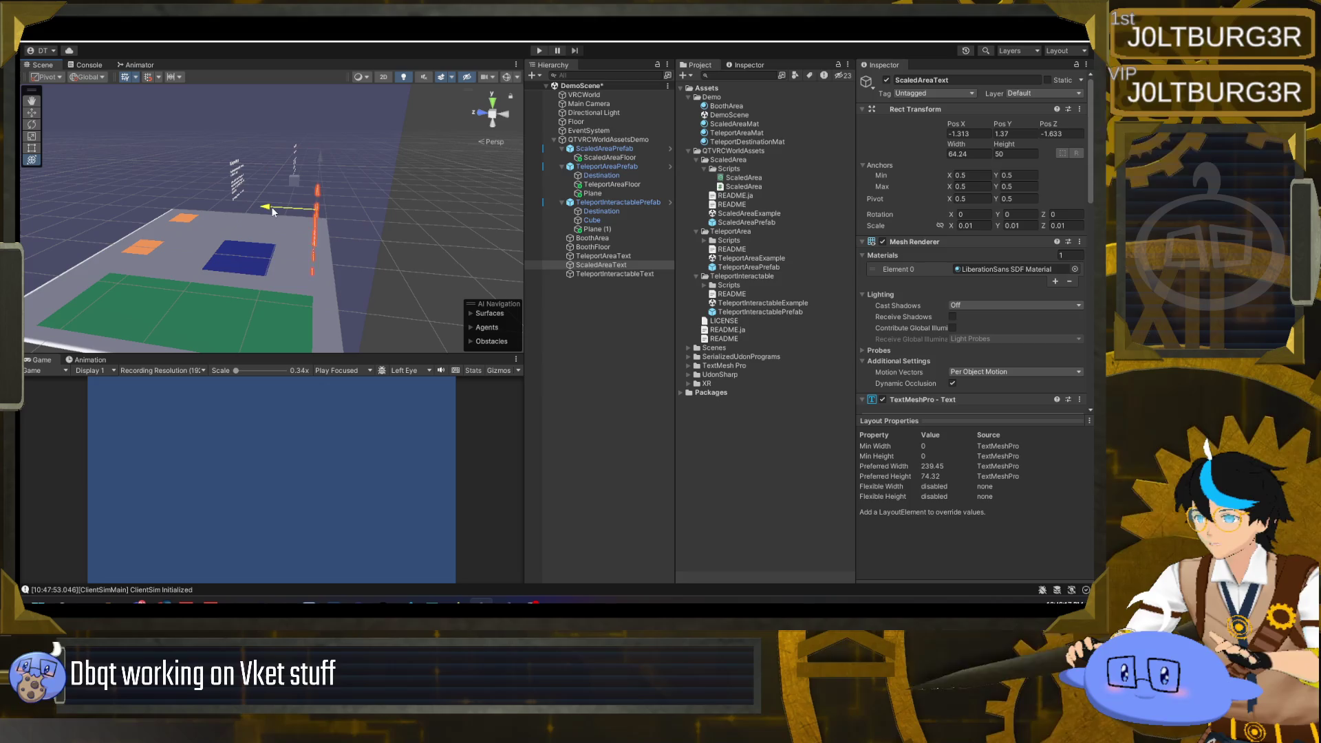
{"action": "left_click", "coordinate": [619, 256]}
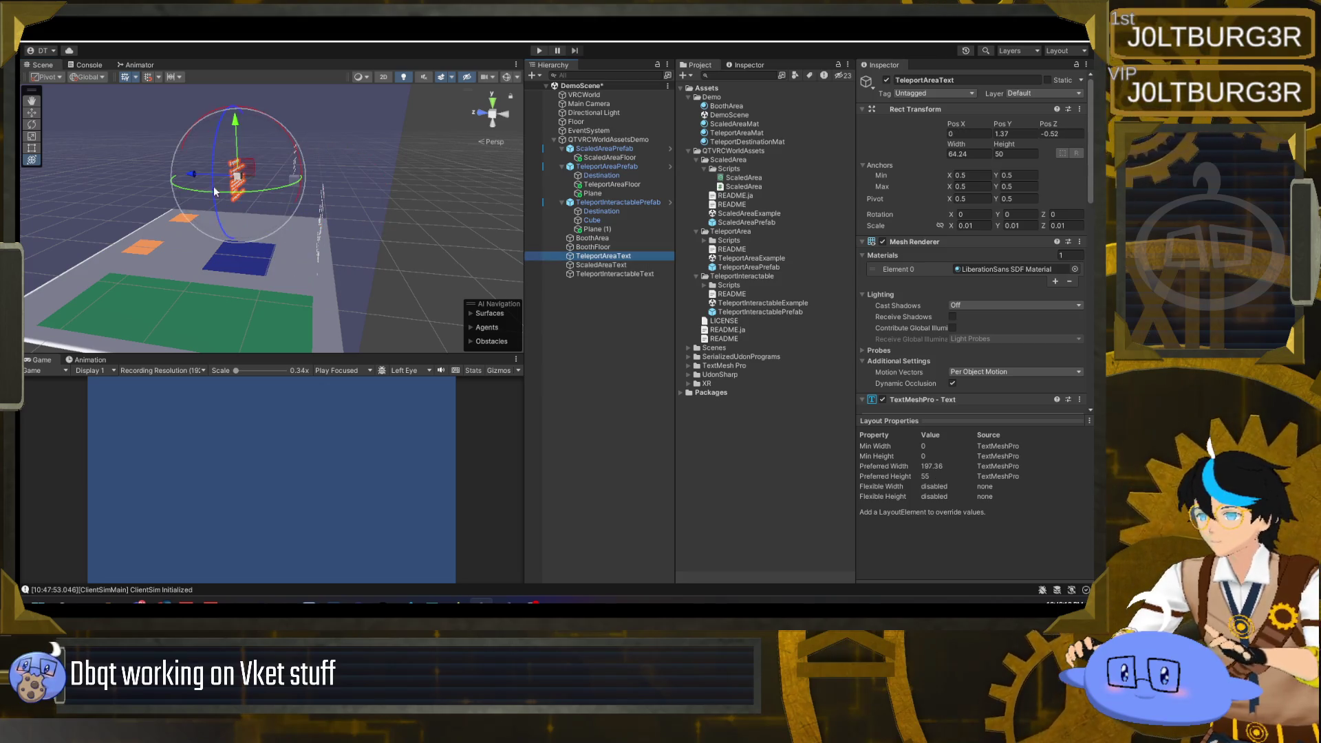
{"action": "mouse_move", "coordinate": [240, 179]}
{"action": "left_mouse_down"}
{"action": "mouse_move", "coordinate": [268, 224]}
{"action": "mouse_move", "coordinate": [330, 207]}
{"action": "mouse_move", "coordinate": [574, 73]}
{"action": "left_mouse_up"}
{"action": "left_click", "coordinate": [539, 51]}
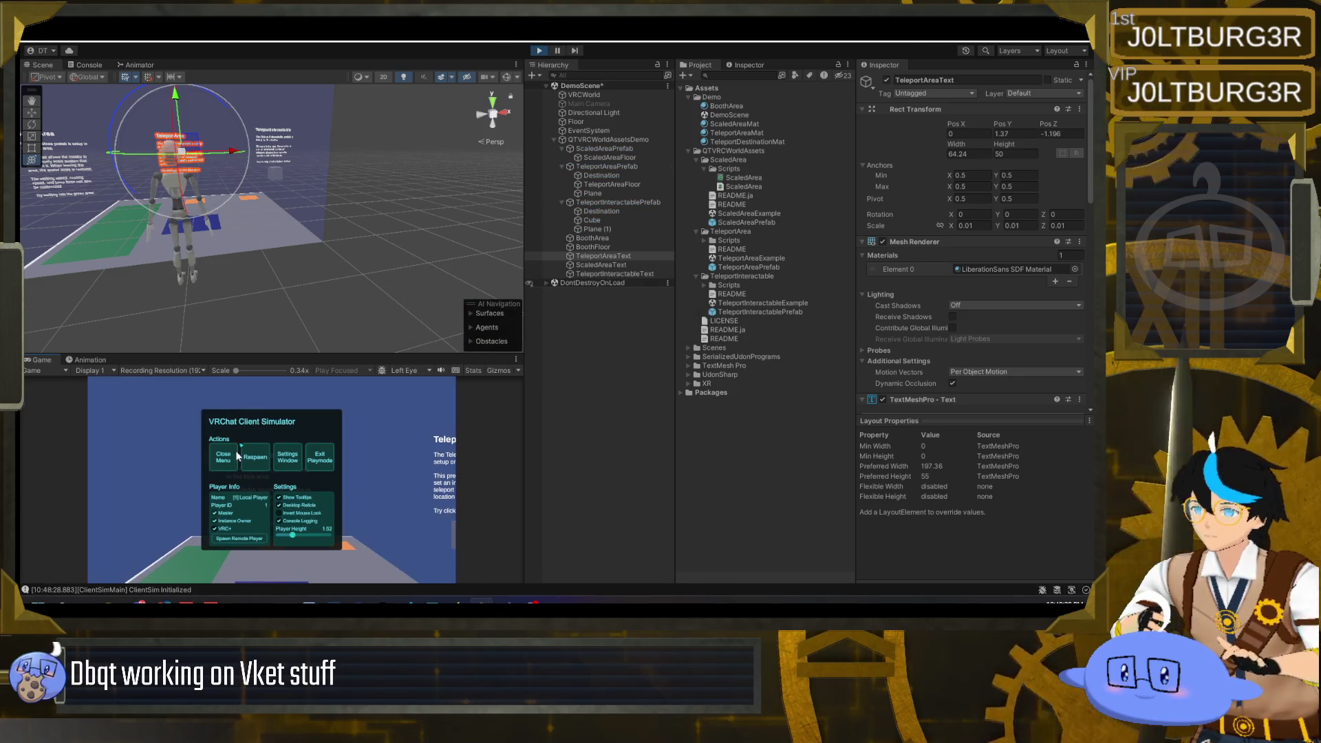
- Walk up to the cube, teleport with it, and approach the blue TeleportArea
{"action": "key", "text": "w"}
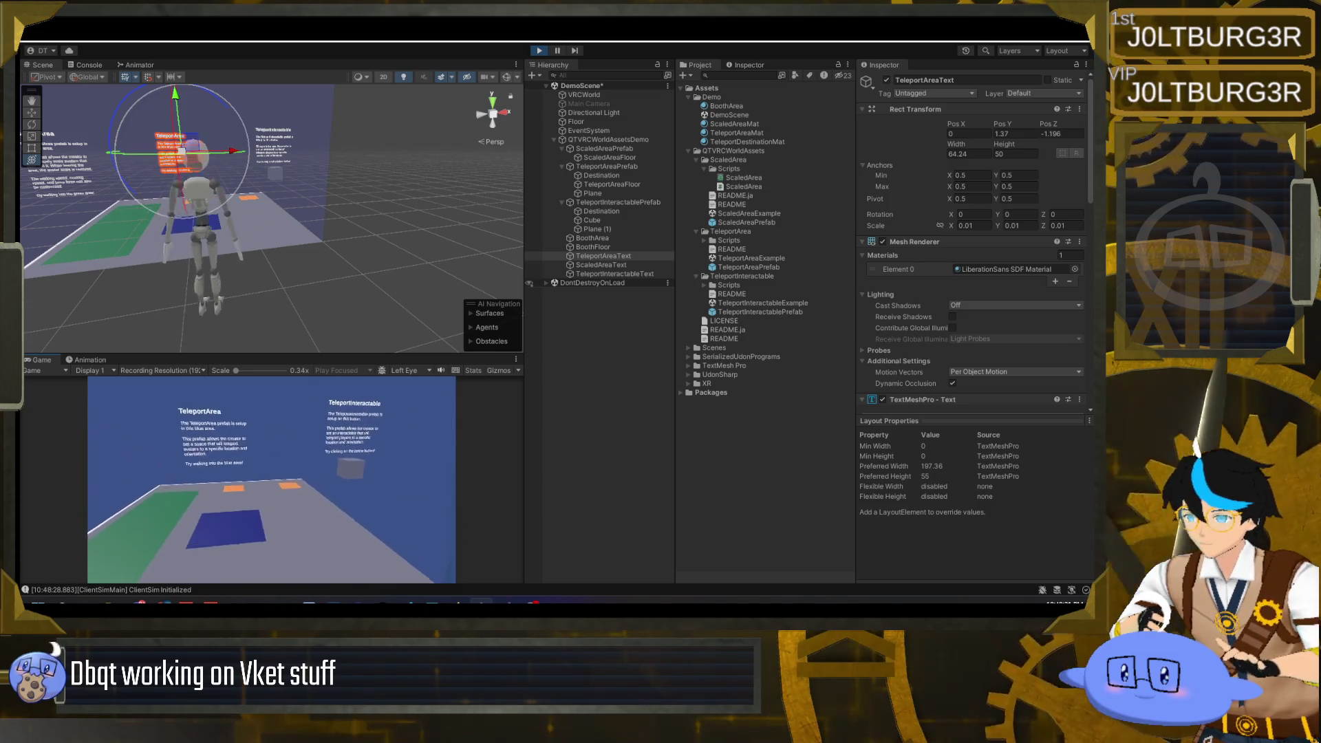
{"action": "key", "text": "s"}
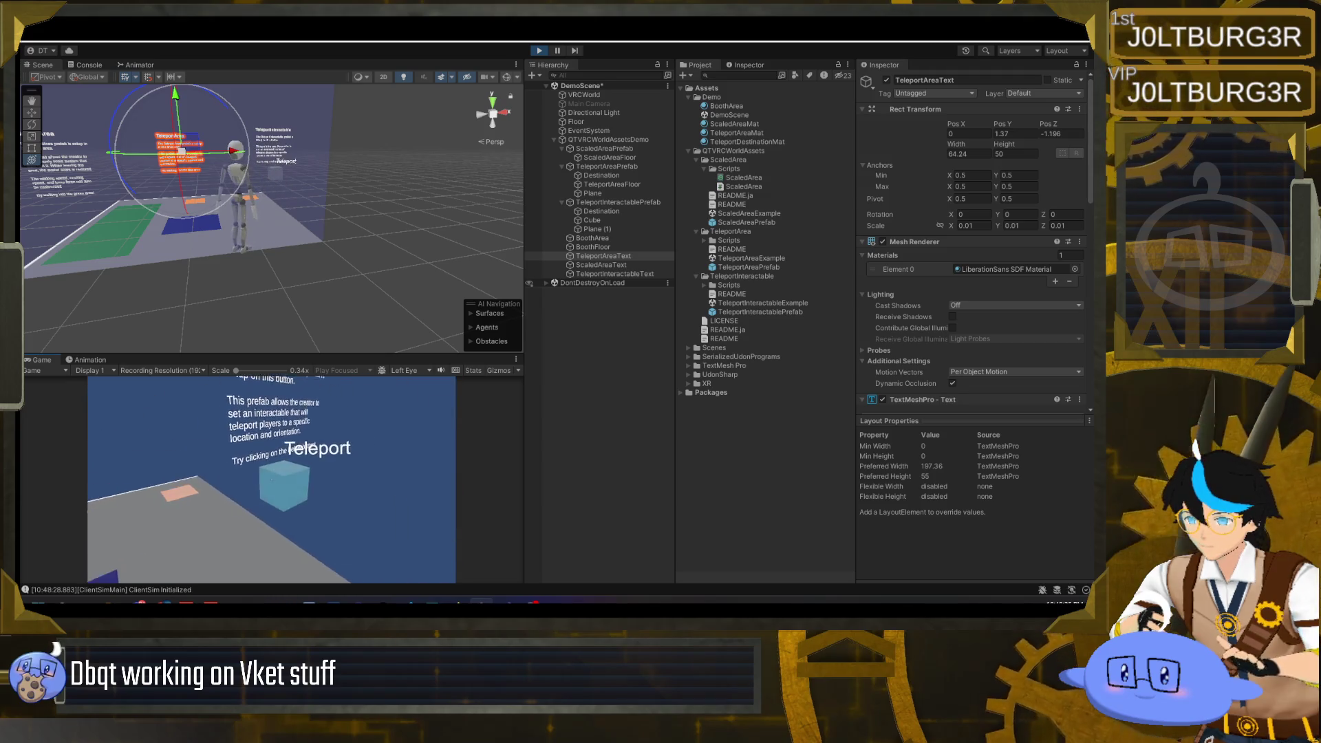
{"action": "left_click", "coordinate": [271, 480]}
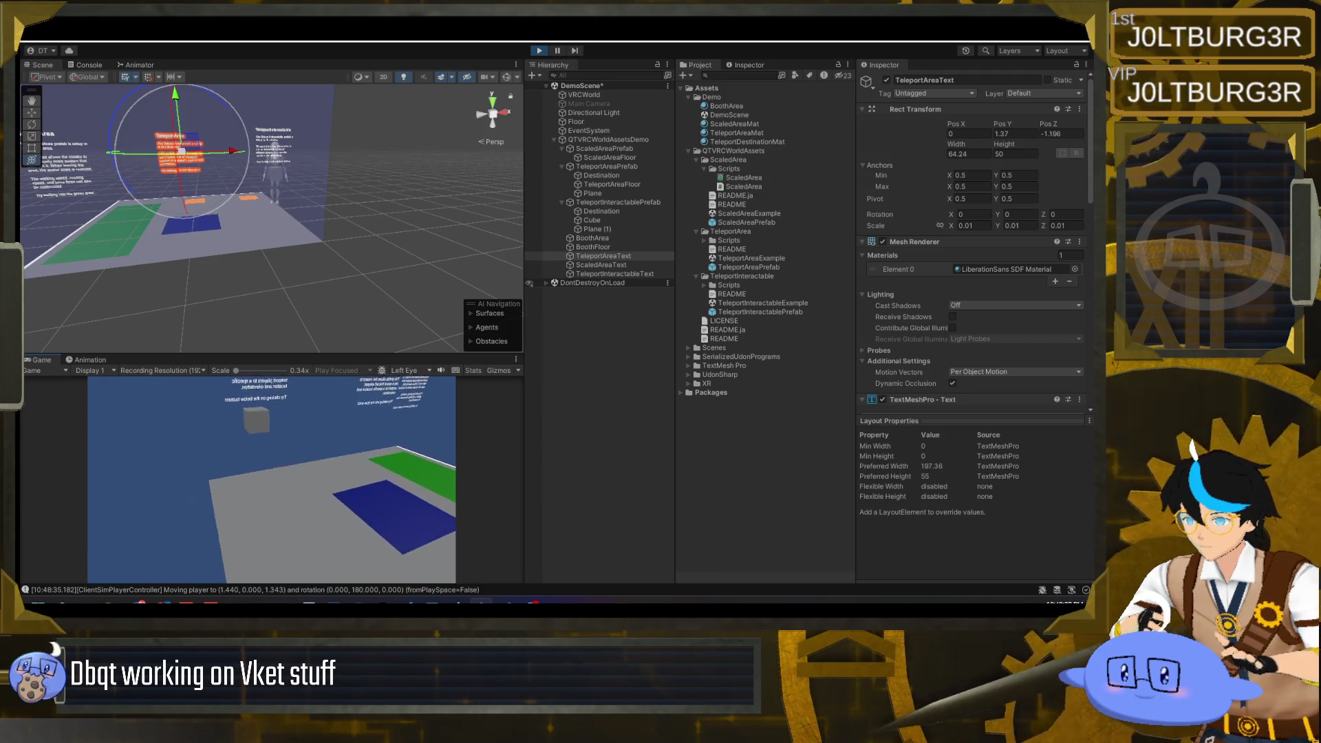
{"action": "key", "text": "w"}
{"action": "key", "text": "w"}
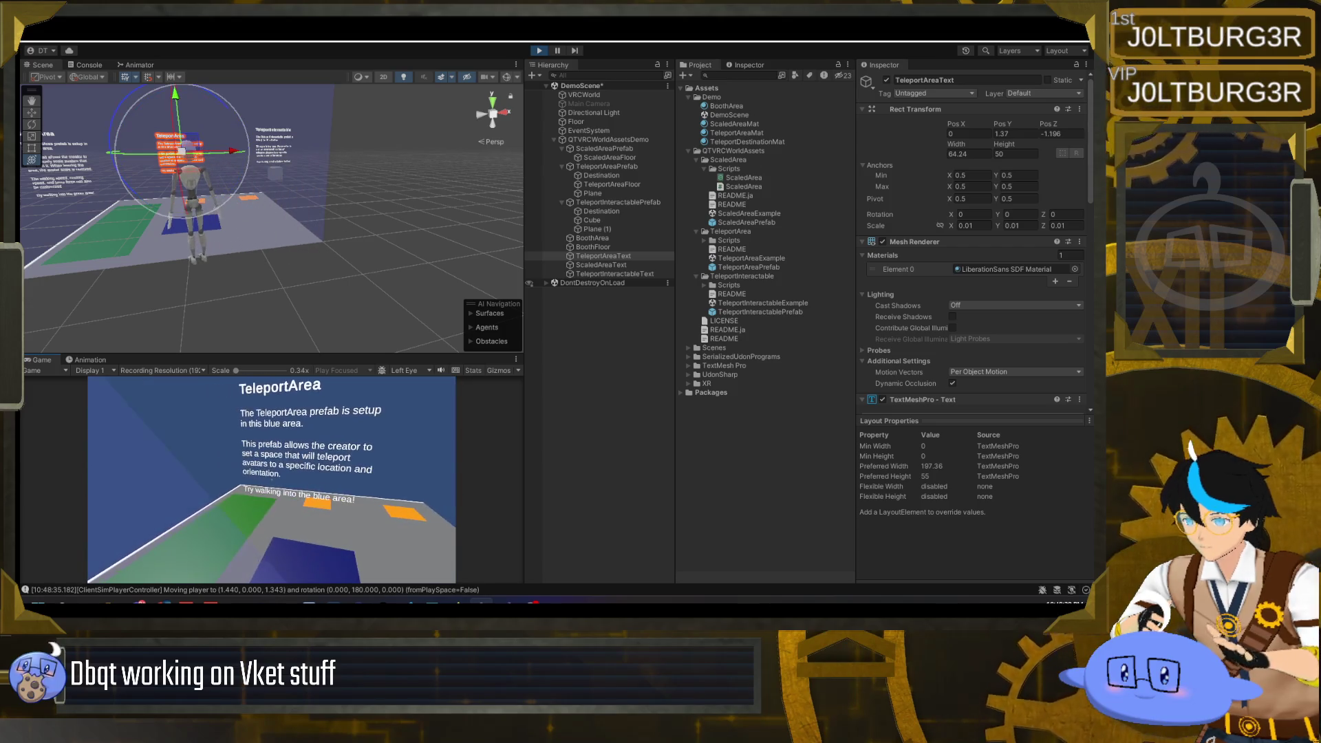
{"action": "key", "text": "w"}
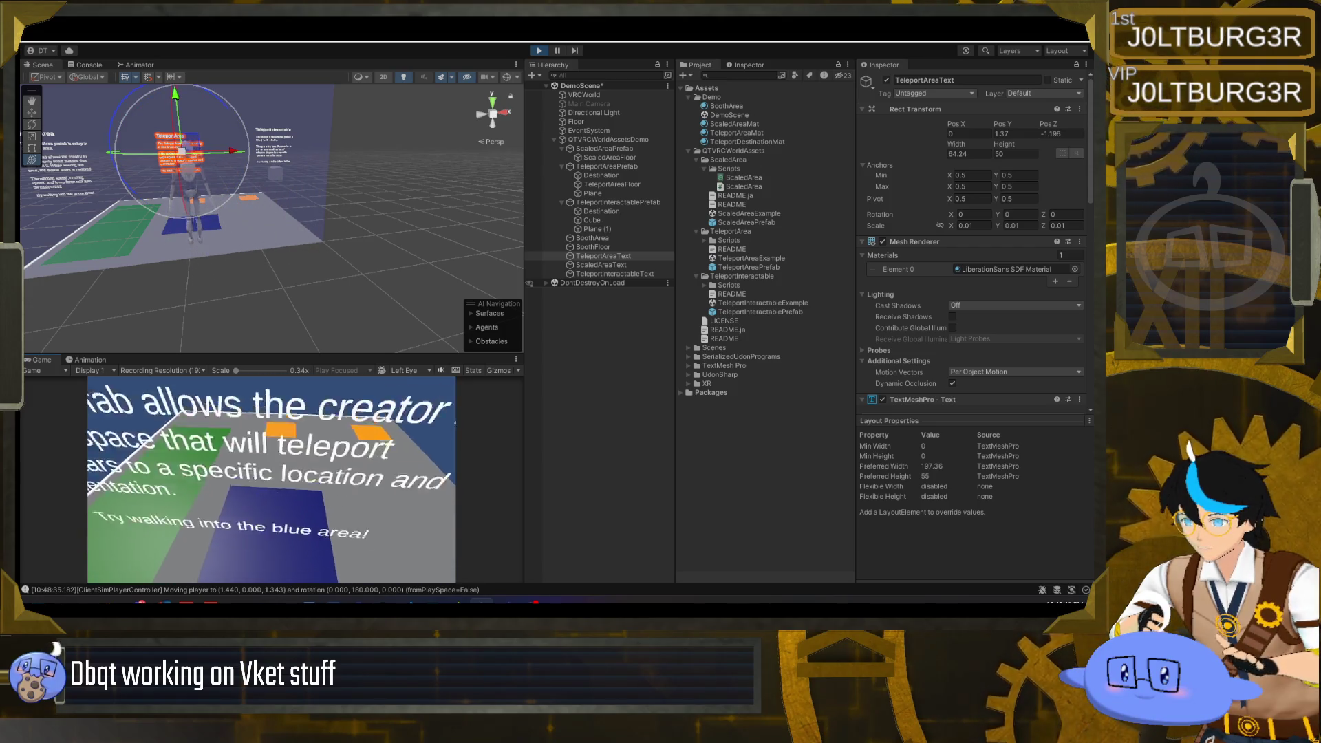
- Walk onto the green ScaledArea floor, look over the platform, then exit Play mode
{"action": "key", "text": "w"}
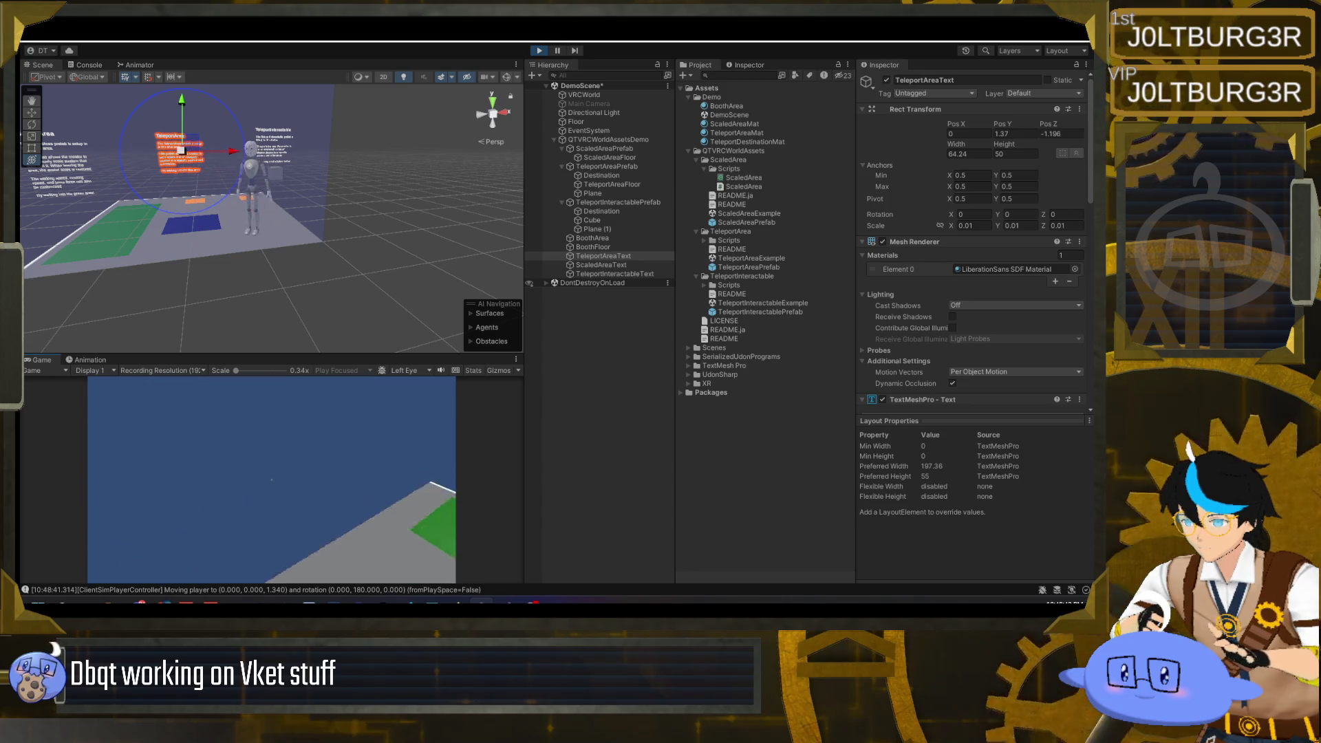
{"action": "key", "text": "w"}
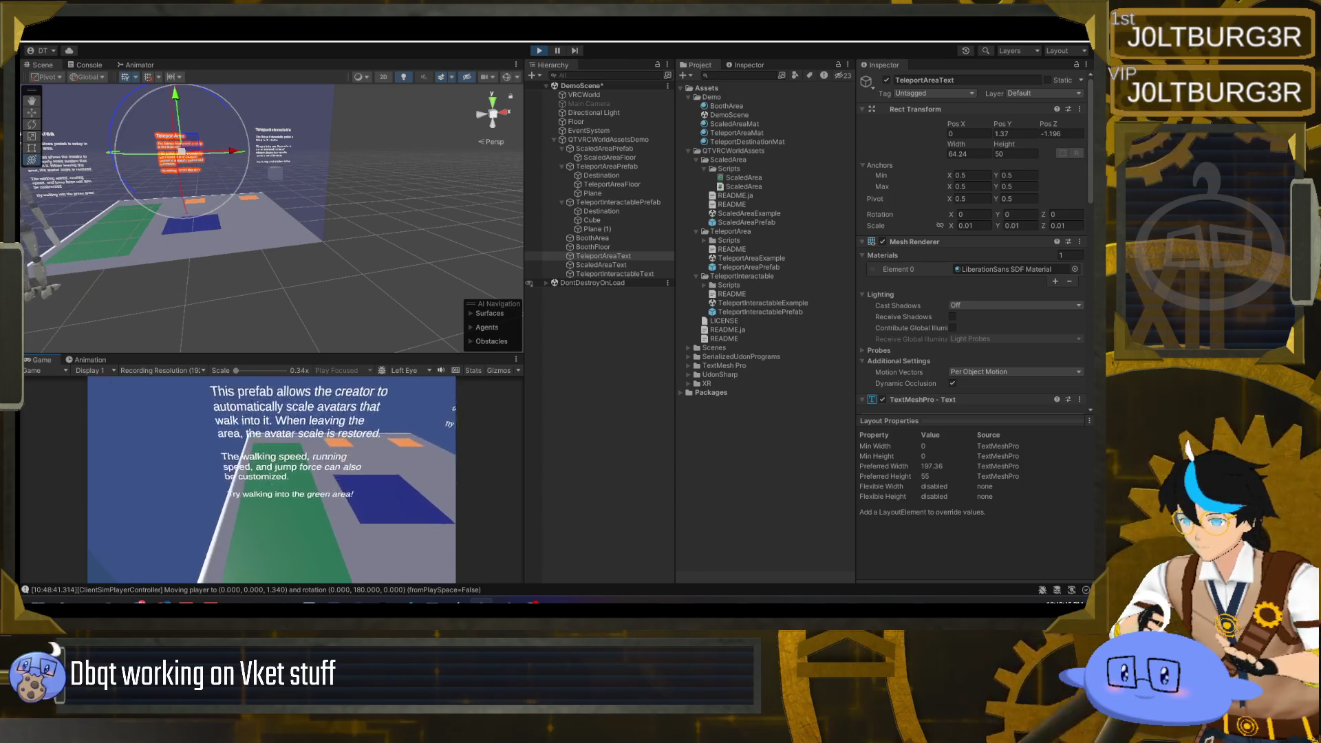
{"action": "key", "text": "w"}
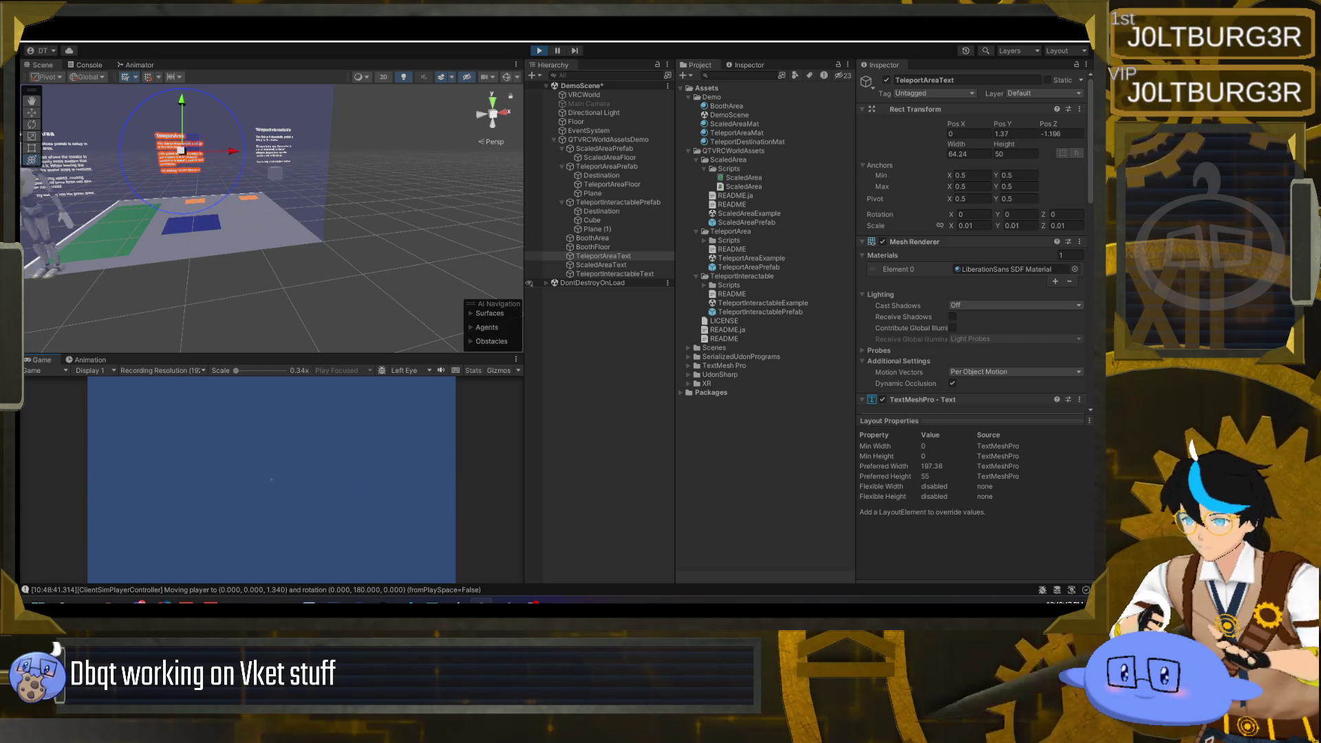
{"action": "key", "text": "w"}
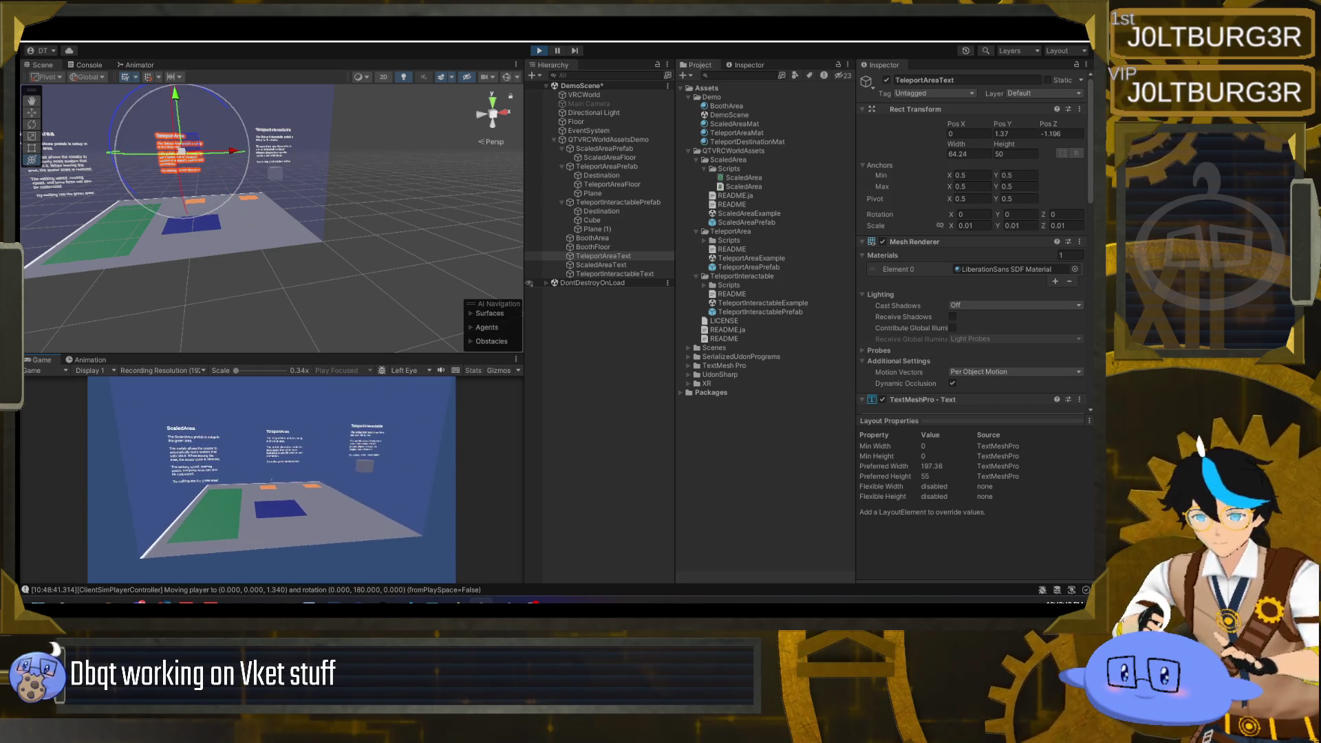
{"action": "key", "text": "w"}
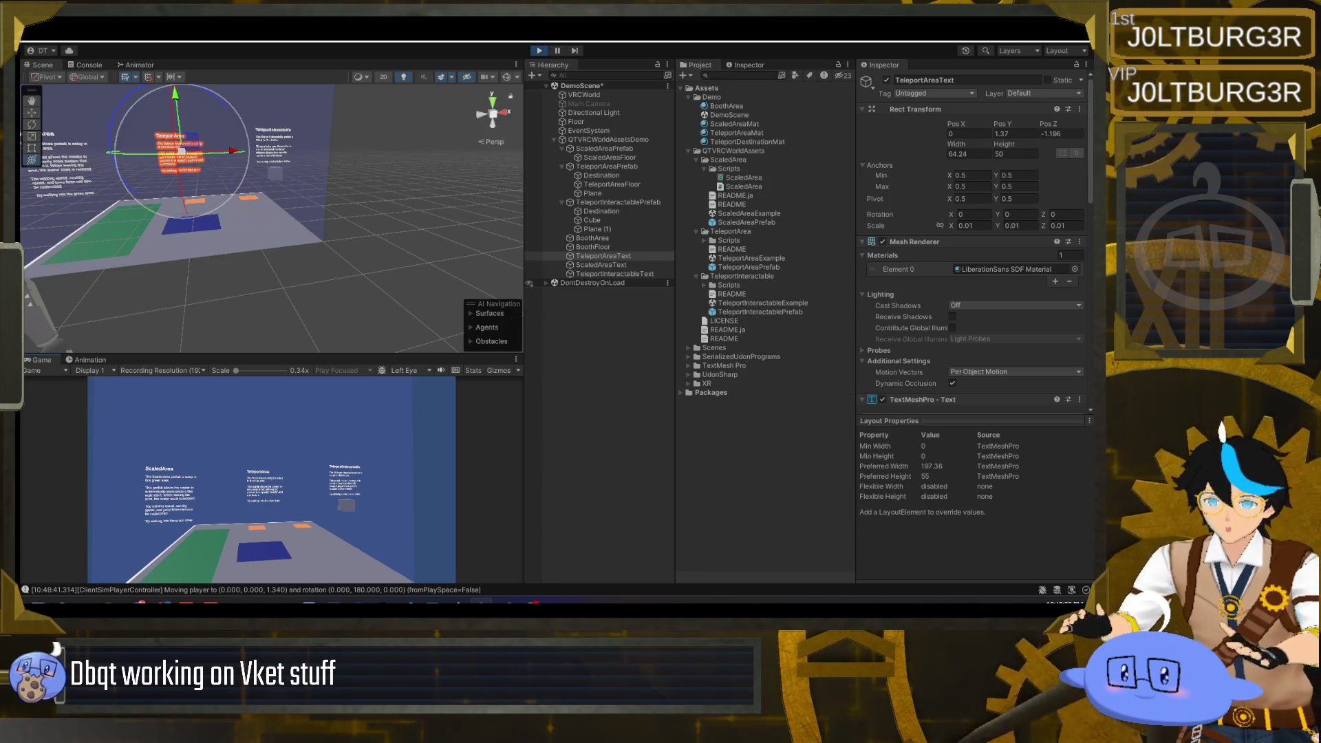
{"action": "key", "text": "w"}
{"action": "key", "text": "Escape"}
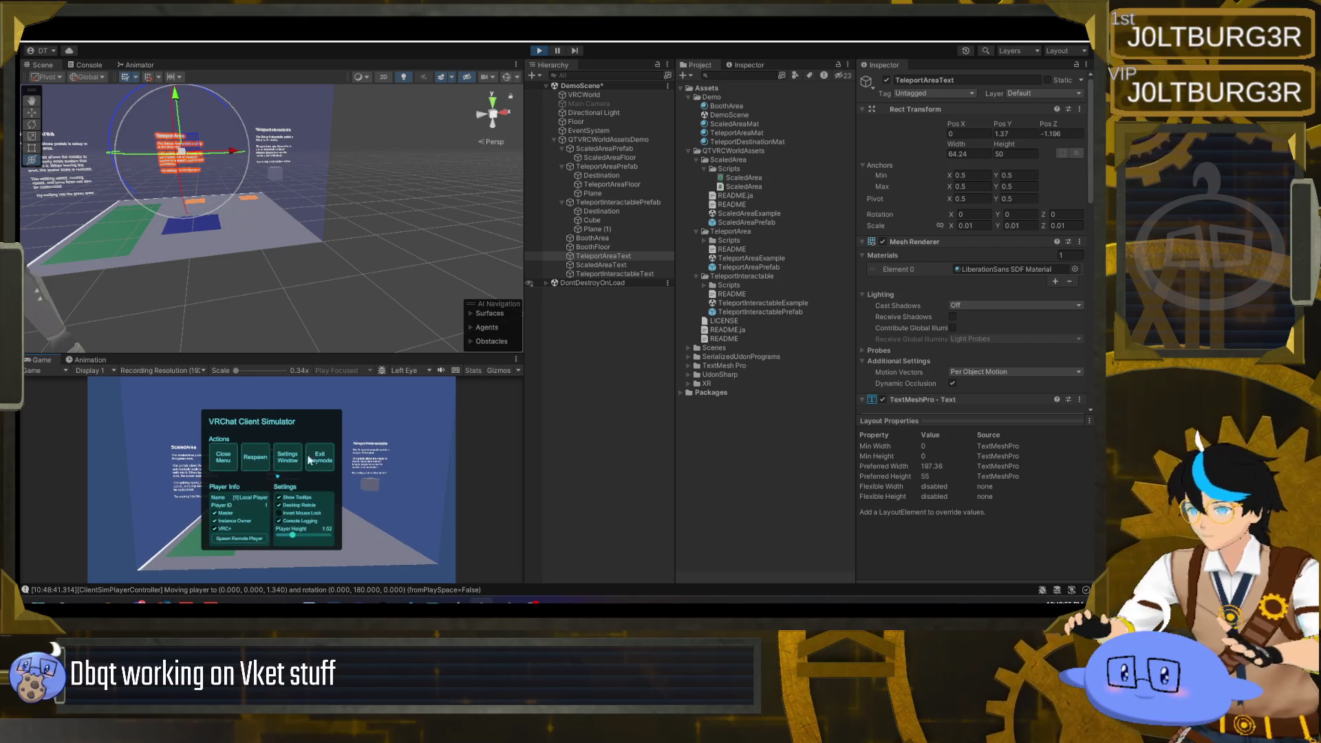
{"action": "left_click", "coordinate": [540, 50]}
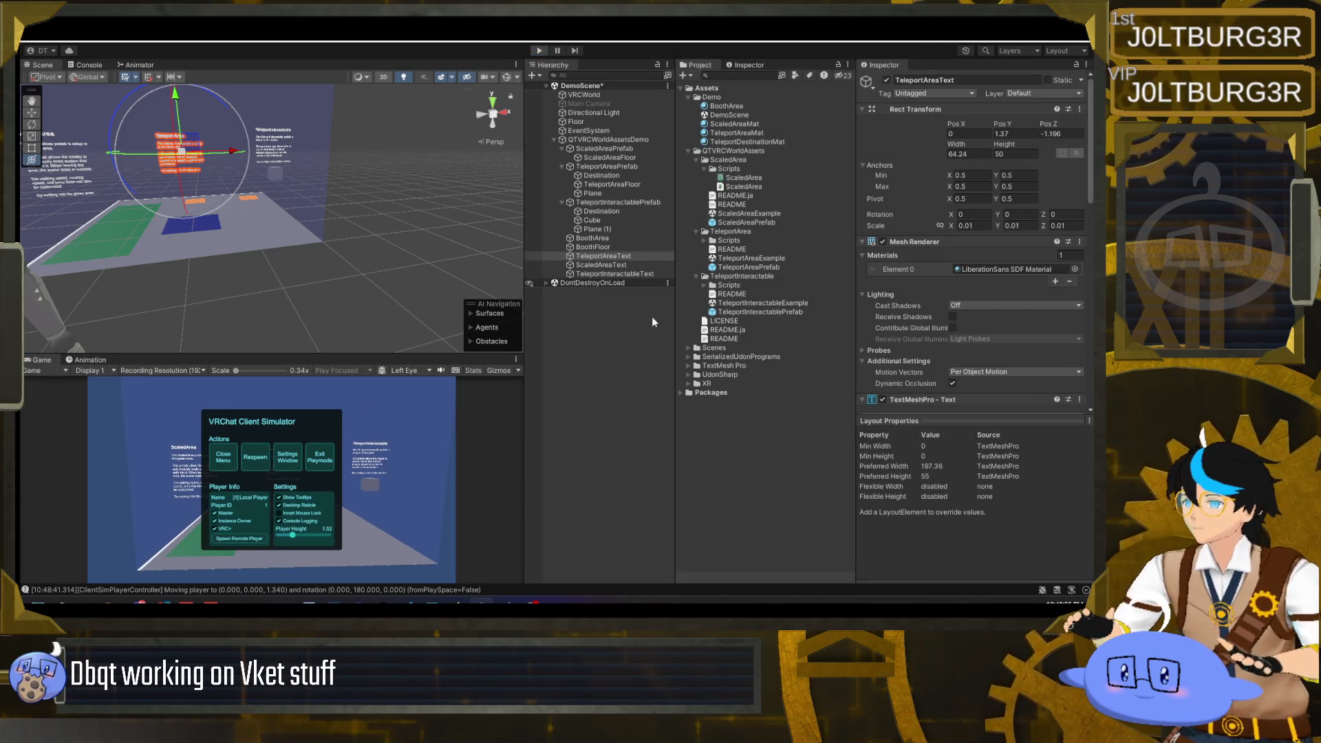
{"action": "left_click", "coordinate": [623, 342]}
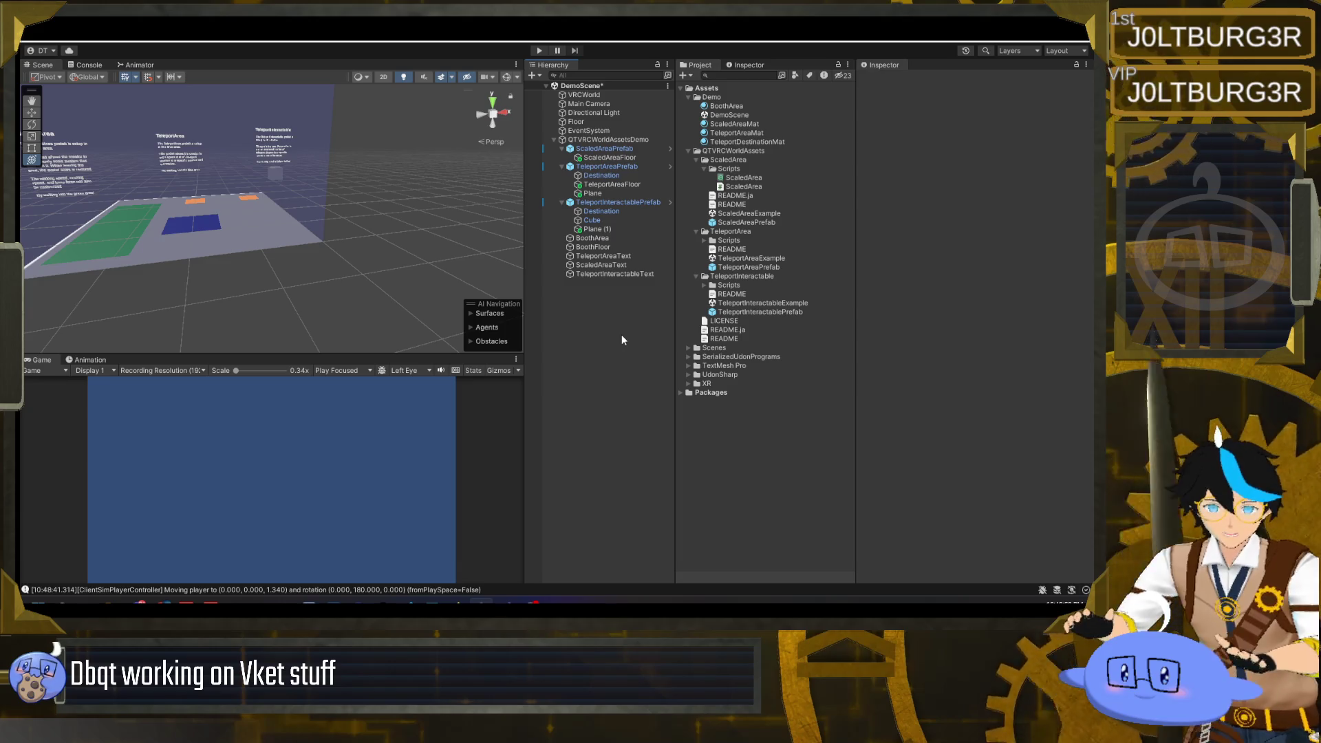
{"action": "mouse_move", "coordinate": [379, 143]}
{"action": "left_mouse_down"}
{"action": "mouse_move", "coordinate": [283, 172]}
{"action": "mouse_move", "coordinate": [225, 168]}
{"action": "mouse_move", "coordinate": [264, 258]}
{"action": "mouse_move", "coordinate": [279, 221]}
{"action": "left_mouse_up"}
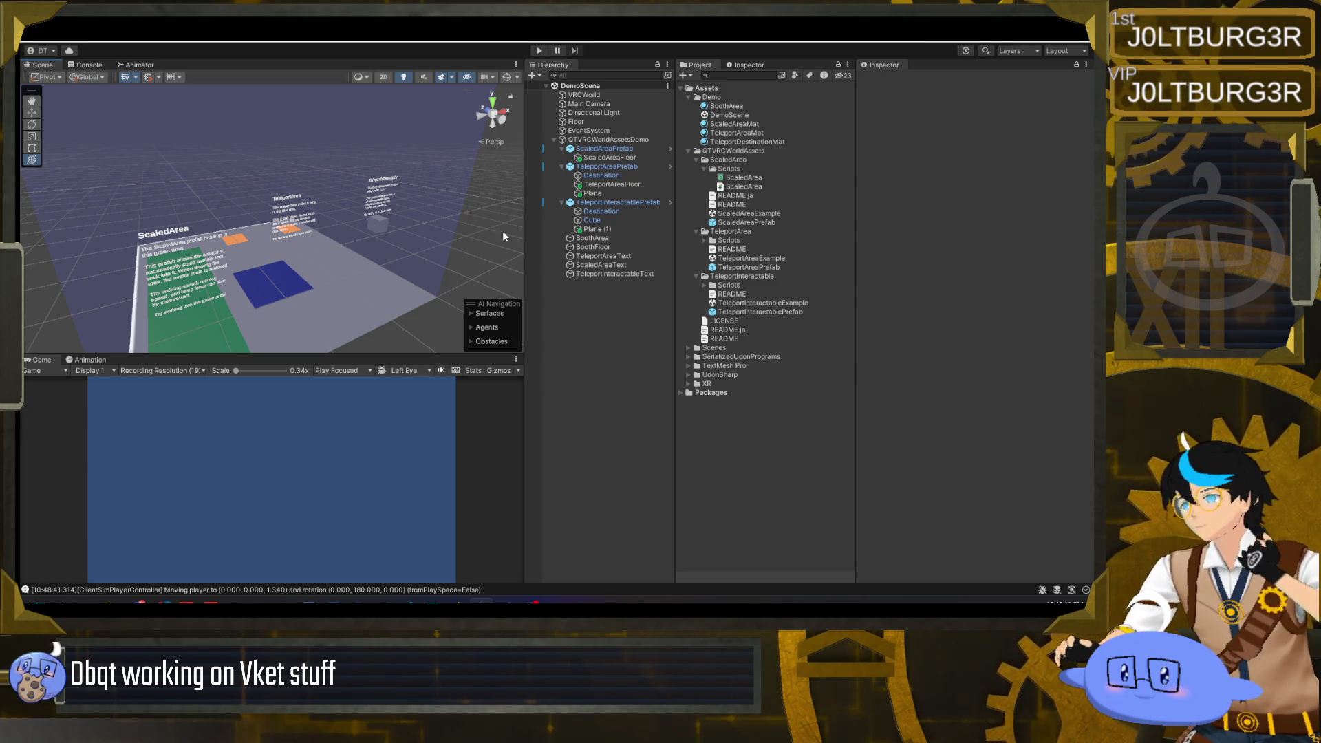
{"action": "mouse_move", "coordinate": [376, 290]}
{"action": "left_mouse_down"}
{"action": "mouse_move", "coordinate": [413, 274]}
{"action": "mouse_move", "coordinate": [294, 282]}
{"action": "mouse_move", "coordinate": [286, 305]}
{"action": "mouse_move", "coordinate": [371, 312]}
{"action": "mouse_move", "coordinate": [300, 293]}
{"action": "mouse_move", "coordinate": [549, 313]}
{"action": "mouse_move", "coordinate": [204, 283]}
{"action": "mouse_move", "coordinate": [320, 292]}
{"action": "mouse_move", "coordinate": [283, 281]}
{"action": "mouse_move", "coordinate": [297, 298]}
{"action": "mouse_move", "coordinate": [397, 306]}
{"action": "mouse_move", "coordinate": [285, 282]}
{"action": "mouse_move", "coordinate": [330, 202]}
{"action": "left_mouse_up"}
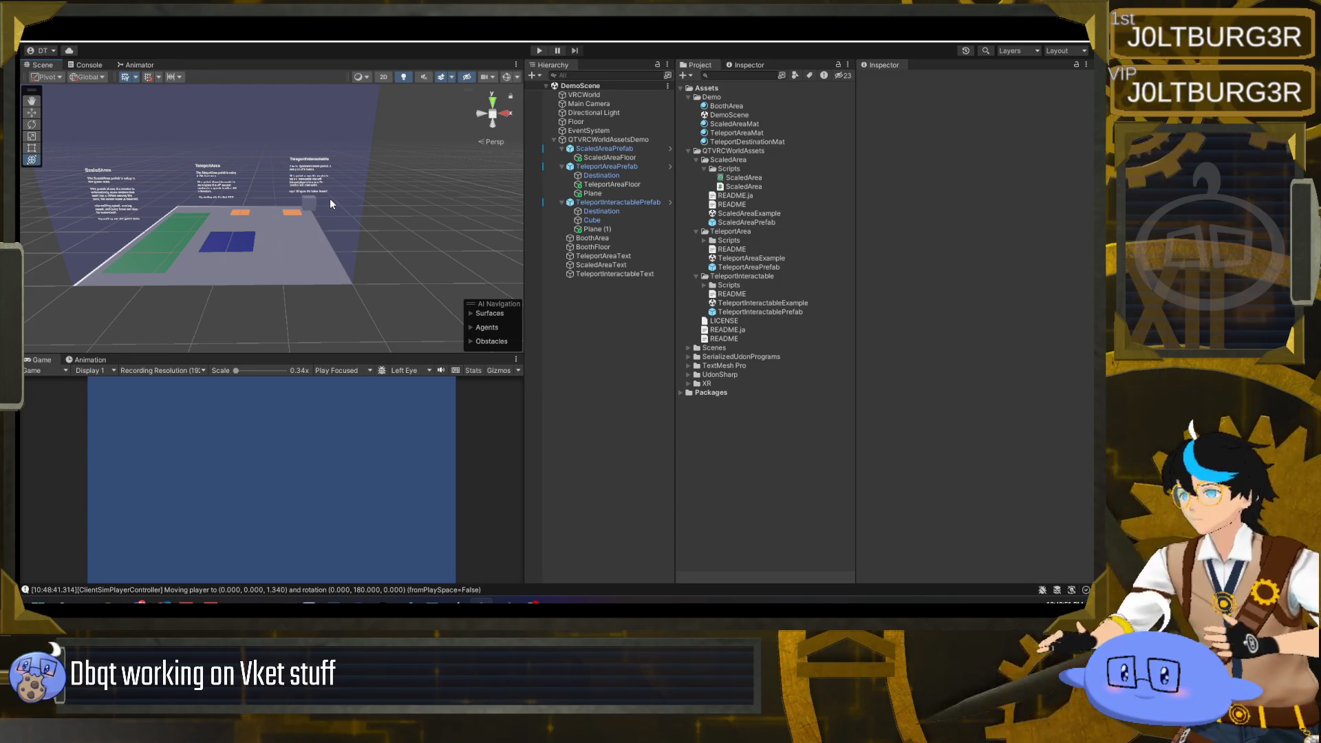
{"action": "left_click", "coordinate": [591, 275]}
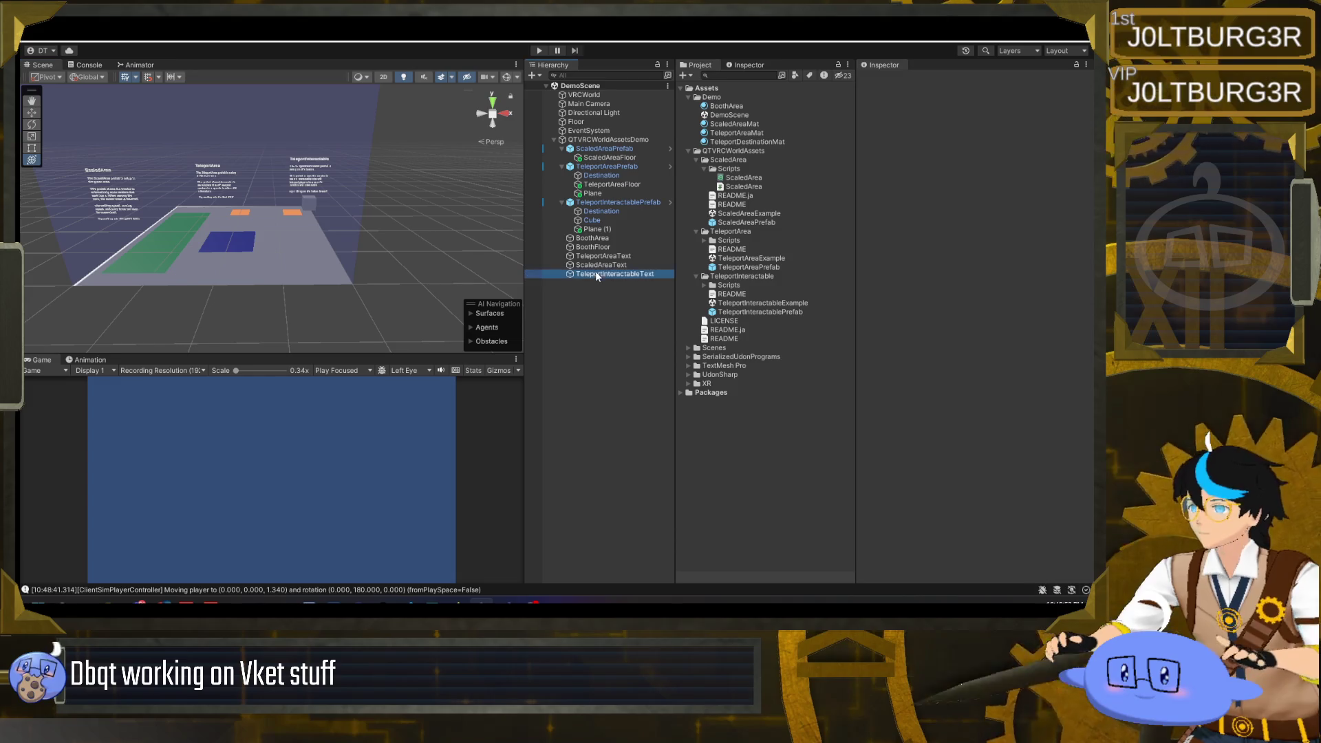
- Duplicate TeleportInteractableText and rename the copy to GeneralText
{"action": "key", "text": "ctrl+d"}
{"action": "left_click", "coordinate": [604, 283]}
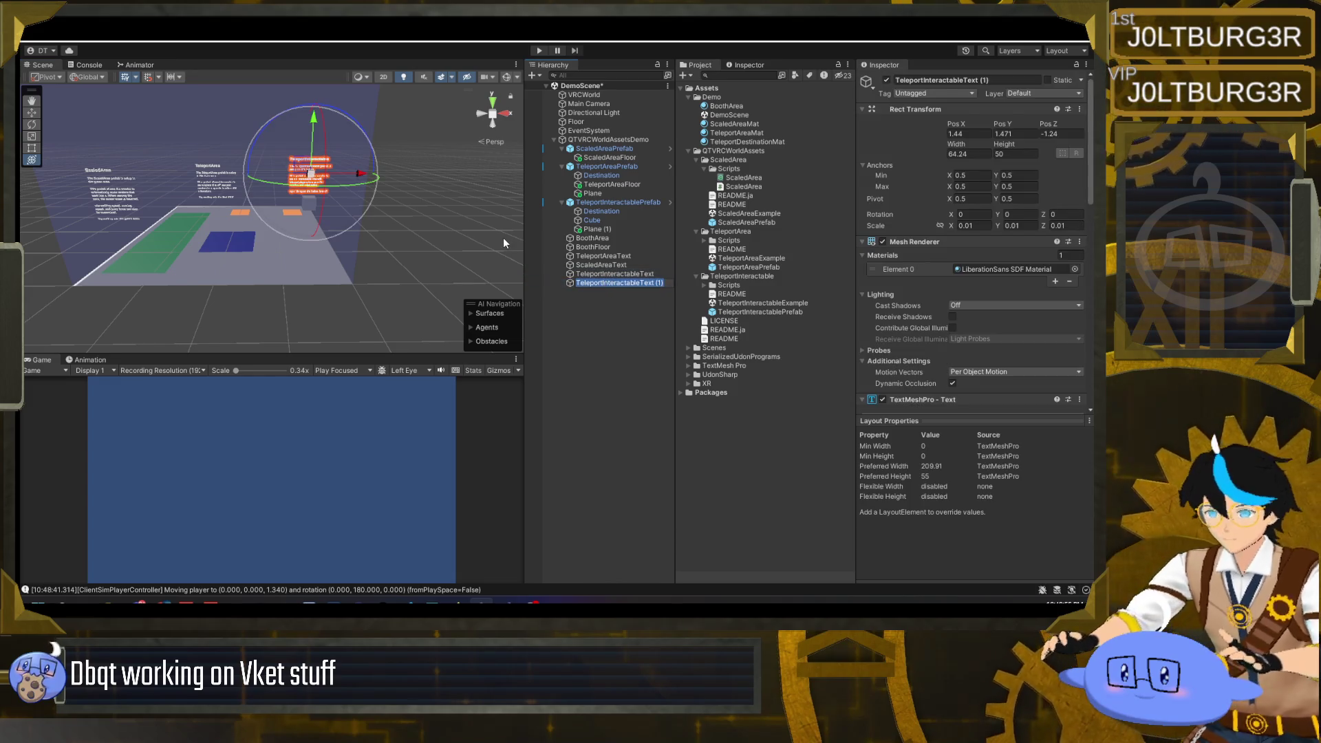
{"action": "type", "text": "Geenr"}
{"action": "key", "text": "BackSpace"}
{"action": "key", "text": "BackSpace"}
{"action": "key", "text": "BackSpace"}
{"action": "type", "text": "neralText"}
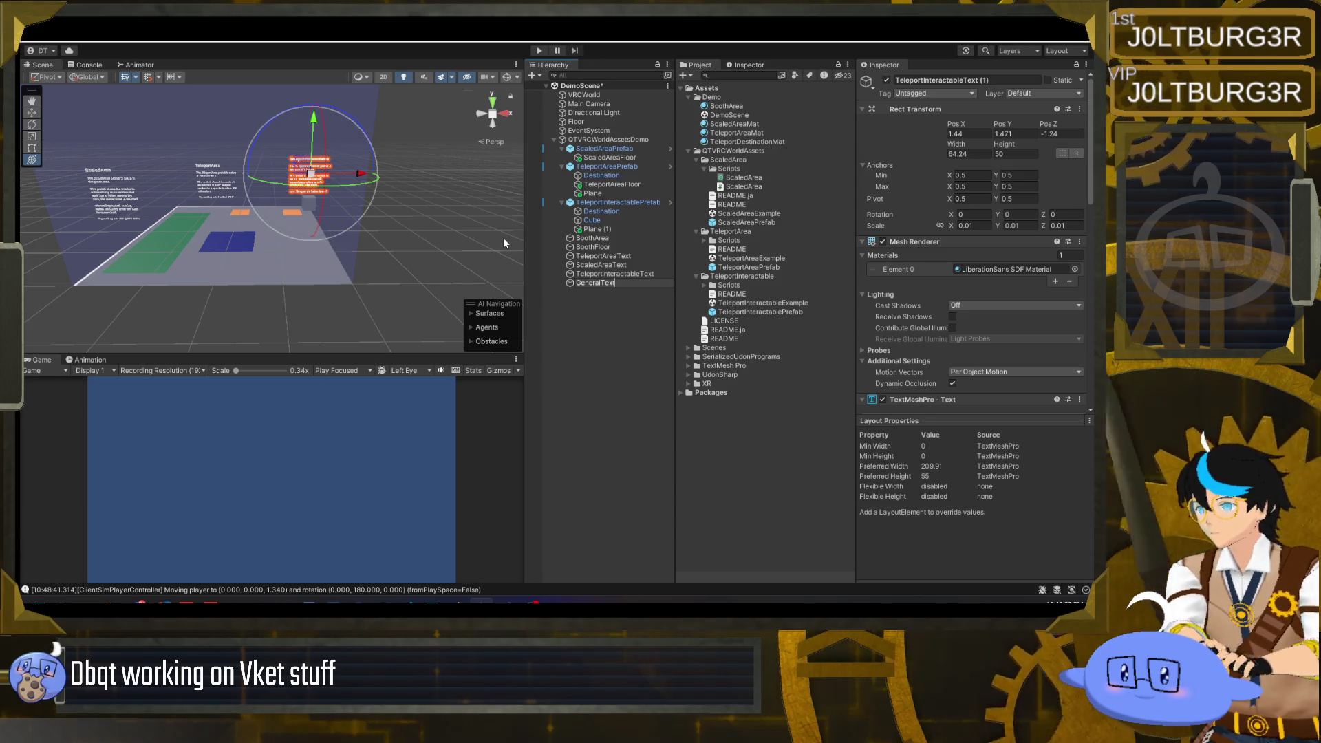
{"action": "key", "text": "Return"}
- Change the title to 'QT VRC World Assets' and the body to 'Here are few world assets that can also work in Vket booths.'
{"action": "scroll", "coordinate": [960, 302], "scroll_direction": "down", "scroll_amount": 5}
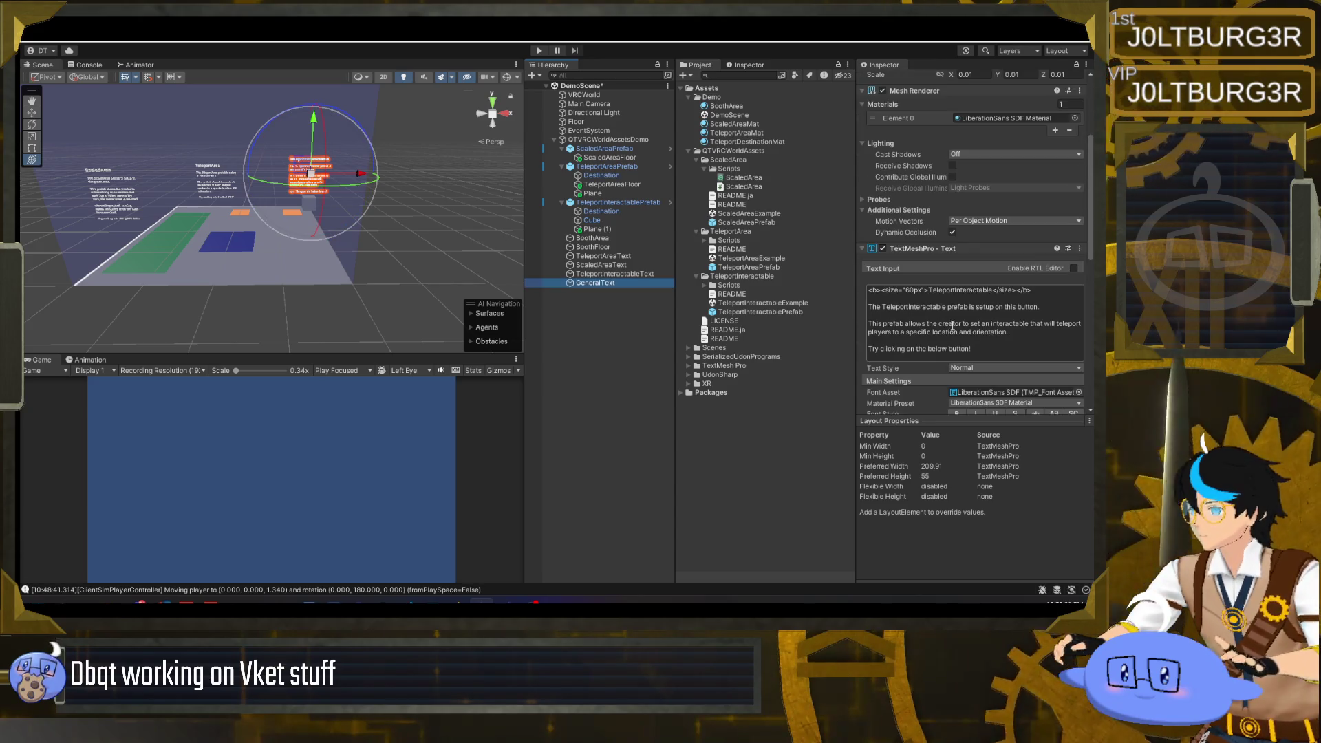
{"action": "double_click", "coordinate": [984, 290]}
{"action": "type", "text": "QTVRC"}
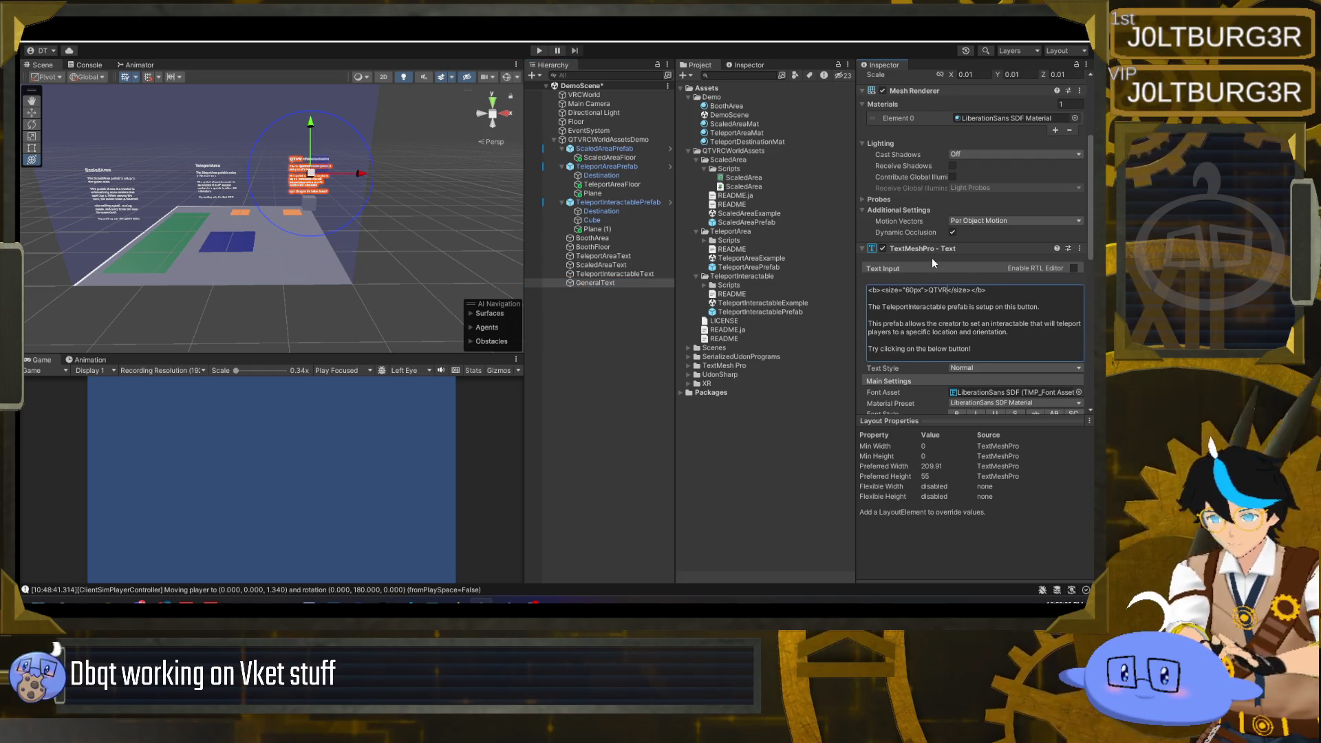
{"action": "key", "text": "BackSpace"}
{"action": "key", "text": "BackSpace"}
{"action": "key", "text": "BackSpace"}
{"action": "type", "text": "VRC World Assets"}
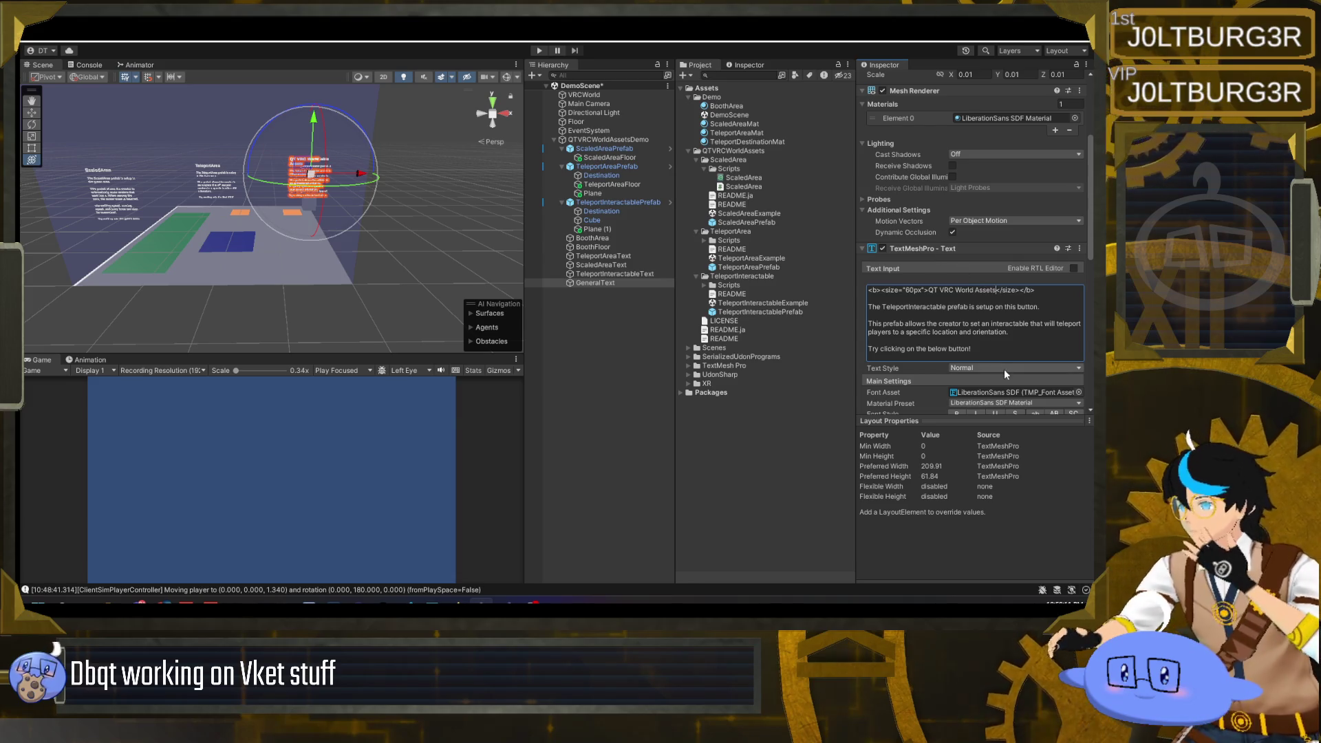
{"action": "left_click_drag", "start_coordinate": [991, 355], "coordinate": [840, 310]}
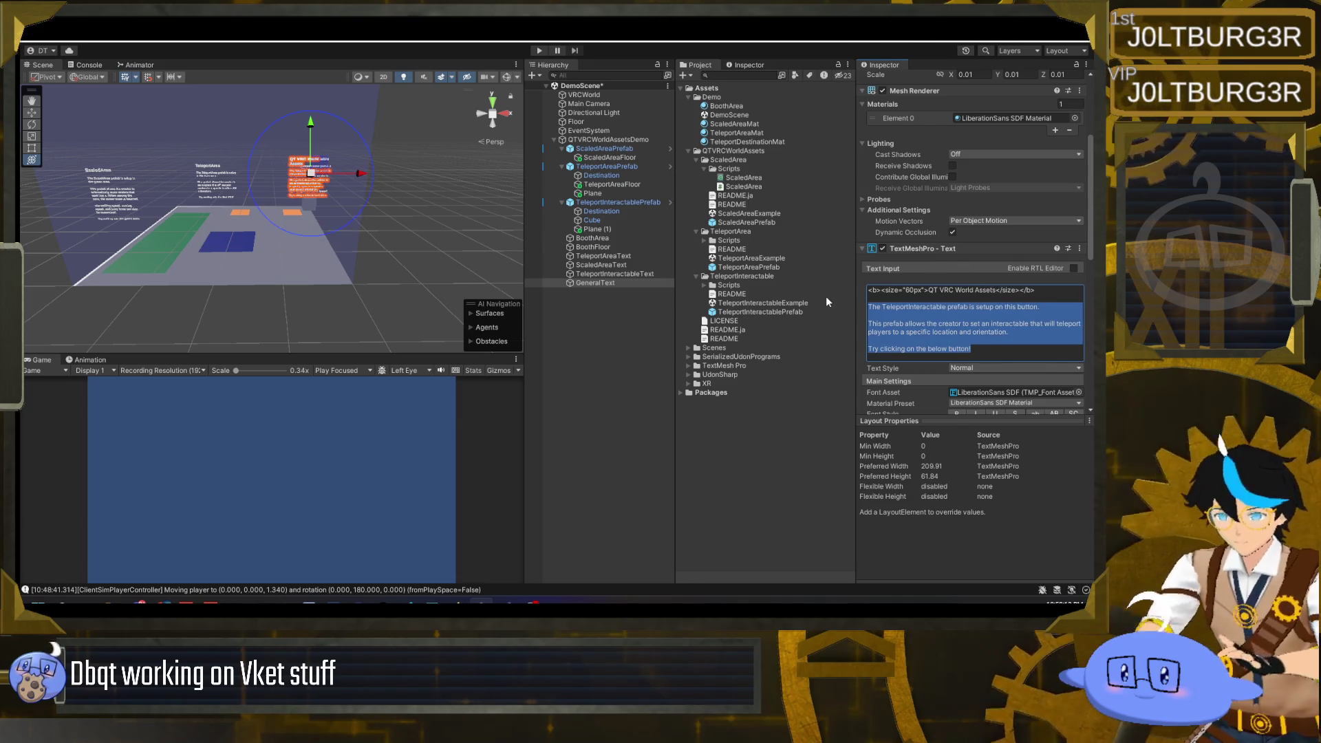
{"action": "type", "text": "Here are "}
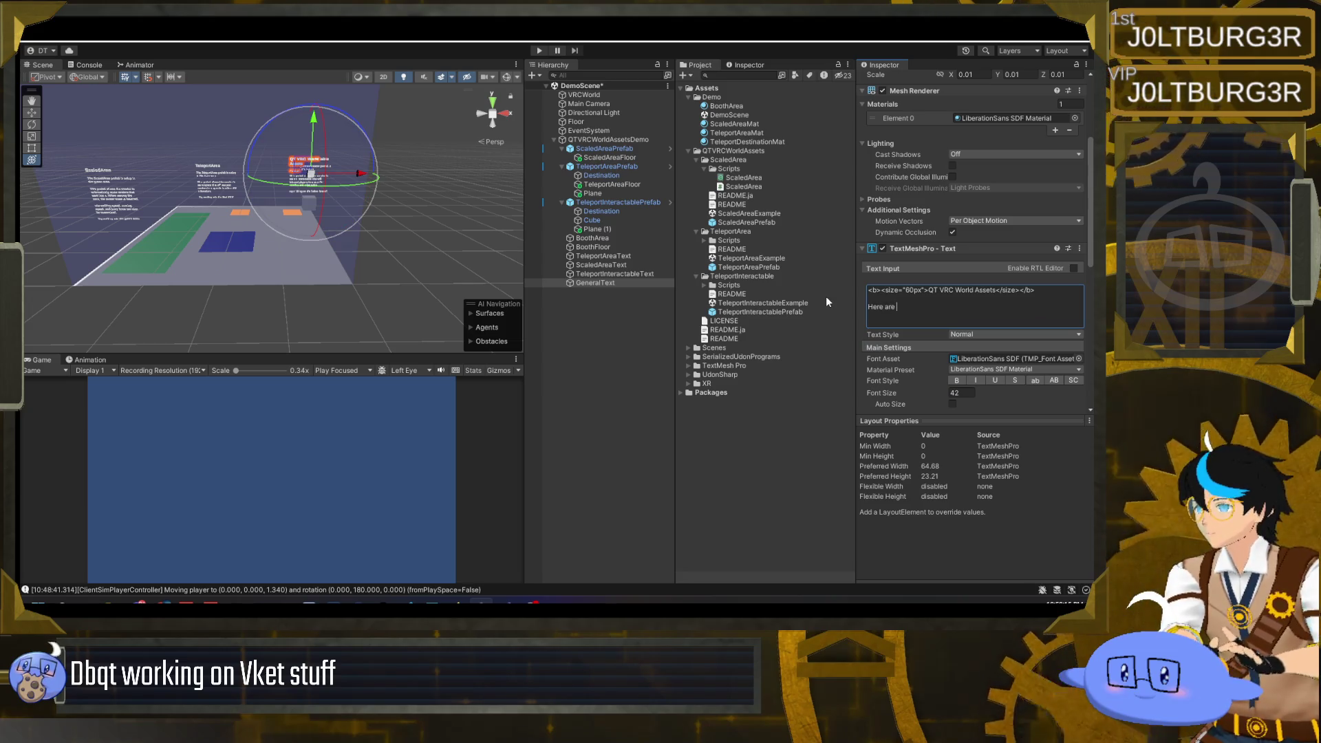
{"action": "type", "text": "few world assets that can also work in Vke"}
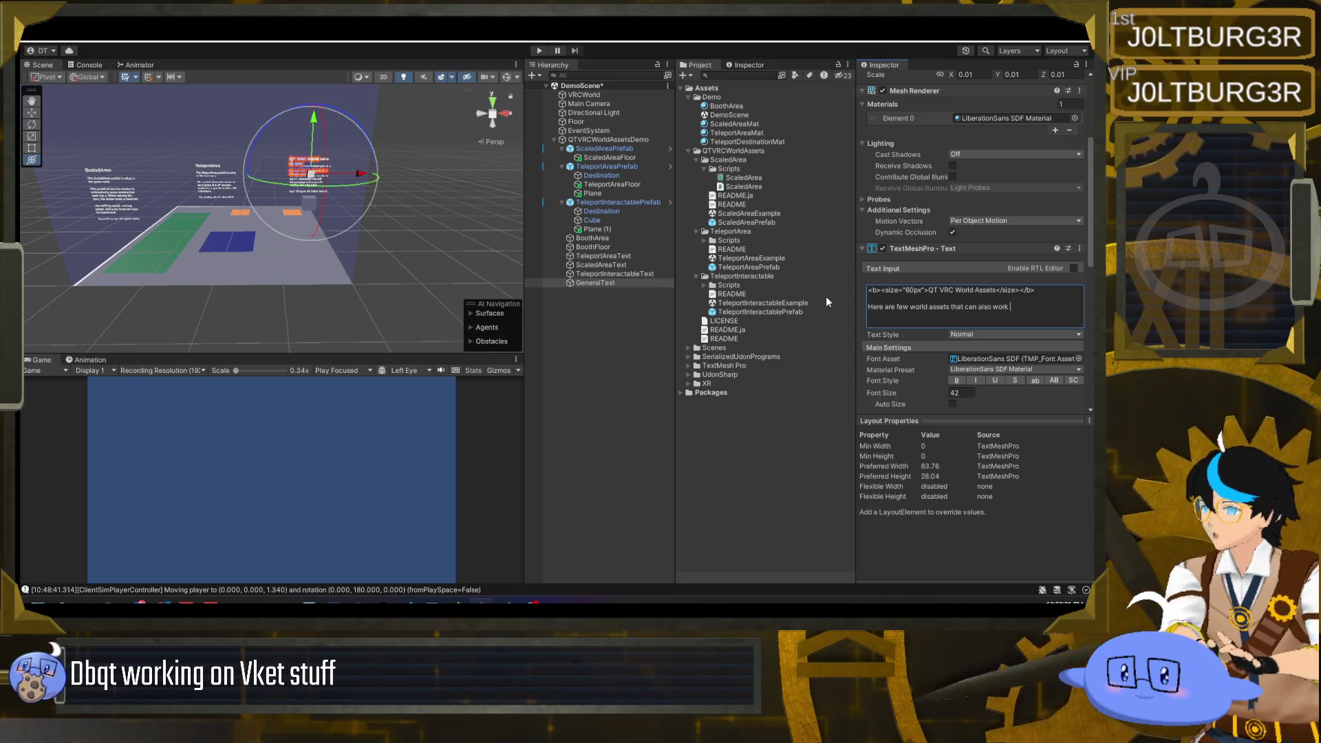
{"action": "type", "text": "t booths"}
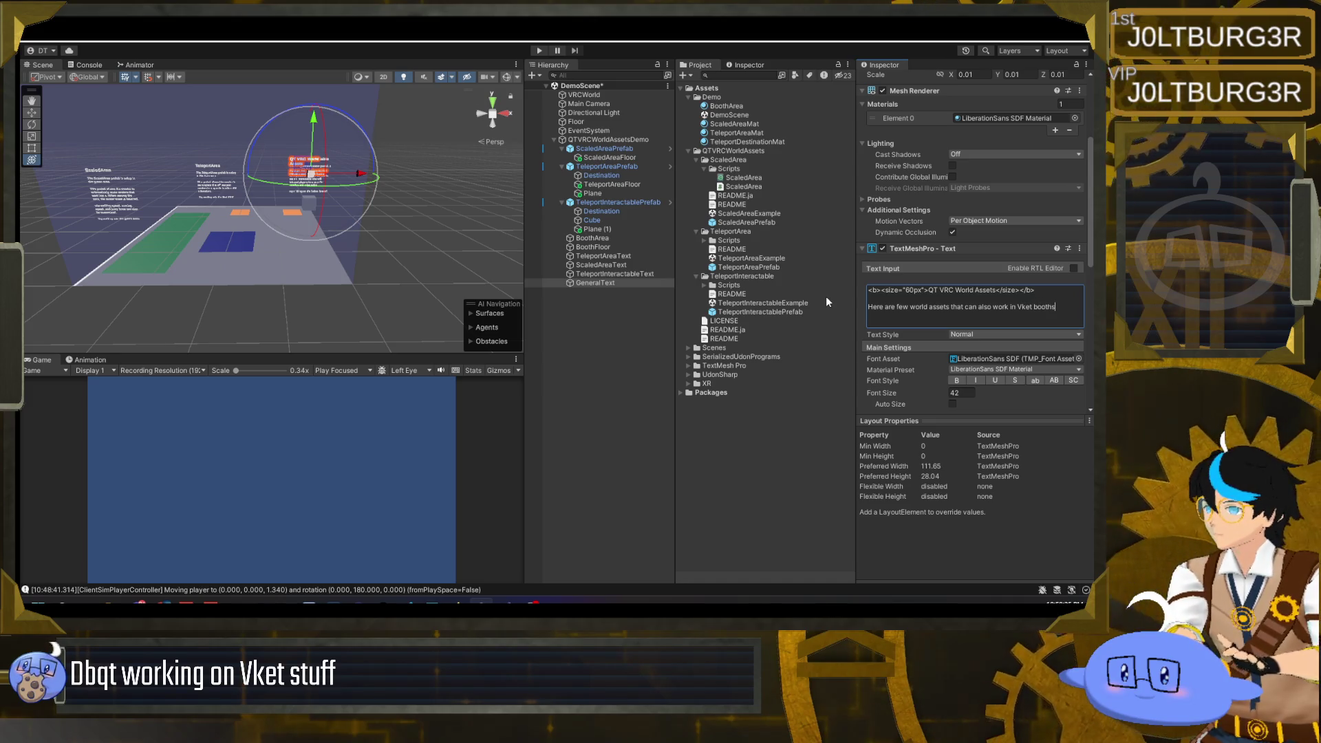
{"action": "type", "text": "."}
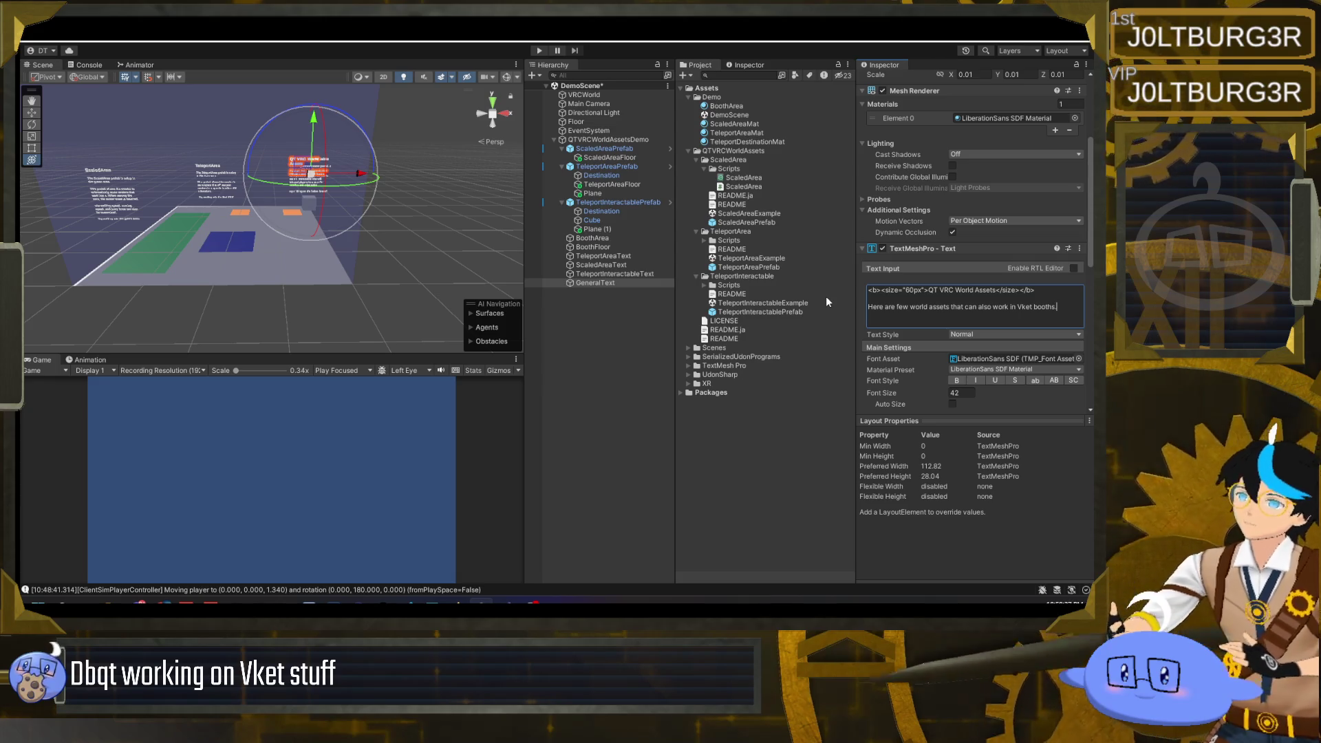
- Enlarge the GeneralText title size from 60 to 72
{"action": "scroll", "coordinate": [224, 280], "scroll_direction": "up", "scroll_amount": 6}
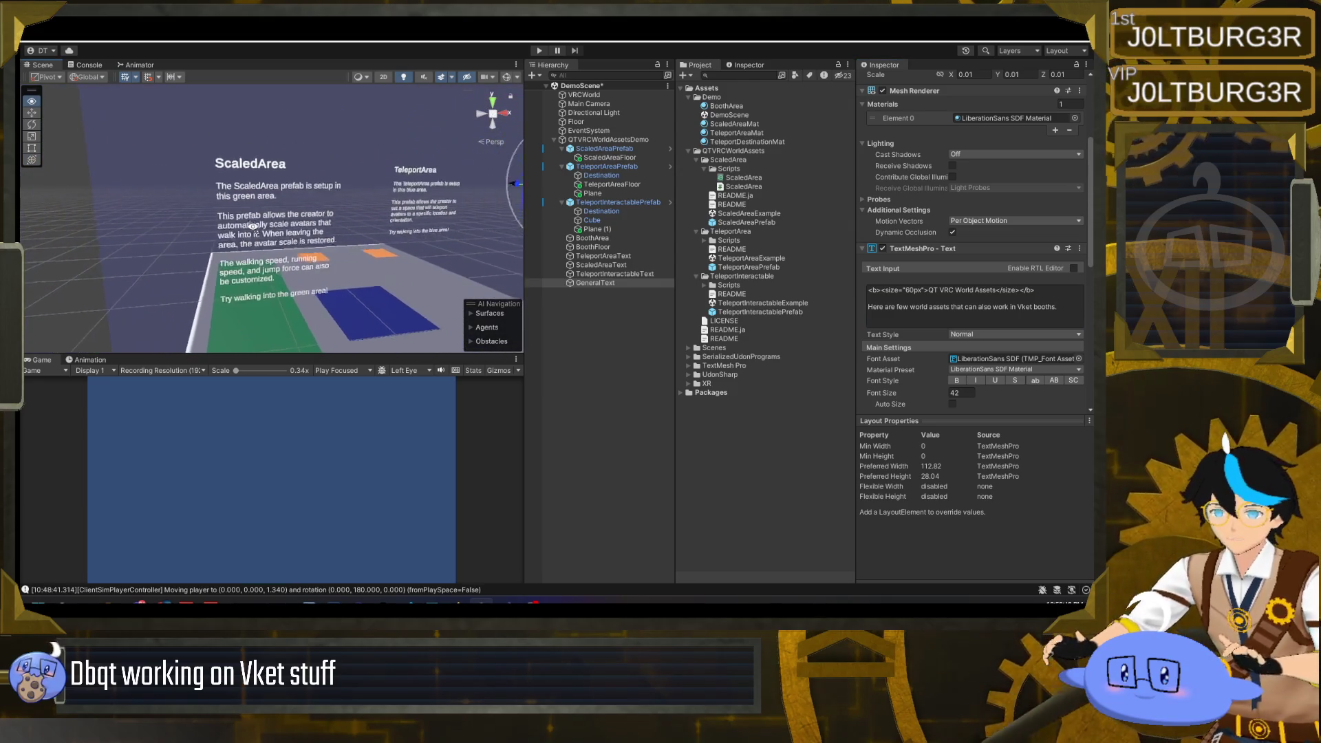
{"action": "scroll", "coordinate": [253, 225], "scroll_direction": "up", "scroll_amount": 3}
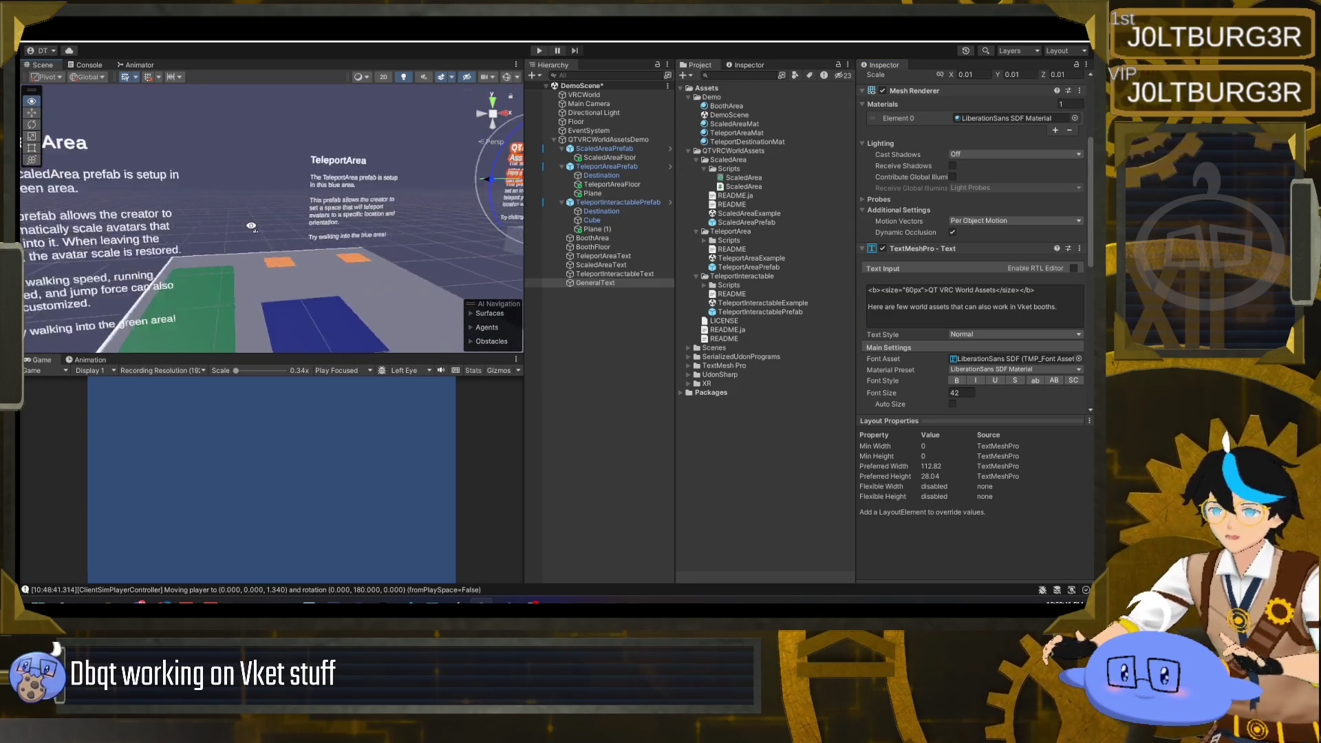
{"action": "scroll", "coordinate": [244, 222], "scroll_direction": "down", "scroll_amount": 6}
{"action": "left_click_drag", "start_coordinate": [241, 220], "coordinate": [216, 244]}
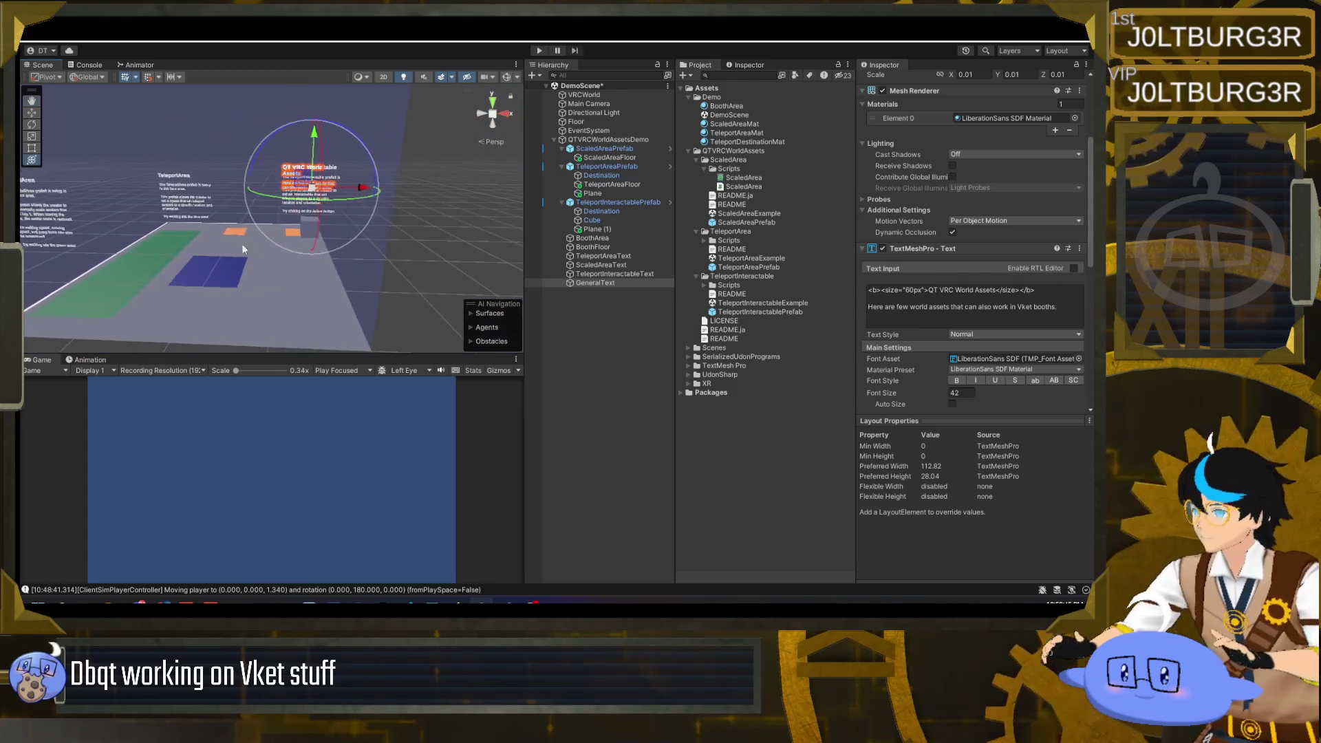
{"action": "left_click", "coordinate": [1063, 310]}
{"action": "left_click", "coordinate": [965, 298]}
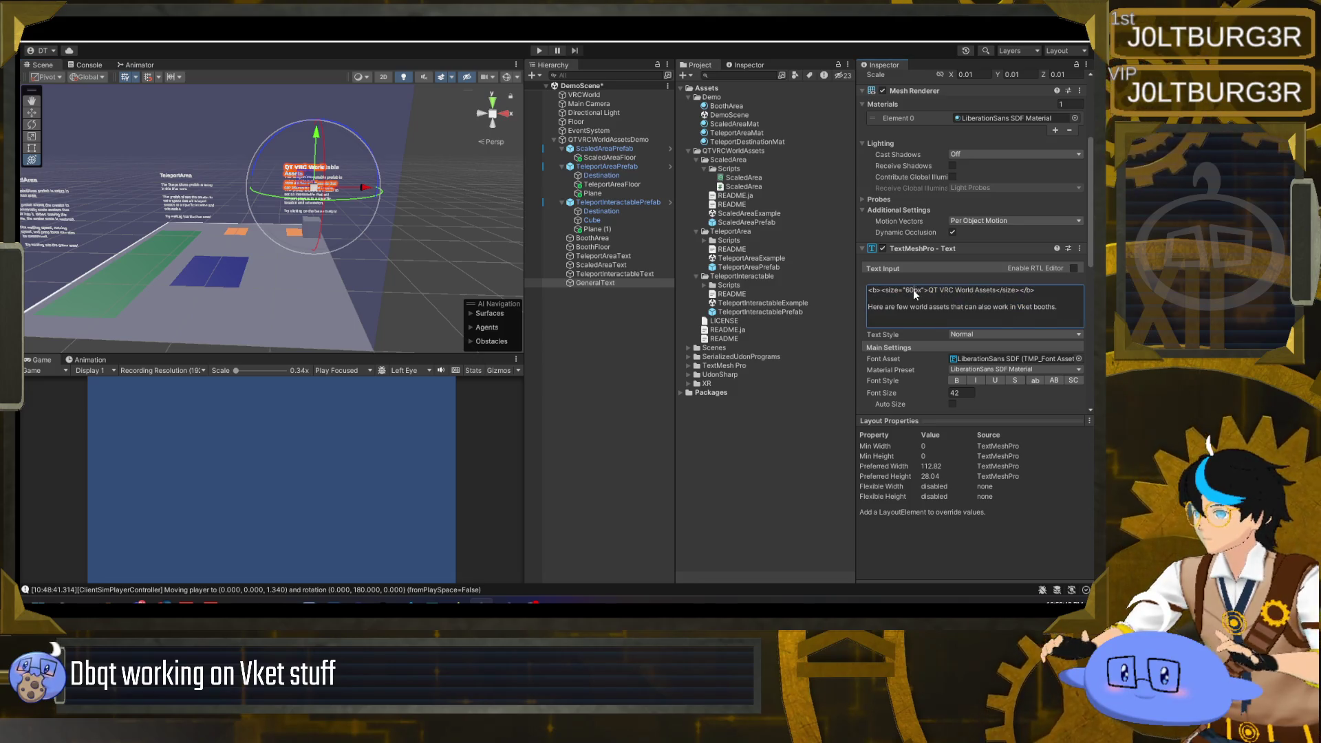
{"action": "type", "text": "72"}
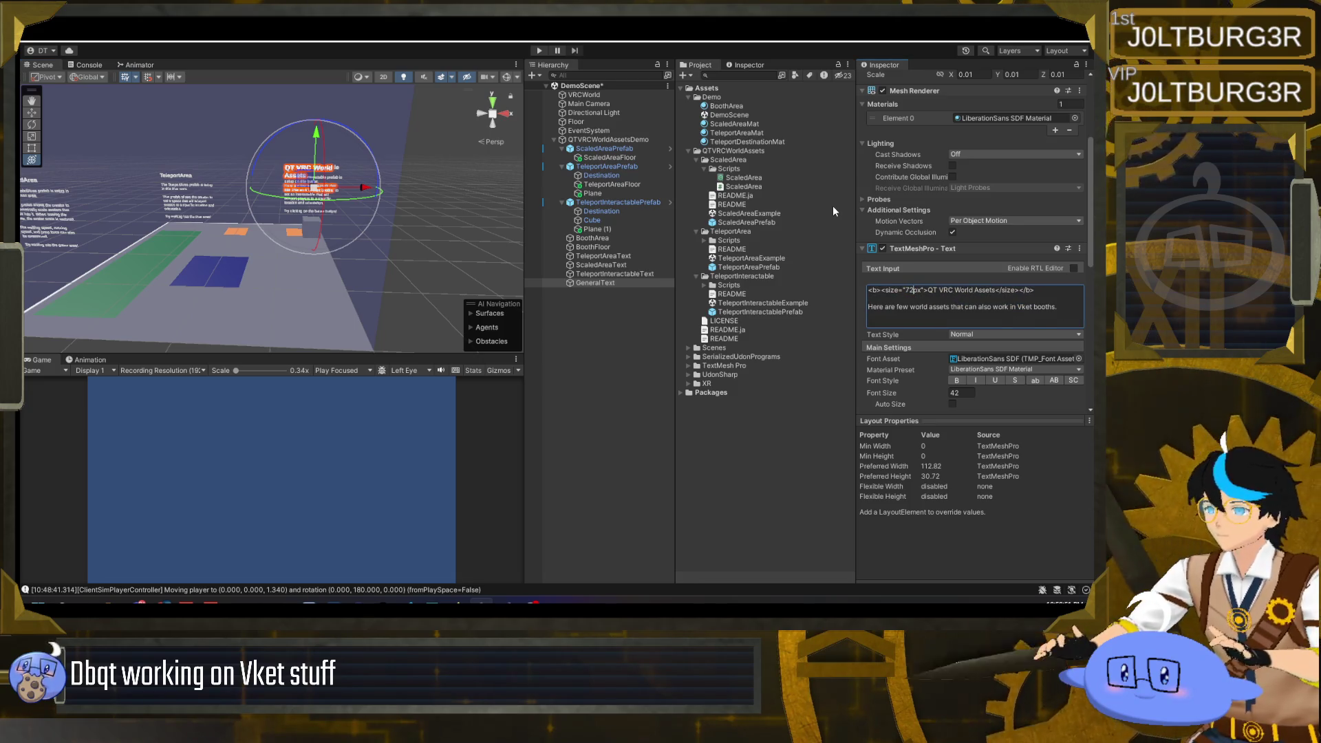
- Set GeneralText alignment to Center and Middle
{"action": "scroll", "coordinate": [893, 188], "scroll_direction": "up", "scroll_amount": 5}
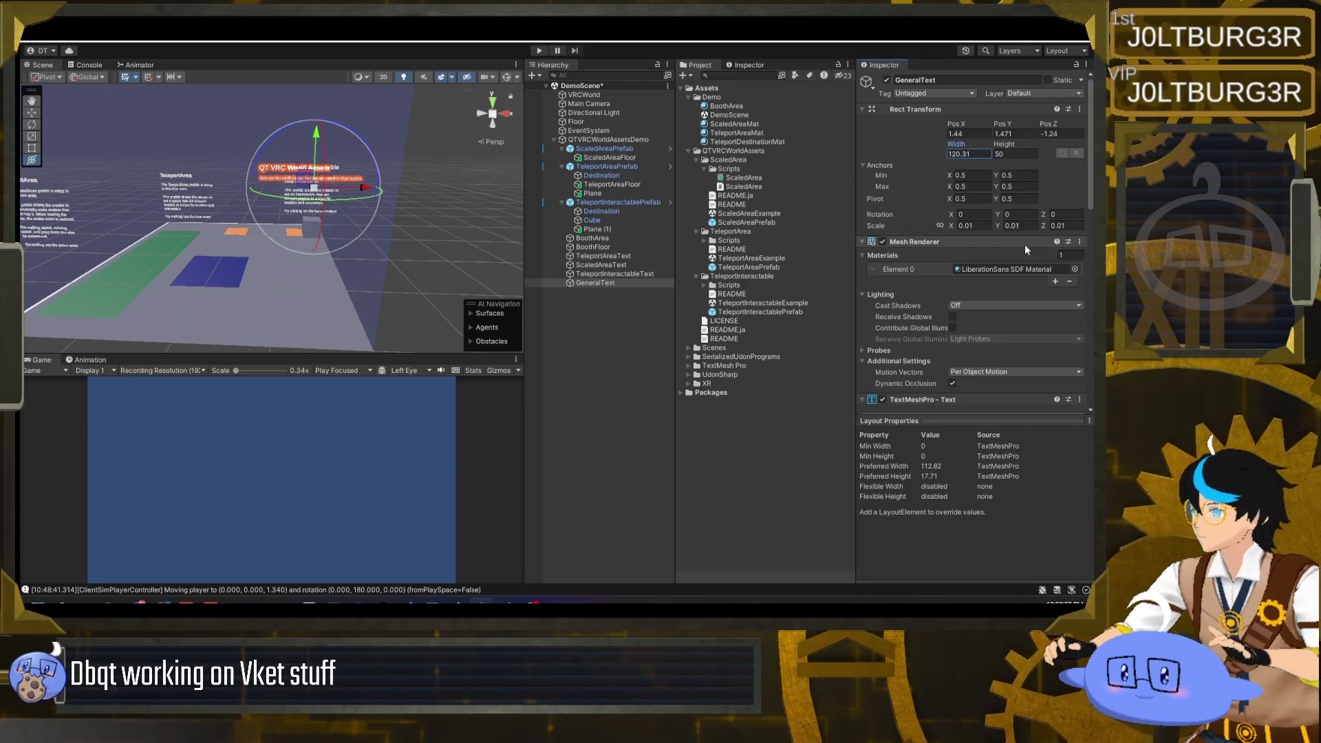
{"action": "scroll", "coordinate": [1026, 245], "scroll_direction": "down", "scroll_amount": 5}
{"action": "scroll", "coordinate": [1032, 320], "scroll_direction": "down", "scroll_amount": 3}
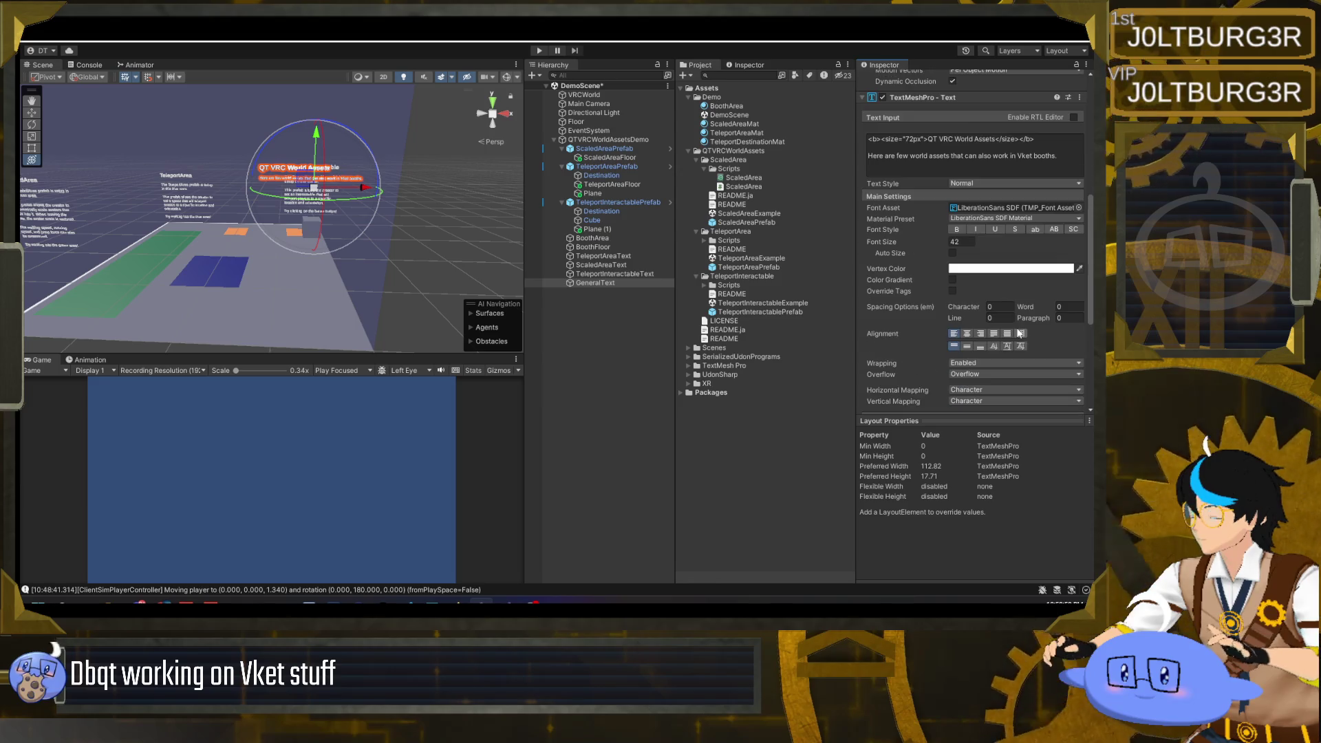
{"action": "left_click", "coordinate": [967, 334]}
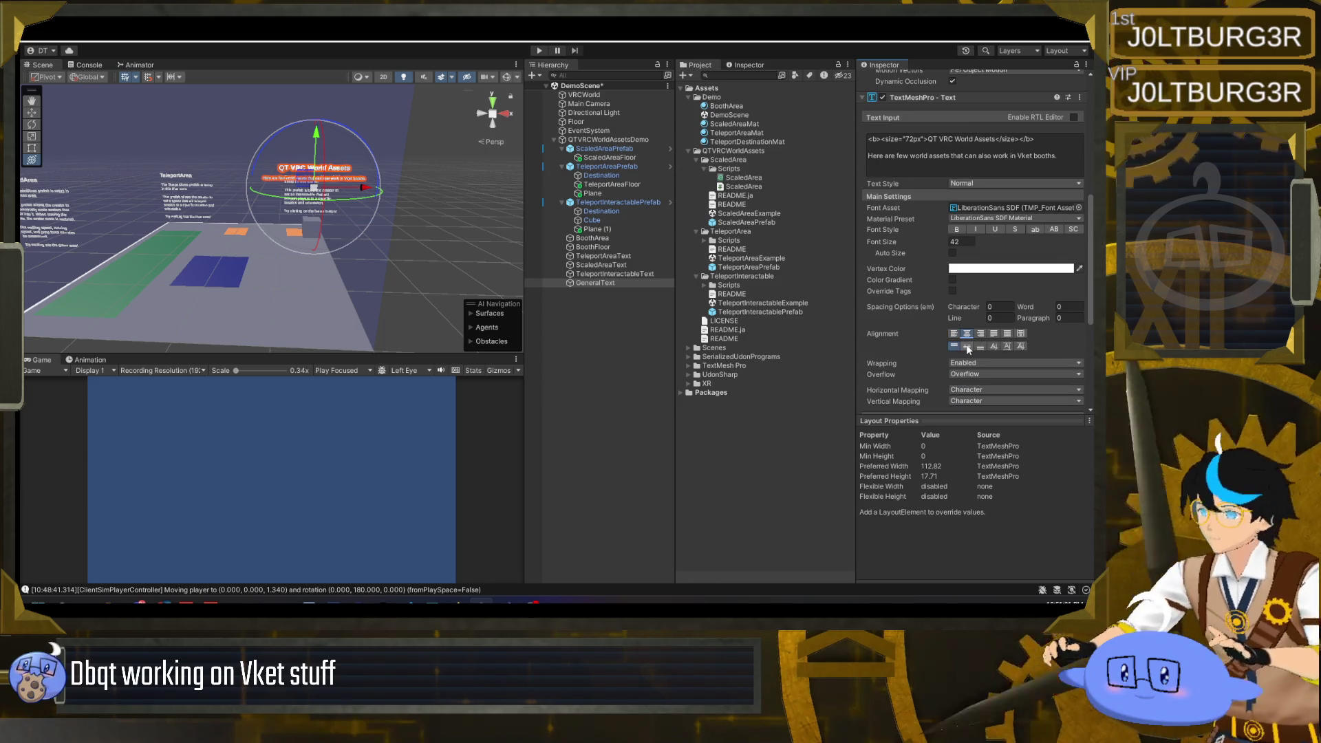
{"action": "left_click", "coordinate": [967, 347]}
{"action": "mouse_move", "coordinate": [279, 246]}
{"action": "left_mouse_down"}
{"action": "mouse_move", "coordinate": [413, 191]}
{"action": "mouse_move", "coordinate": [270, 129]}
{"action": "left_mouse_up"}
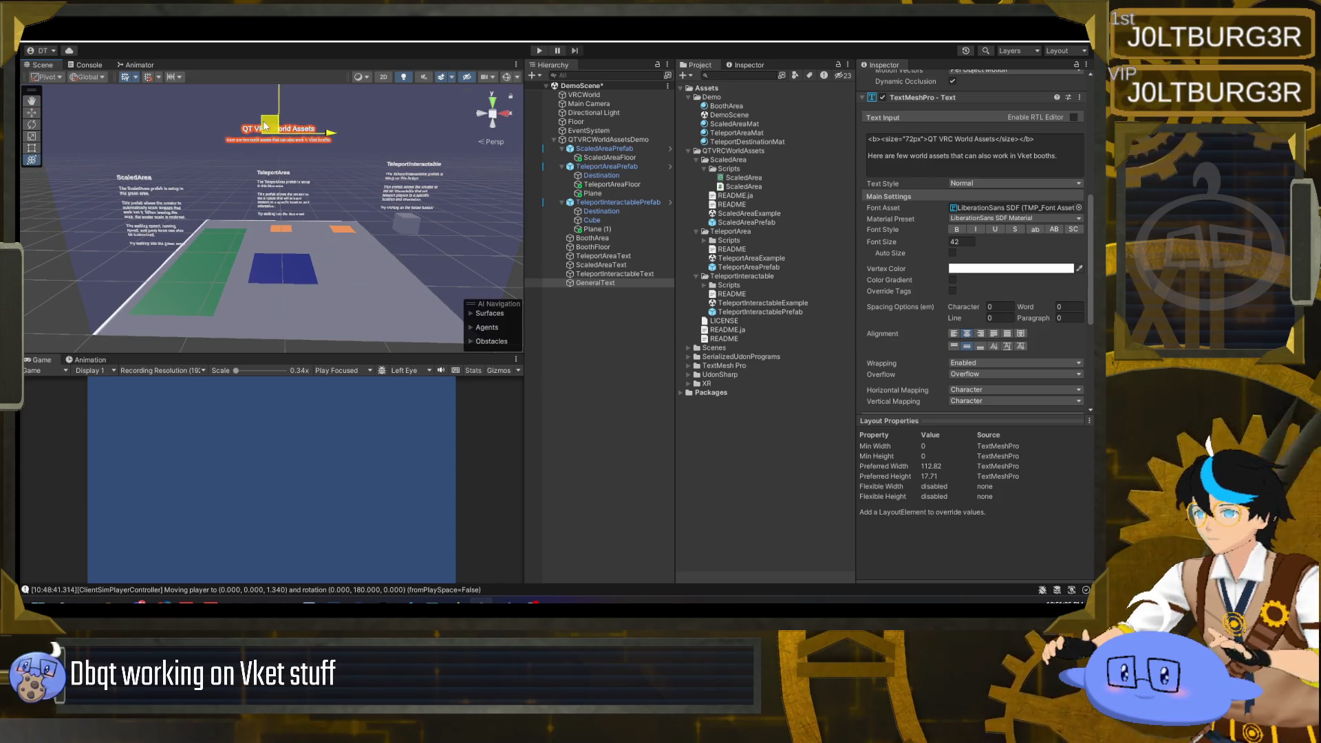
{"action": "left_click", "coordinate": [316, 206]}
{"action": "mouse_move", "coordinate": [316, 207]}
{"action": "left_mouse_down"}
{"action": "mouse_move", "coordinate": [559, 258]}
{"action": "mouse_move", "coordinate": [341, 256]}
{"action": "mouse_move", "coordinate": [447, 262]}
{"action": "left_mouse_up"}
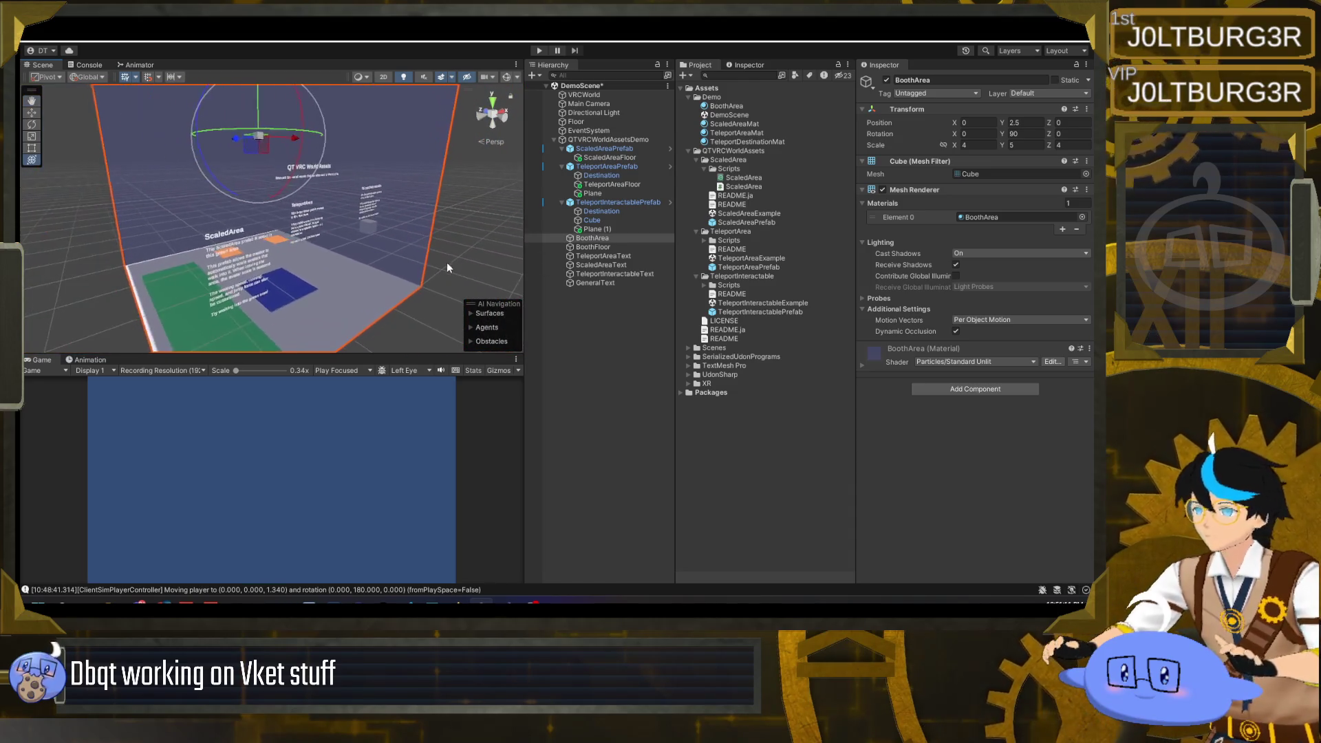
- Set GeneralText's Rect Transform Scale X, Y and Z to 0.02
{"action": "left_click", "coordinate": [602, 283]}
{"action": "left_click", "coordinate": [972, 226]}
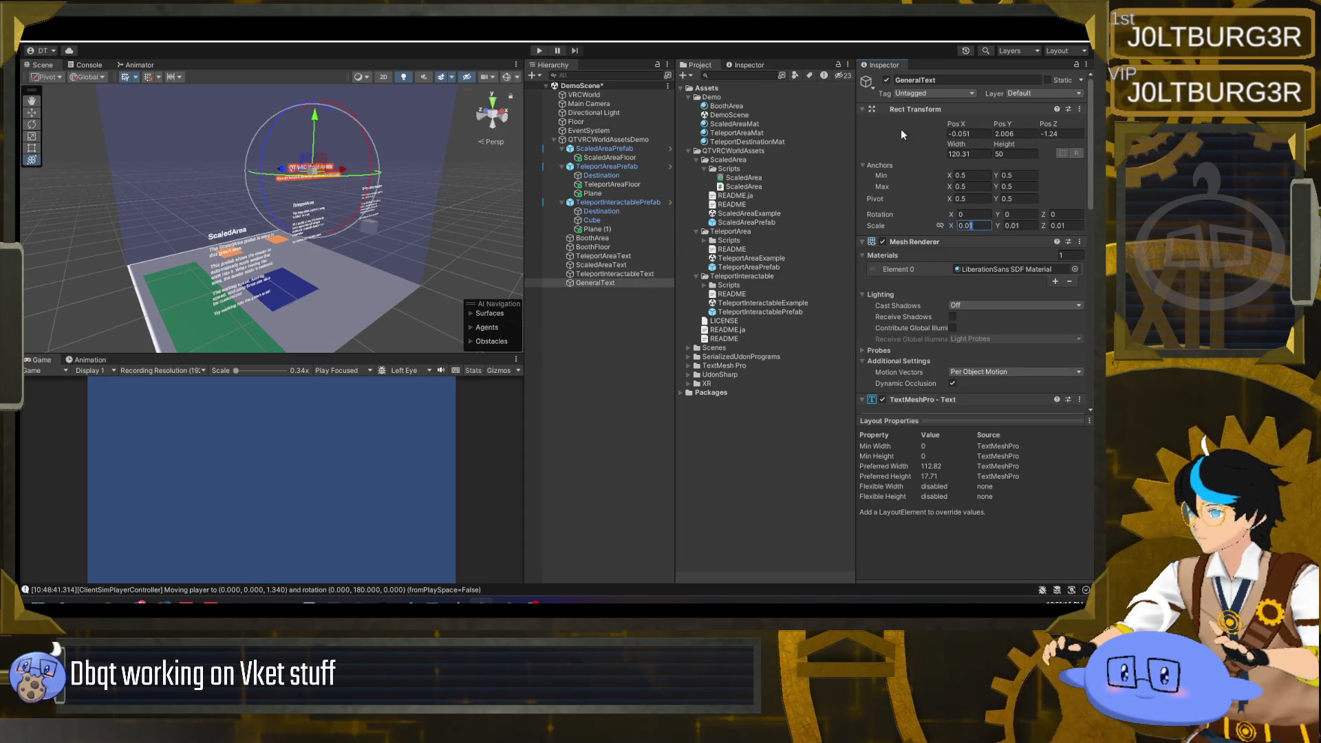
{"action": "type", "text": "0.02"}
{"action": "key", "text": "Tab"}
{"action": "type", "text": "02"}
{"action": "key", "text": "Tab"}
{"action": "type", "text": "0.02"}
{"action": "left_click", "coordinate": [457, 280]}
{"action": "mouse_move", "coordinate": [457, 280]}
{"action": "left_mouse_down"}
{"action": "mouse_move", "coordinate": [560, 239]}
{"action": "mouse_move", "coordinate": [613, 282]}
{"action": "mouse_move", "coordinate": [437, 272]}
{"action": "mouse_move", "coordinate": [472, 307]}
{"action": "mouse_move", "coordinate": [585, 272]}
{"action": "left_mouse_up"}
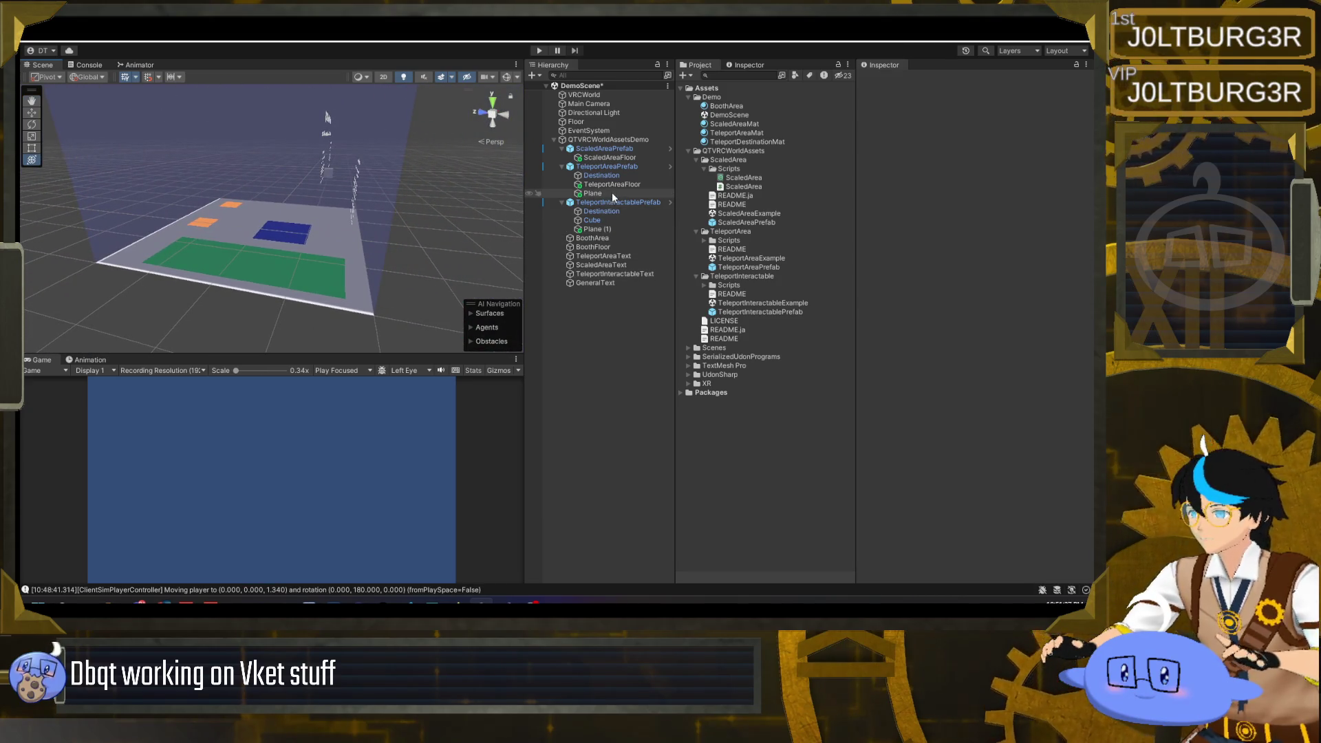
- Set ScaledAreaFloor Scale X to 0.2 and ScaledAreaPrefab's Box Collider Size X to 2
{"action": "left_click", "coordinate": [610, 158]}
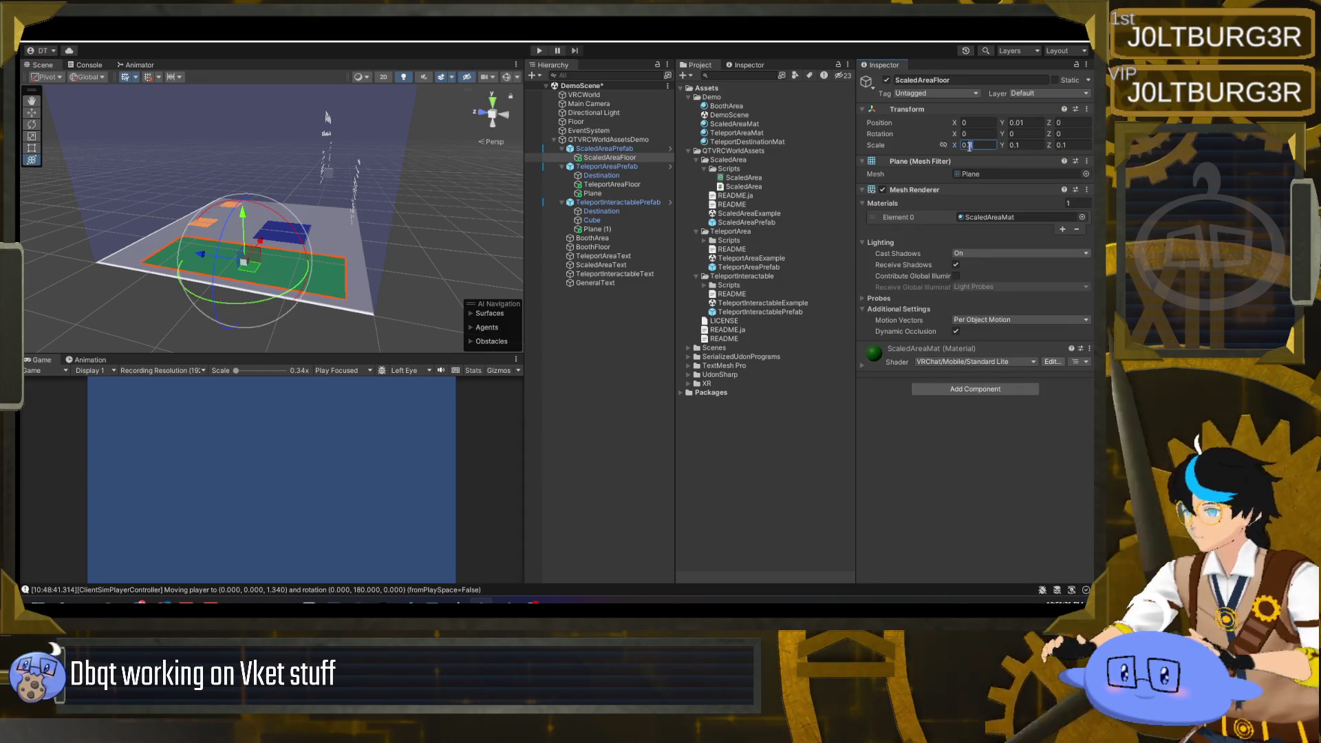
{"action": "type", "text": "2"}
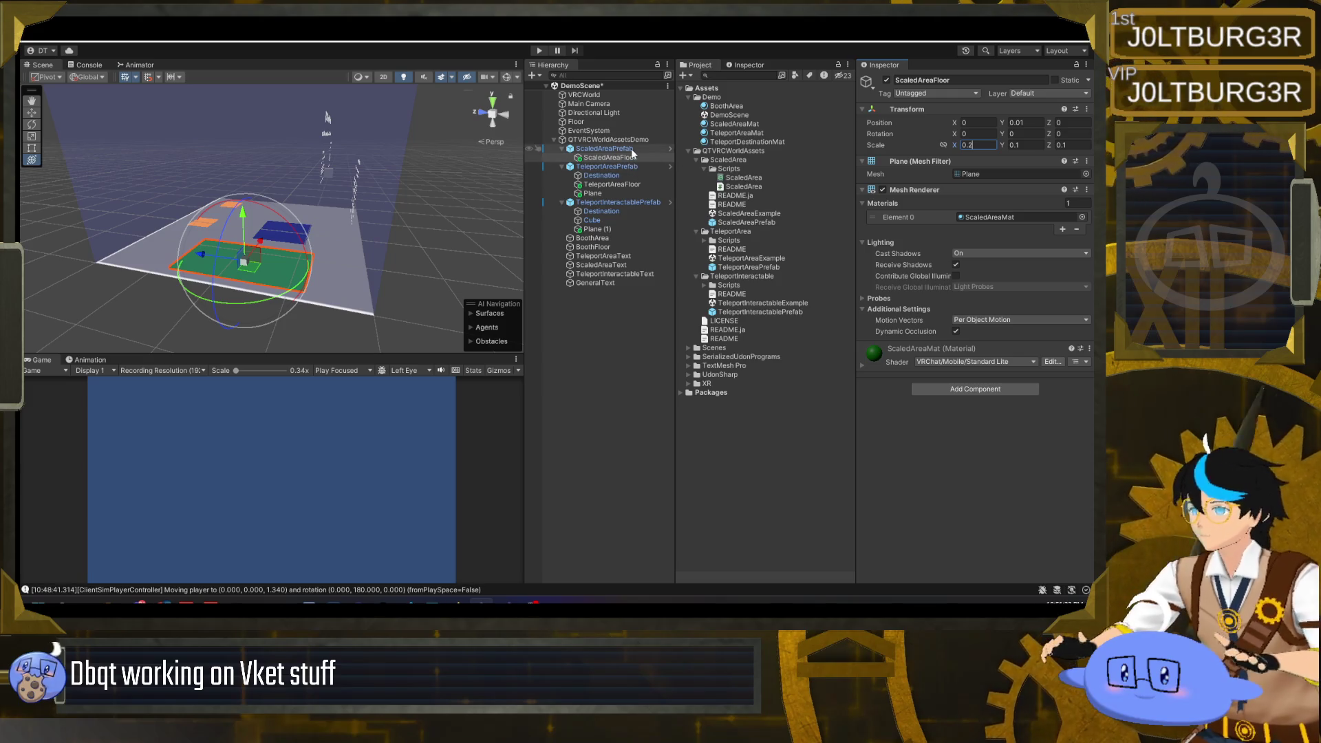
{"action": "left_click", "coordinate": [630, 148]}
{"action": "left_click", "coordinate": [987, 389]}
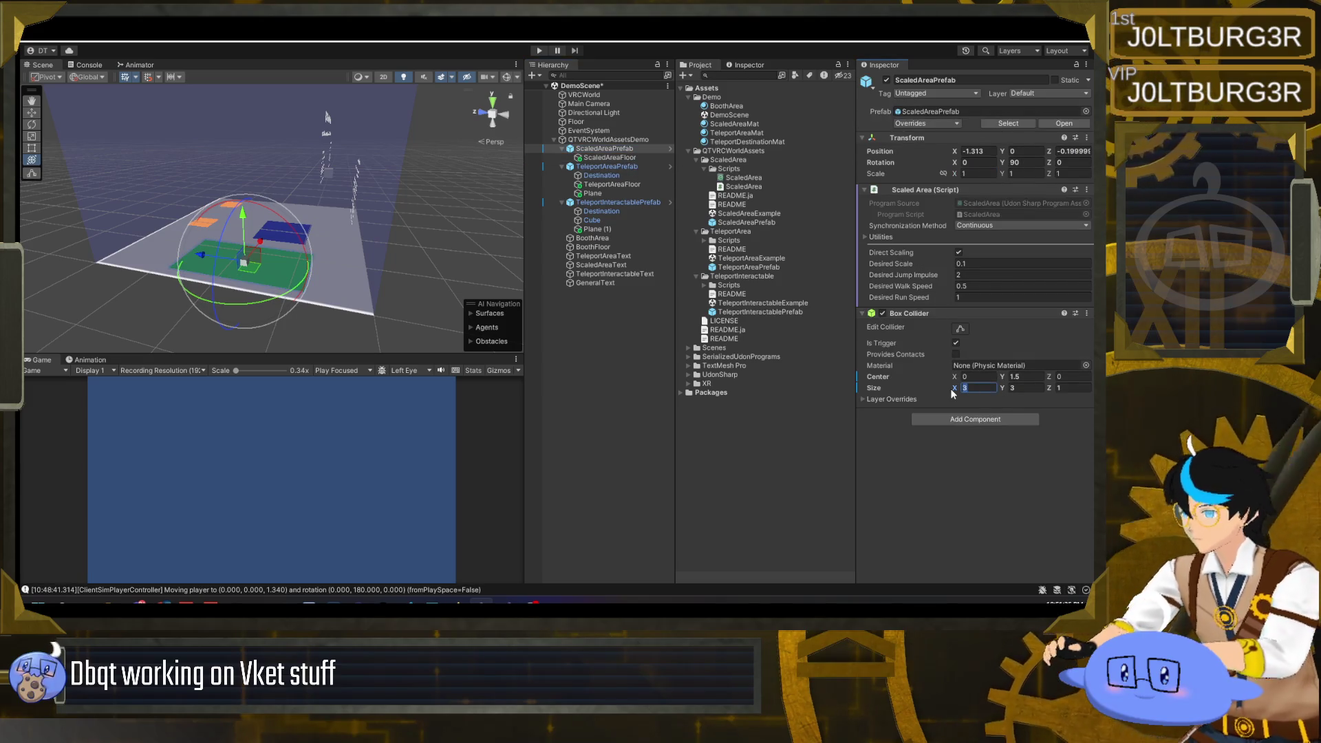
{"action": "type", "text": "2"}
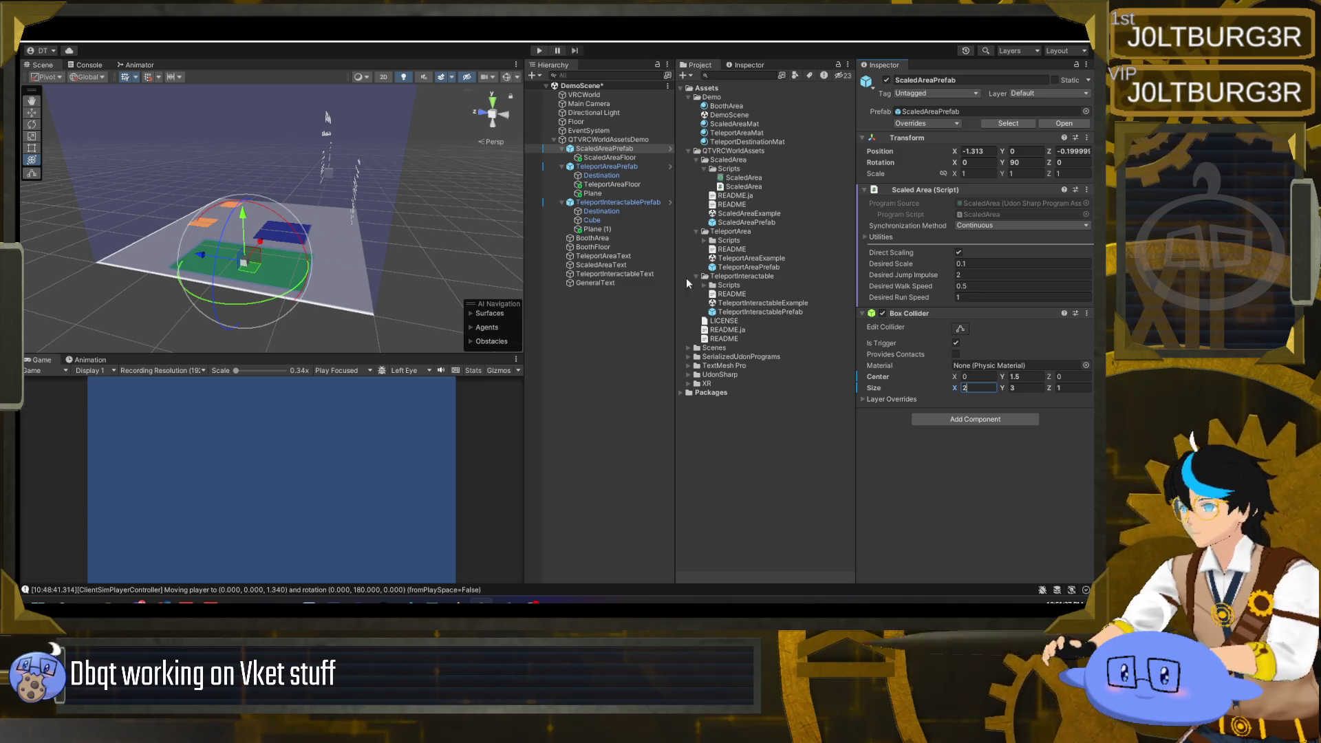
- Move ScaledAreaPrefab forward to Z 0.57 and slide ScaledAreaText to Pos Z -0.419
{"action": "left_click", "coordinate": [506, 78]}
{"action": "left_click", "coordinate": [507, 79]}
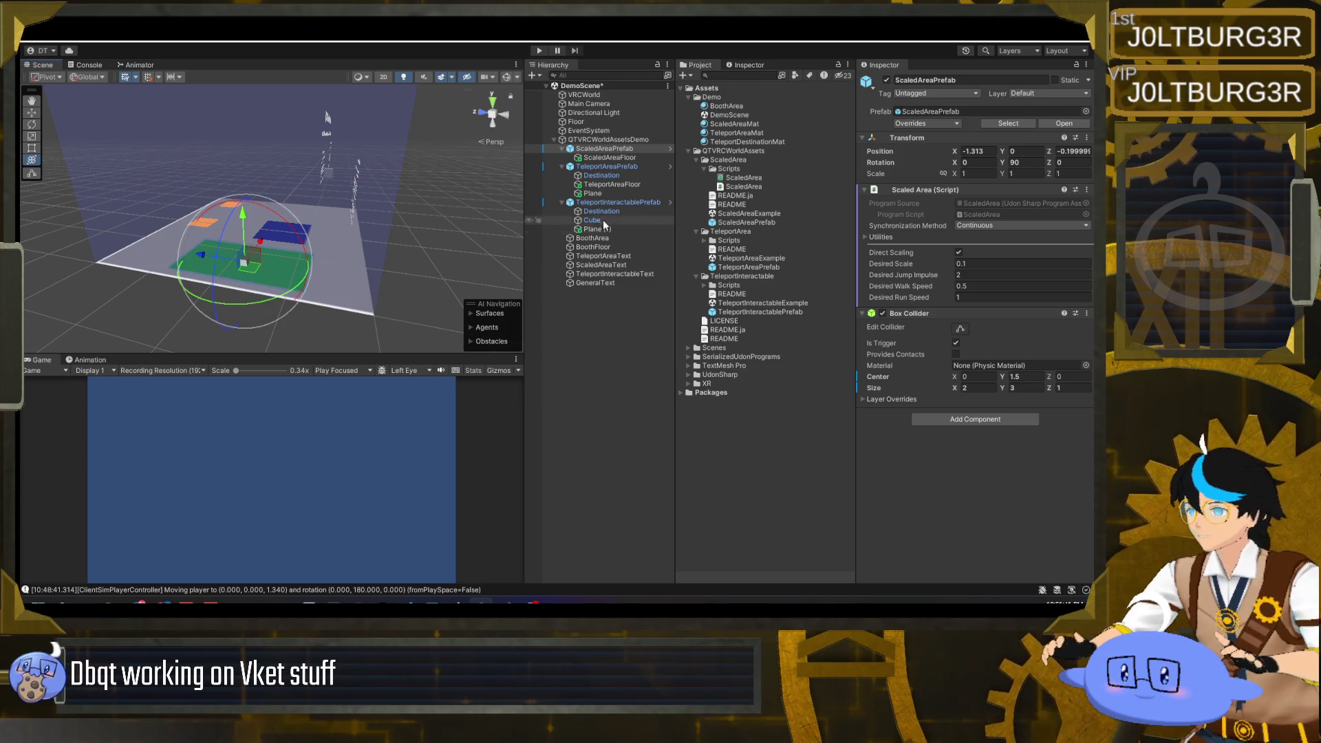
{"action": "mouse_move", "coordinate": [215, 253]}
{"action": "left_mouse_down"}
{"action": "mouse_move", "coordinate": [156, 251]}
{"action": "mouse_move", "coordinate": [142, 271]}
{"action": "left_mouse_up"}
{"action": "left_click", "coordinate": [602, 147]}
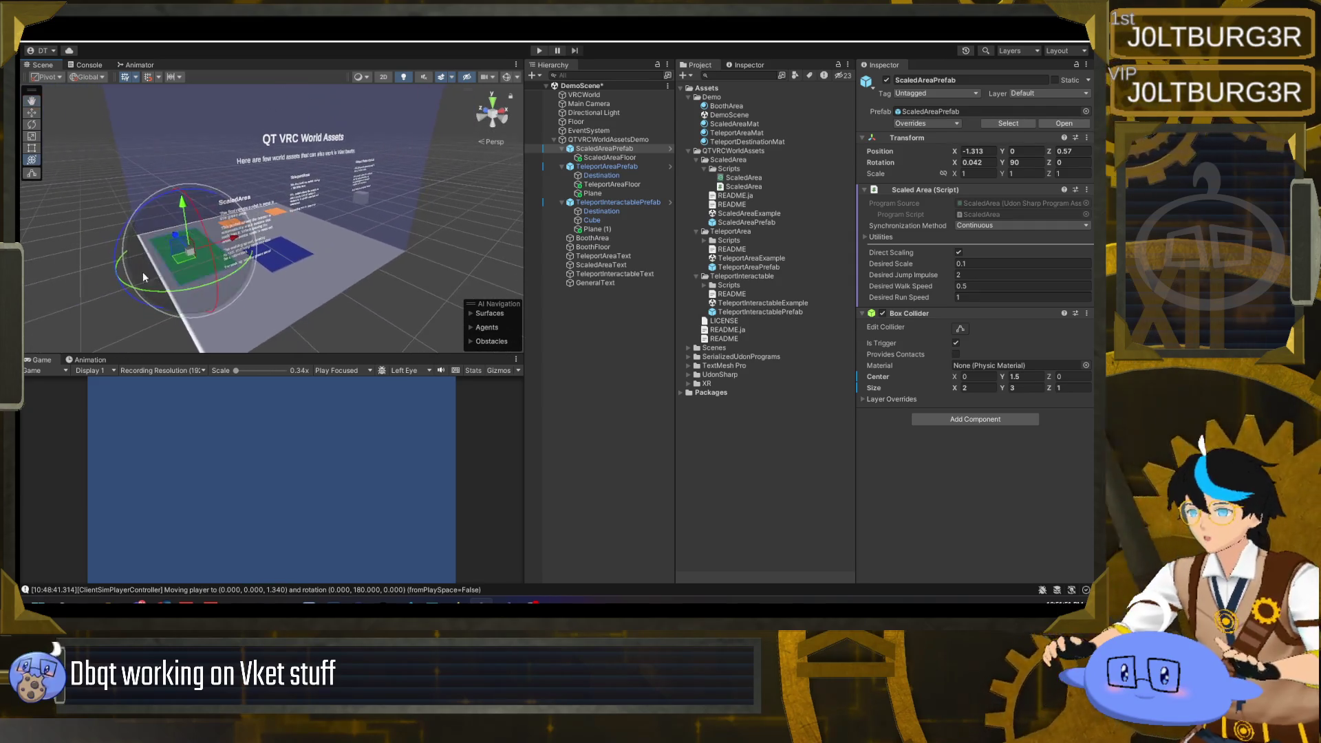
{"action": "left_click", "coordinate": [605, 265]}
{"action": "key", "text": "f"}
{"action": "mouse_move", "coordinate": [353, 238]}
{"action": "left_mouse_down"}
{"action": "mouse_move", "coordinate": [221, 224]}
{"action": "mouse_move", "coordinate": [260, 262]}
{"action": "mouse_move", "coordinate": [303, 266]}
{"action": "left_mouse_up"}
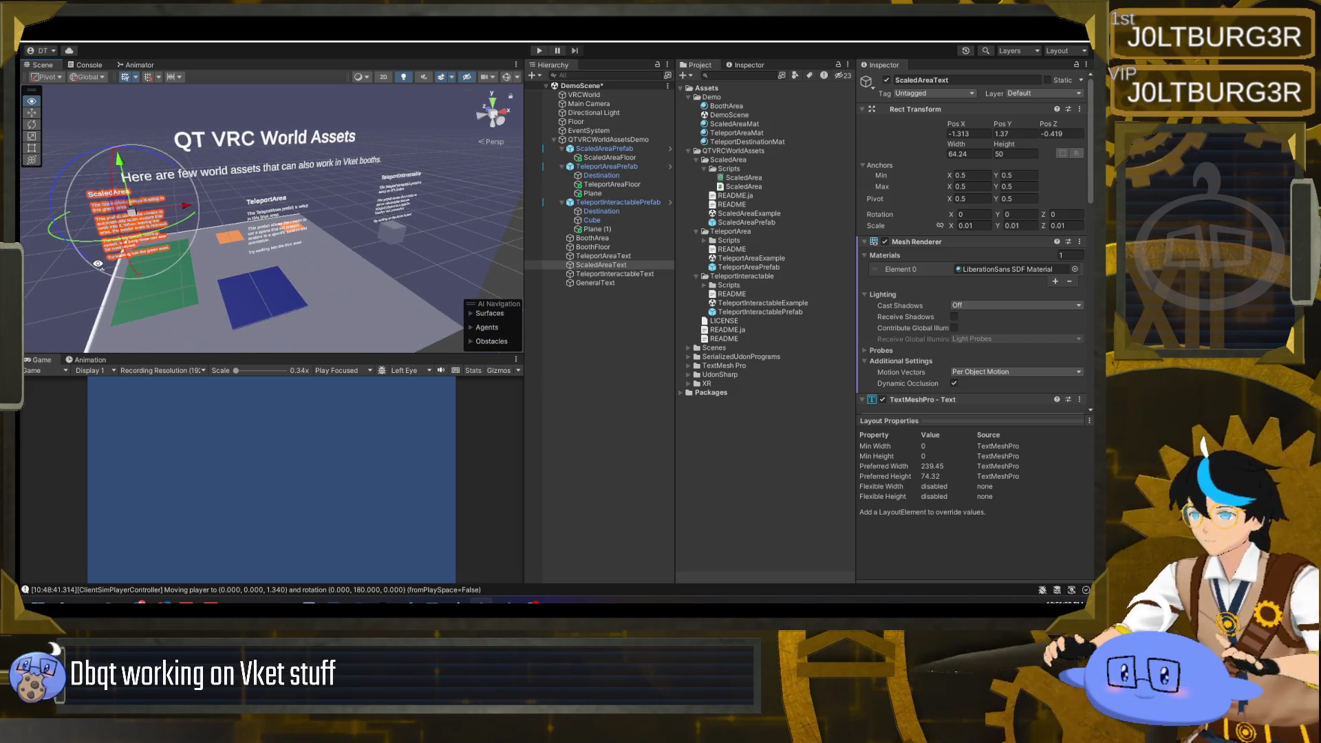
- Move the TeleportArea demo forward along Z and shift Destination and pad to X -1.25
{"action": "double_click", "coordinate": [627, 166]}
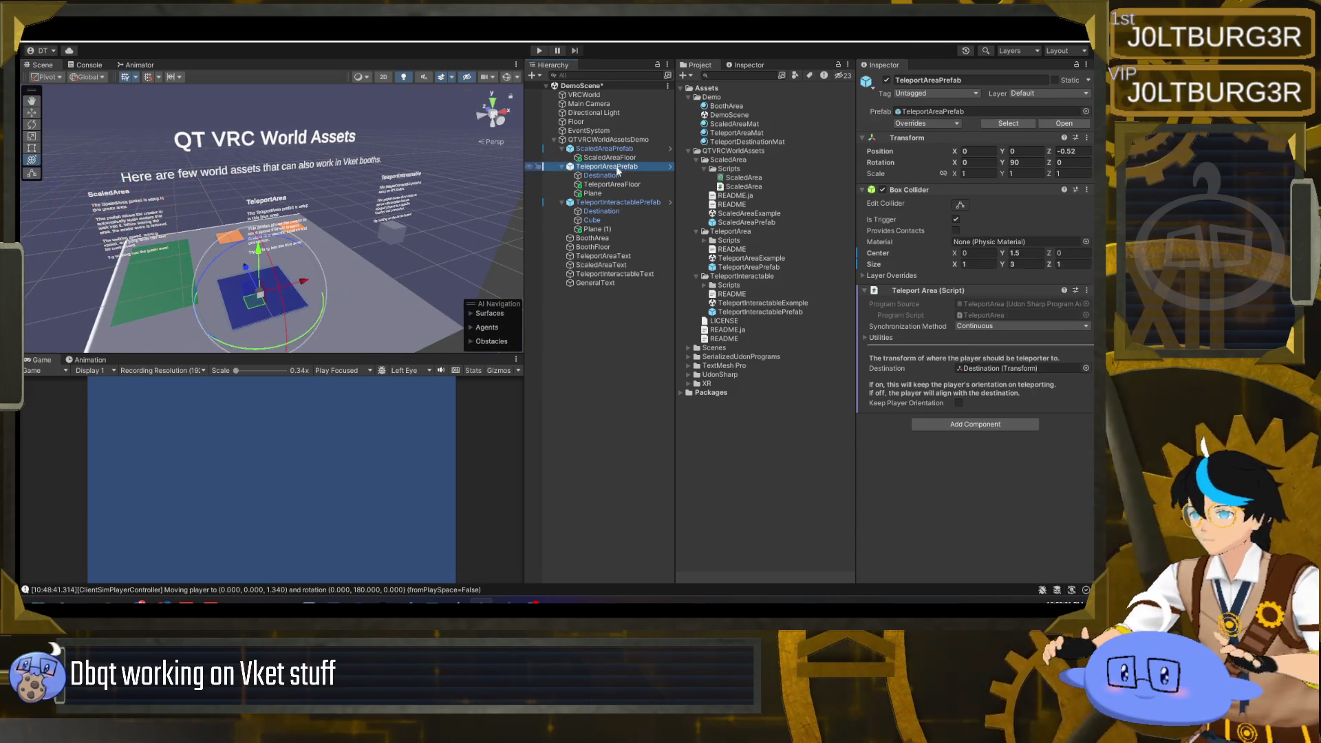
{"action": "left_click_drag", "start_coordinate": [344, 289], "coordinate": [283, 285]}
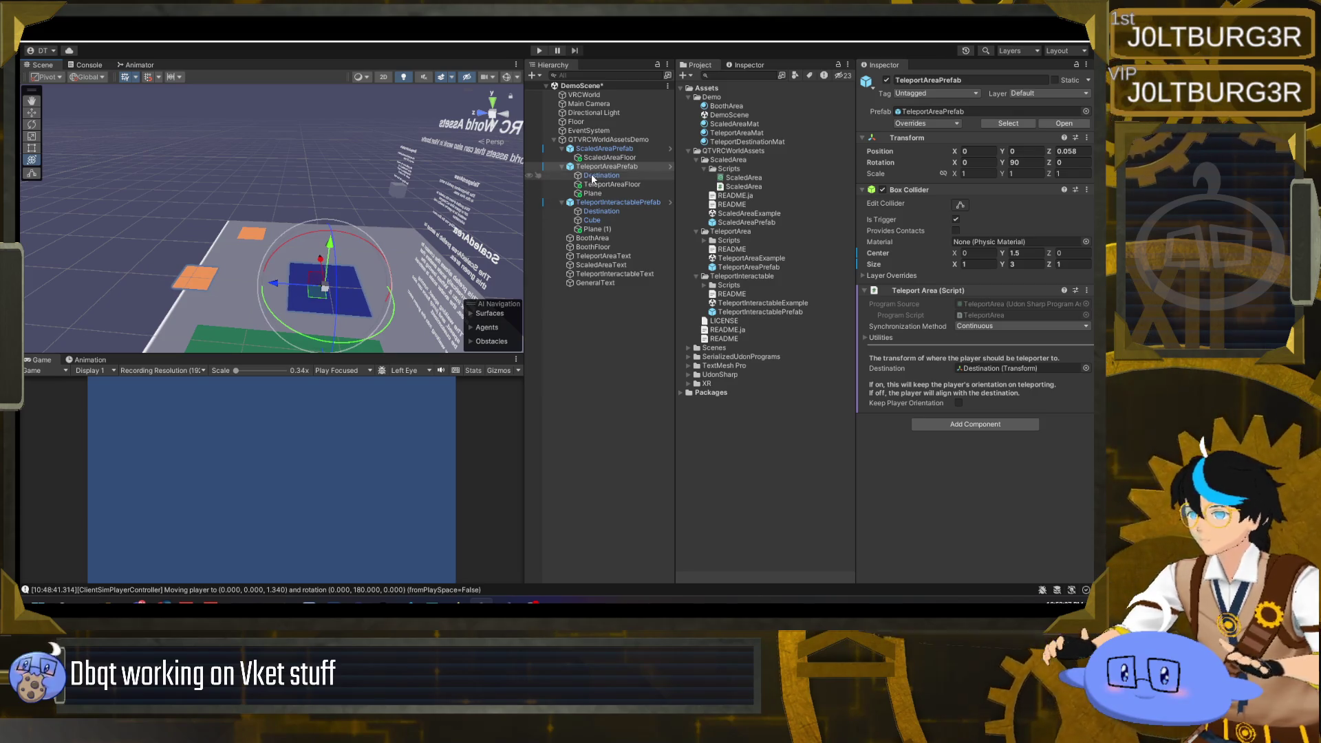
{"action": "left_click", "coordinate": [194, 275]}
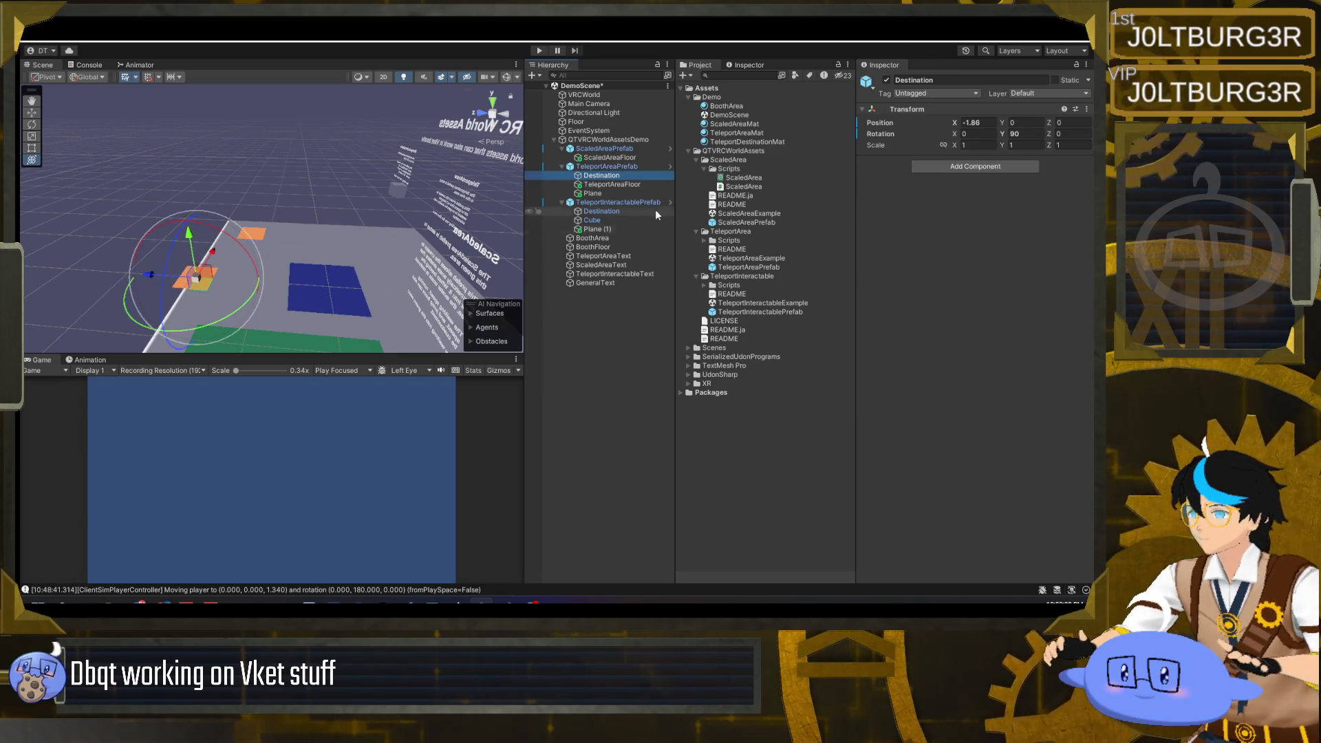
{"action": "left_click", "coordinate": [618, 193], "text": "ctrl"}
{"action": "left_click_drag", "start_coordinate": [188, 279], "coordinate": [191, 285]}
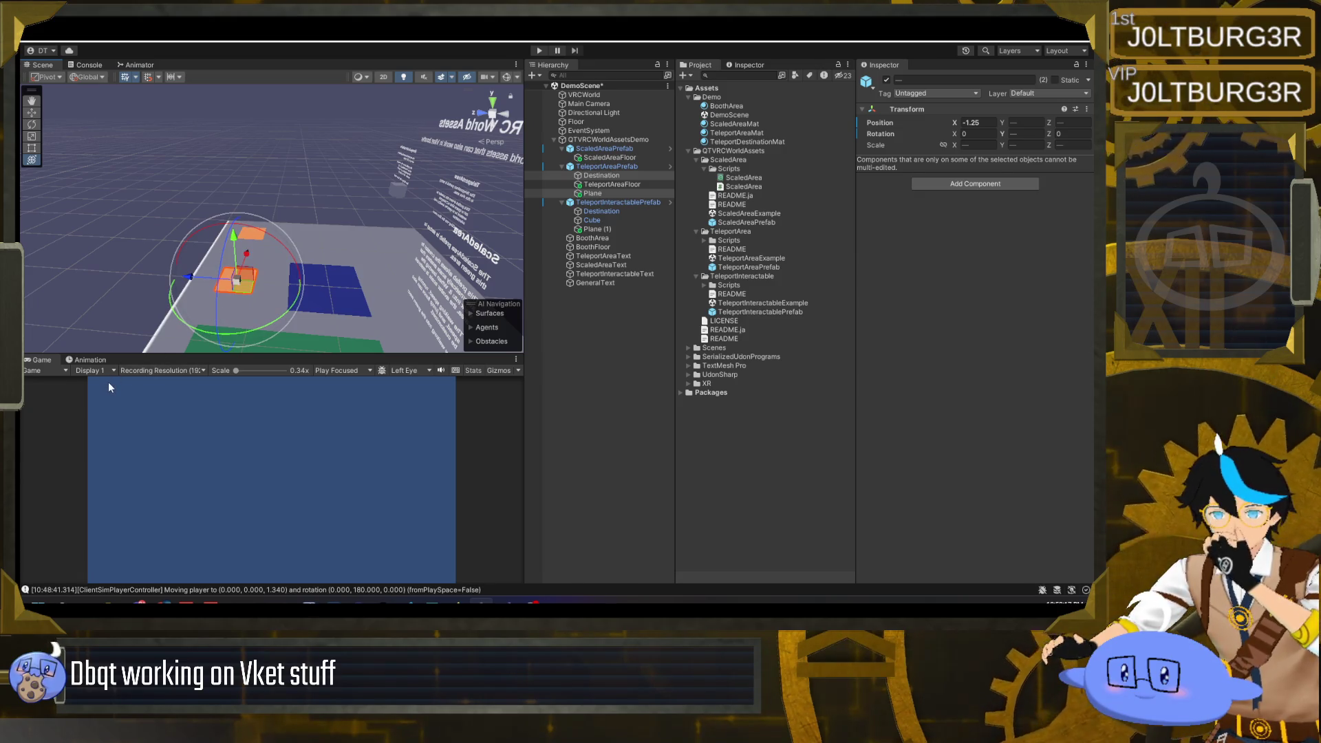
- Bring the TeleportAreaText label forward from Pos Z -0.465 to -0.423
{"action": "mouse_move", "coordinate": [289, 303]}
{"action": "left_mouse_down"}
{"action": "mouse_move", "coordinate": [139, 286]}
{"action": "mouse_move", "coordinate": [577, 232]}
{"action": "left_mouse_up"}
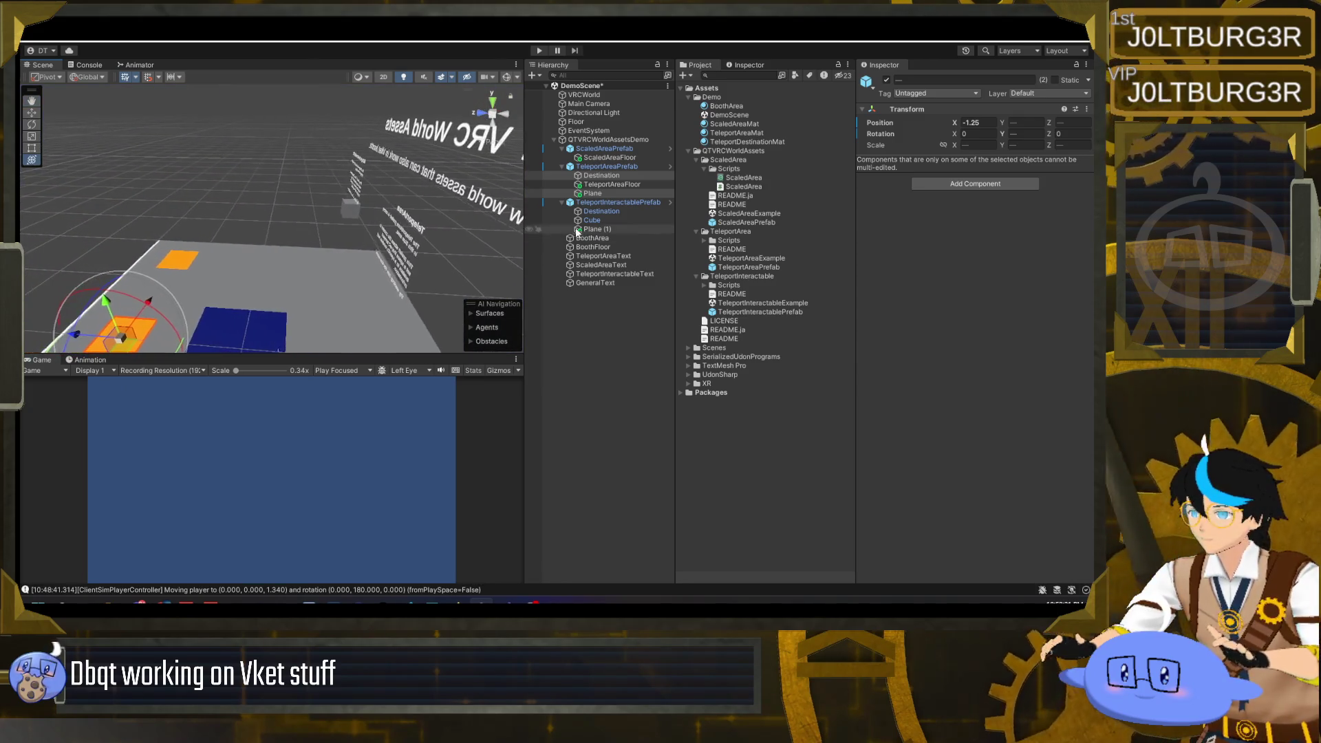
{"action": "left_click", "coordinate": [622, 256]}
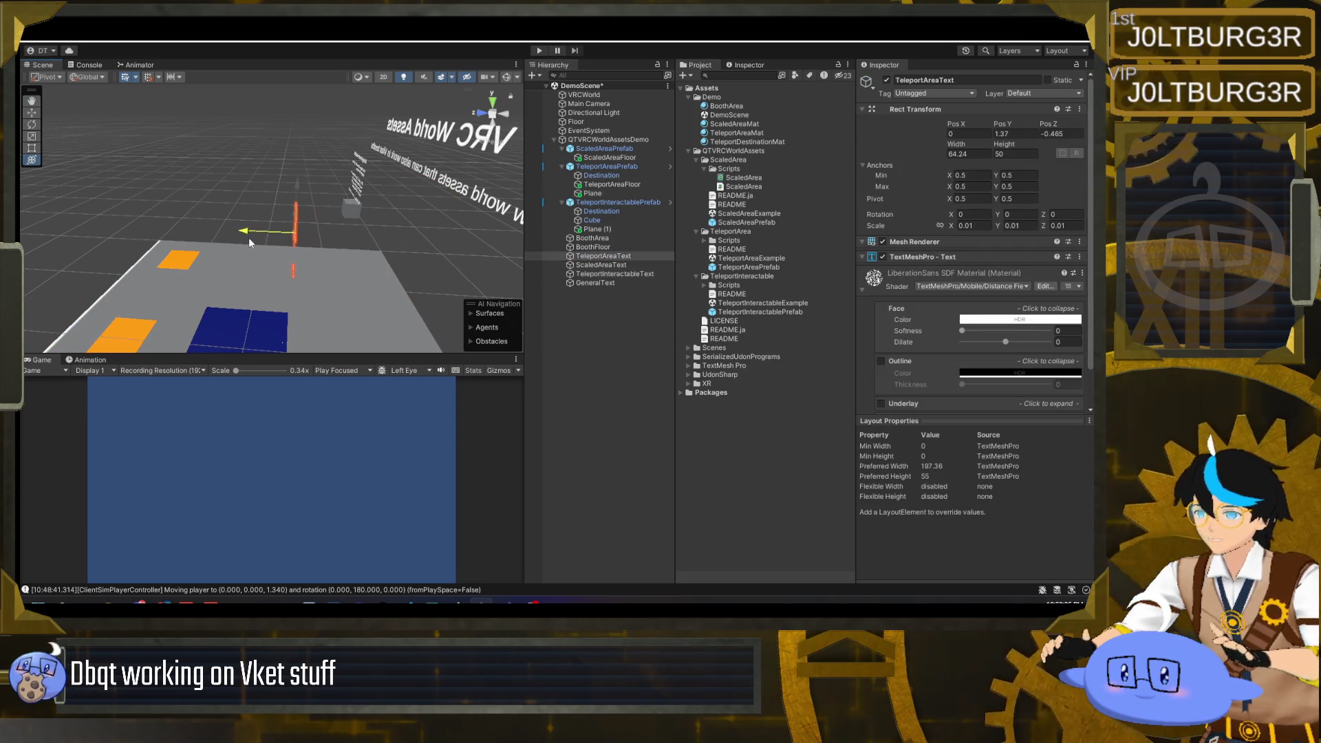
{"action": "key", "text": "f"}
{"action": "mouse_move", "coordinate": [249, 238]}
{"action": "left_mouse_down"}
{"action": "mouse_move", "coordinate": [91, 268]}
{"action": "mouse_move", "coordinate": [587, 246]}
{"action": "left_mouse_up"}
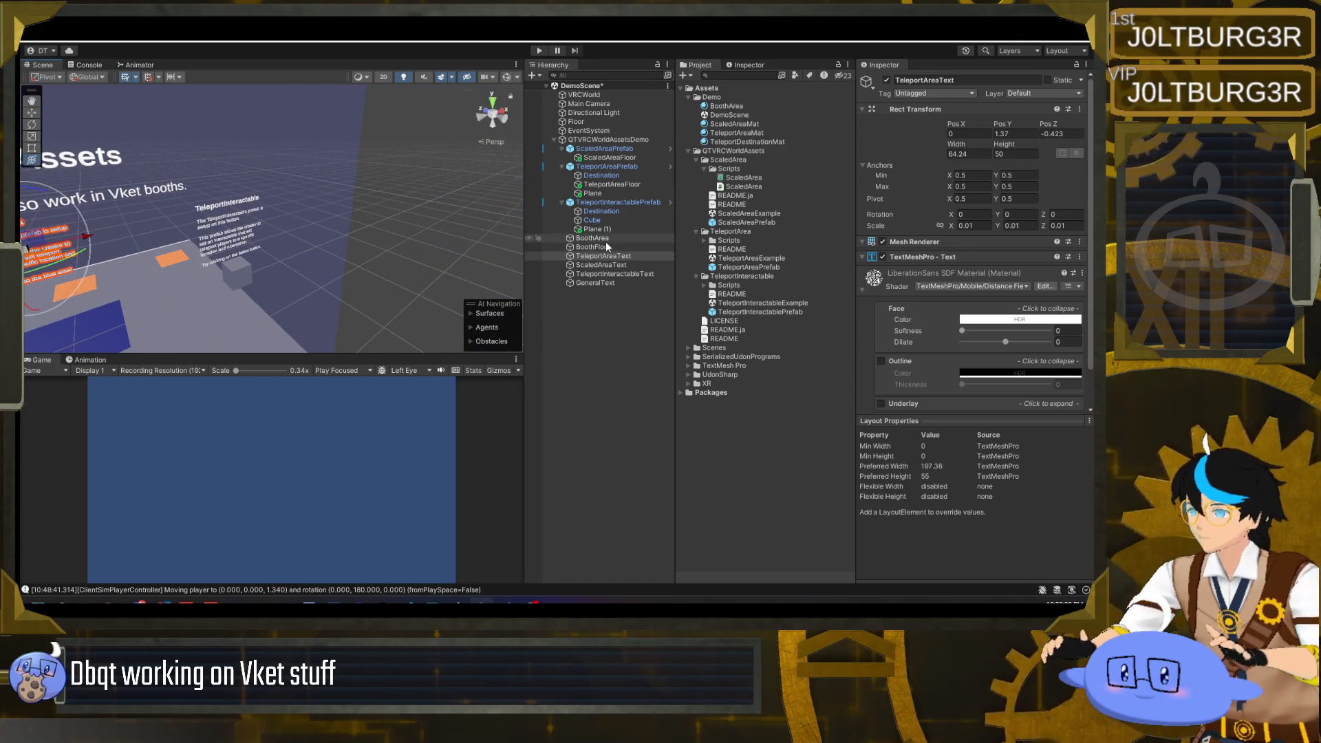
- Move TeleportInteractablePrefab forward along Z and shift Destination and Plane (1) inward along X
{"action": "left_click", "coordinate": [626, 201]}
{"action": "key", "text": "f"}
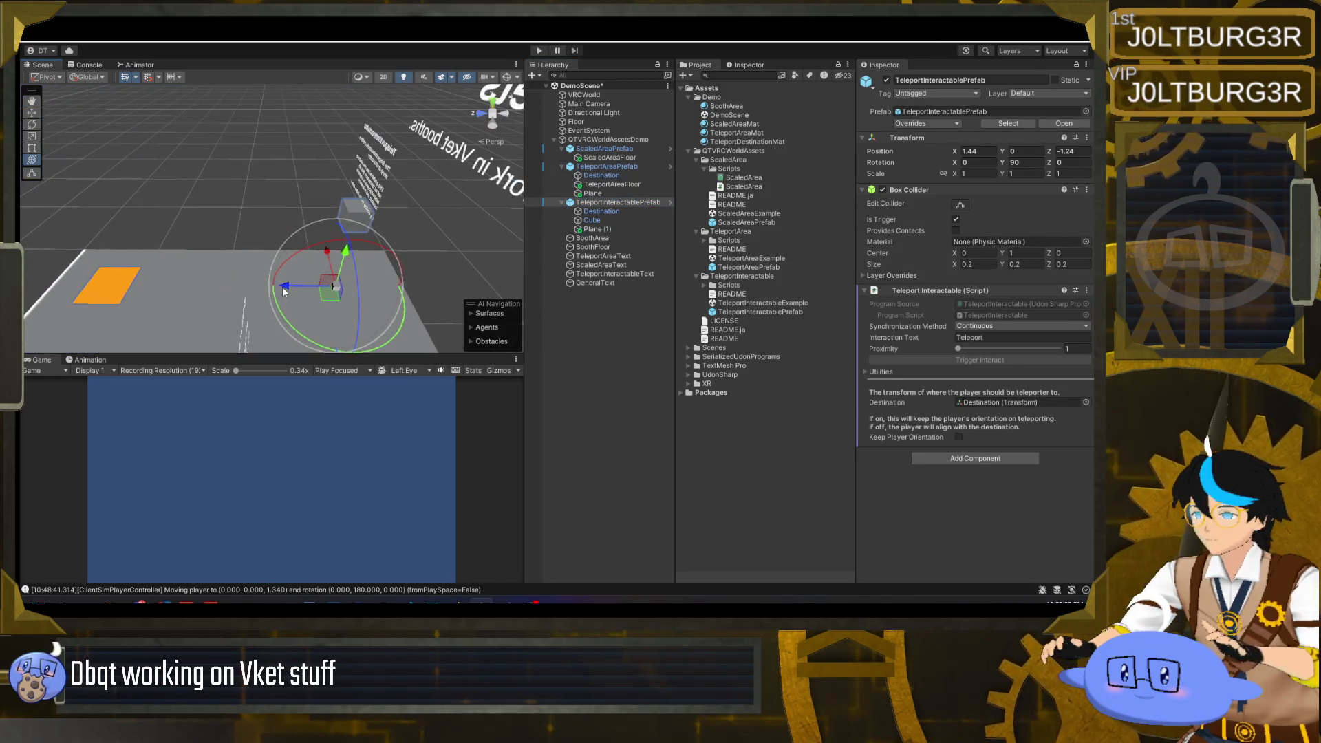
{"action": "left_click_drag", "start_coordinate": [284, 292], "coordinate": [192, 289]}
{"action": "key", "text": "f"}
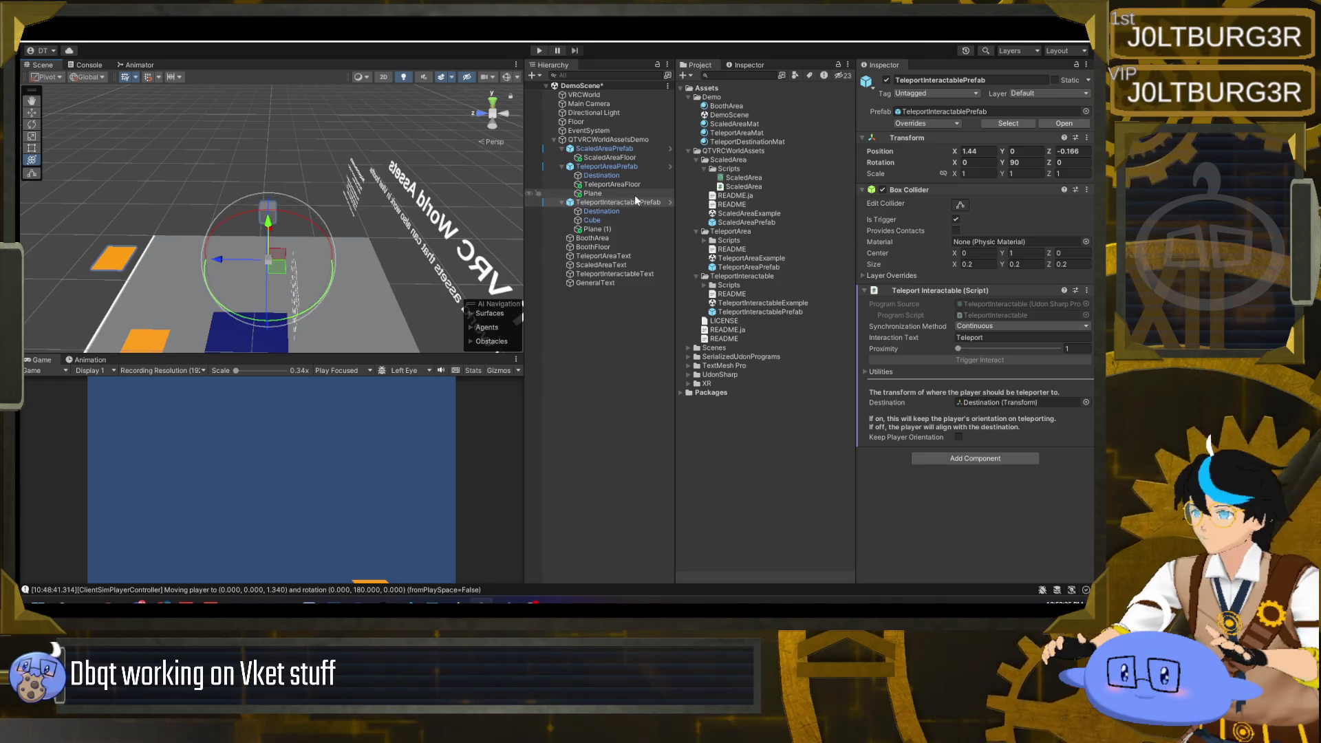
{"action": "left_click", "coordinate": [597, 228]}
{"action": "left_click", "coordinate": [609, 211], "text": "ctrl"}
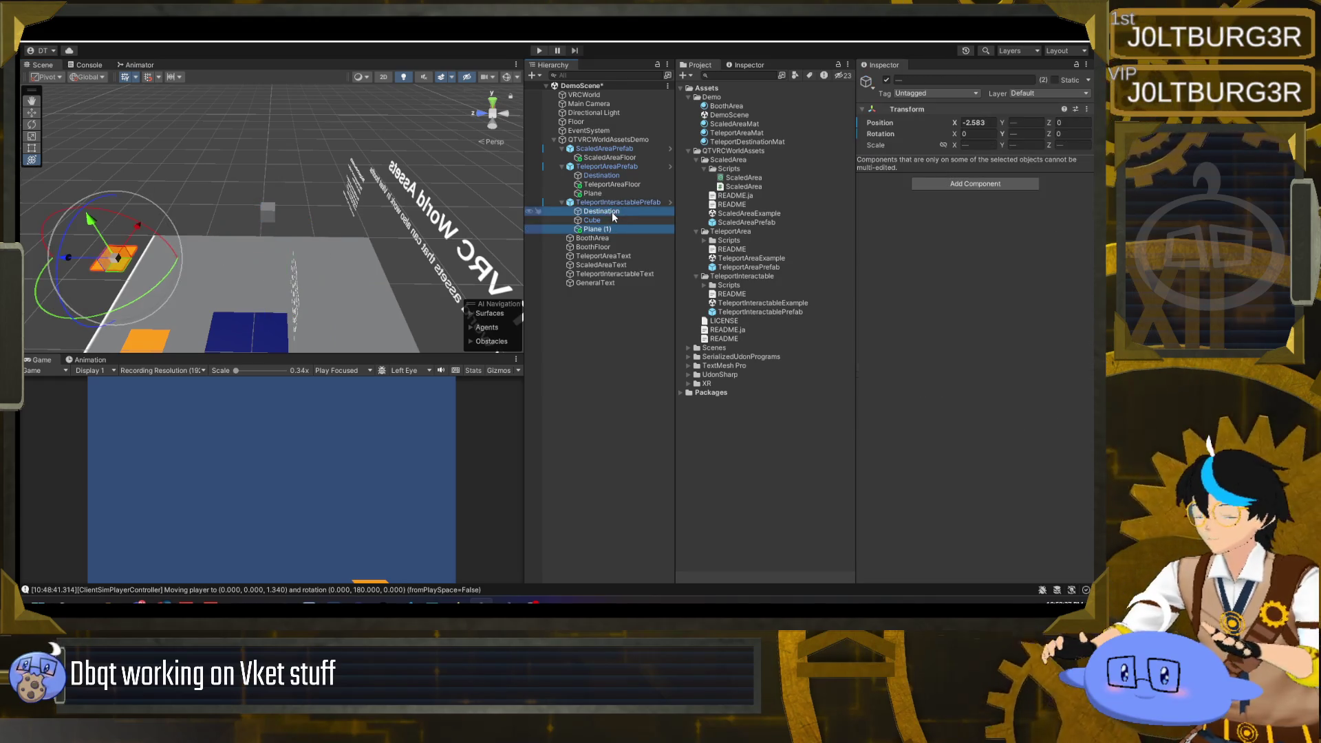
{"action": "mouse_move", "coordinate": [138, 225]}
{"action": "left_mouse_down"}
{"action": "mouse_move", "coordinate": [162, 215]}
{"action": "mouse_move", "coordinate": [172, 303]}
{"action": "mouse_move", "coordinate": [188, 313]}
{"action": "mouse_move", "coordinate": [205, 274]}
{"action": "mouse_move", "coordinate": [448, 273]}
{"action": "left_mouse_up"}
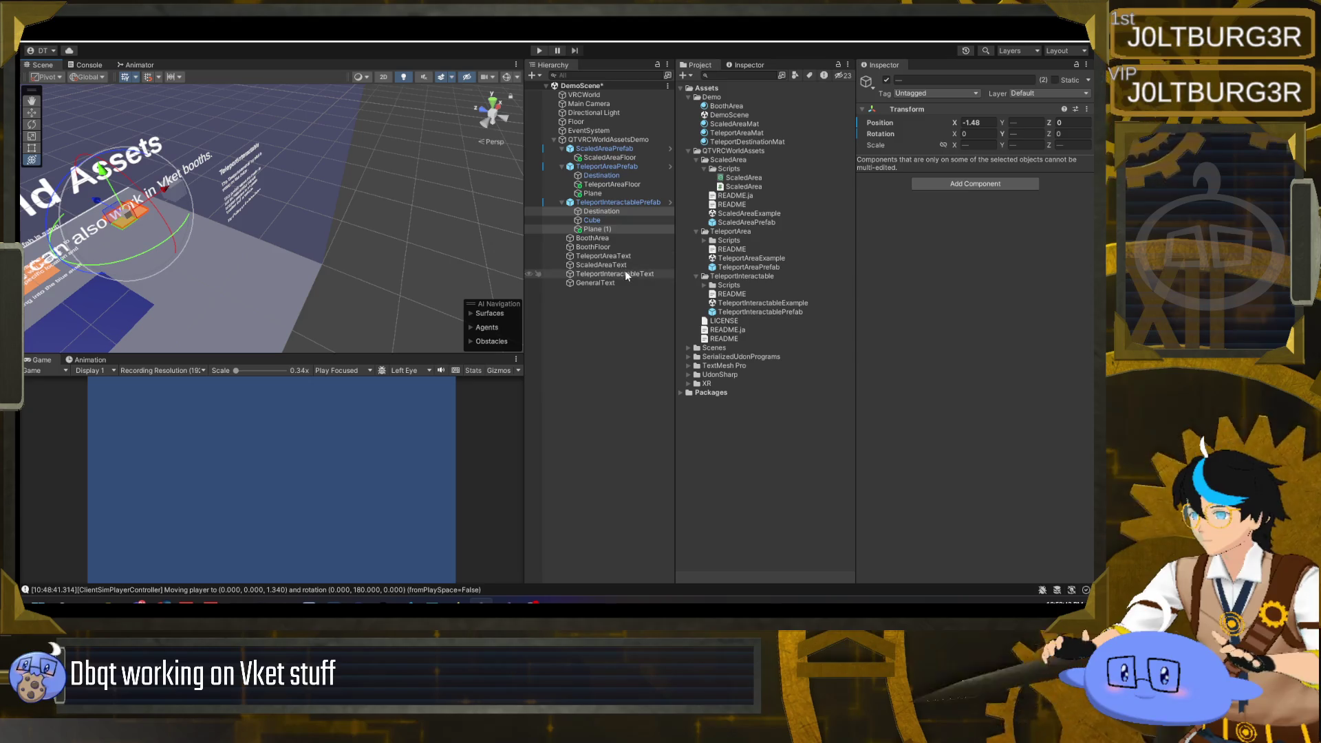
- Slide TeleportInteractableText forward to Pos Z -0.153 and view the whole booth front
{"action": "left_click", "coordinate": [624, 274]}
{"action": "mouse_move", "coordinate": [229, 174]}
{"action": "left_mouse_down"}
{"action": "mouse_move", "coordinate": [48, 196]}
{"action": "mouse_move", "coordinate": [108, 152]}
{"action": "mouse_move", "coordinate": [68, 131]}
{"action": "mouse_move", "coordinate": [199, 161]}
{"action": "left_mouse_up"}
{"action": "key", "text": "e"}
{"action": "left_click", "coordinate": [596, 283]}
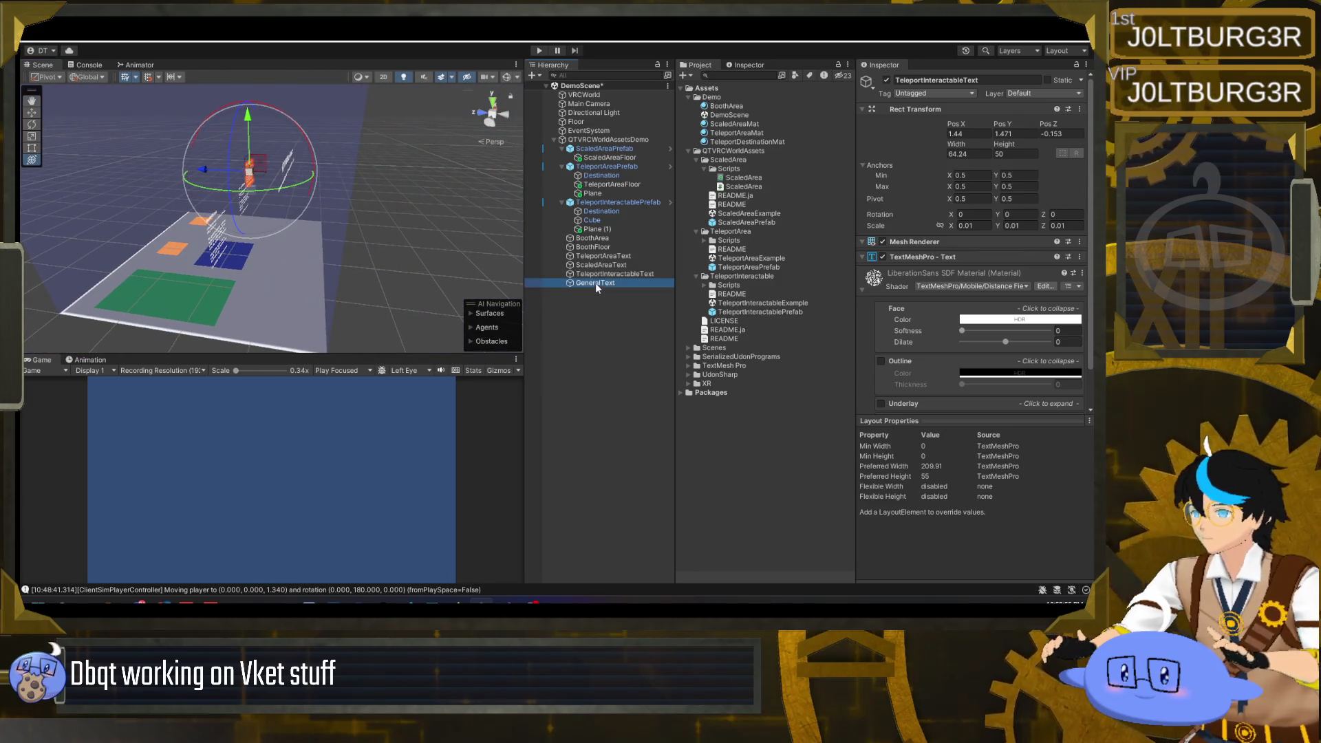
{"action": "mouse_move", "coordinate": [234, 227]}
{"action": "left_mouse_down"}
{"action": "mouse_move", "coordinate": [272, 232]}
{"action": "mouse_move", "coordinate": [148, 195]}
{"action": "mouse_move", "coordinate": [187, 162]}
{"action": "left_mouse_up"}
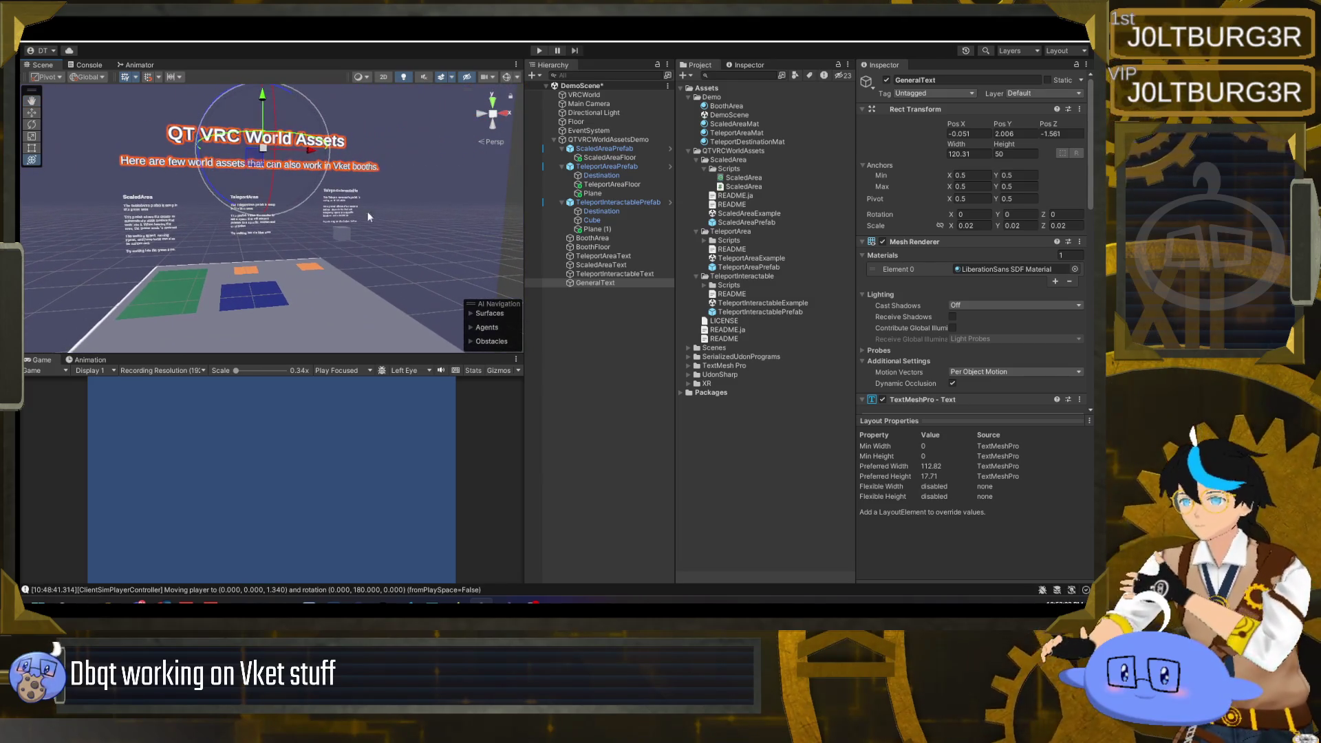
{"action": "left_click", "coordinate": [628, 282]}
{"action": "scroll", "coordinate": [980, 250], "scroll_direction": "down", "scroll_amount": 5}
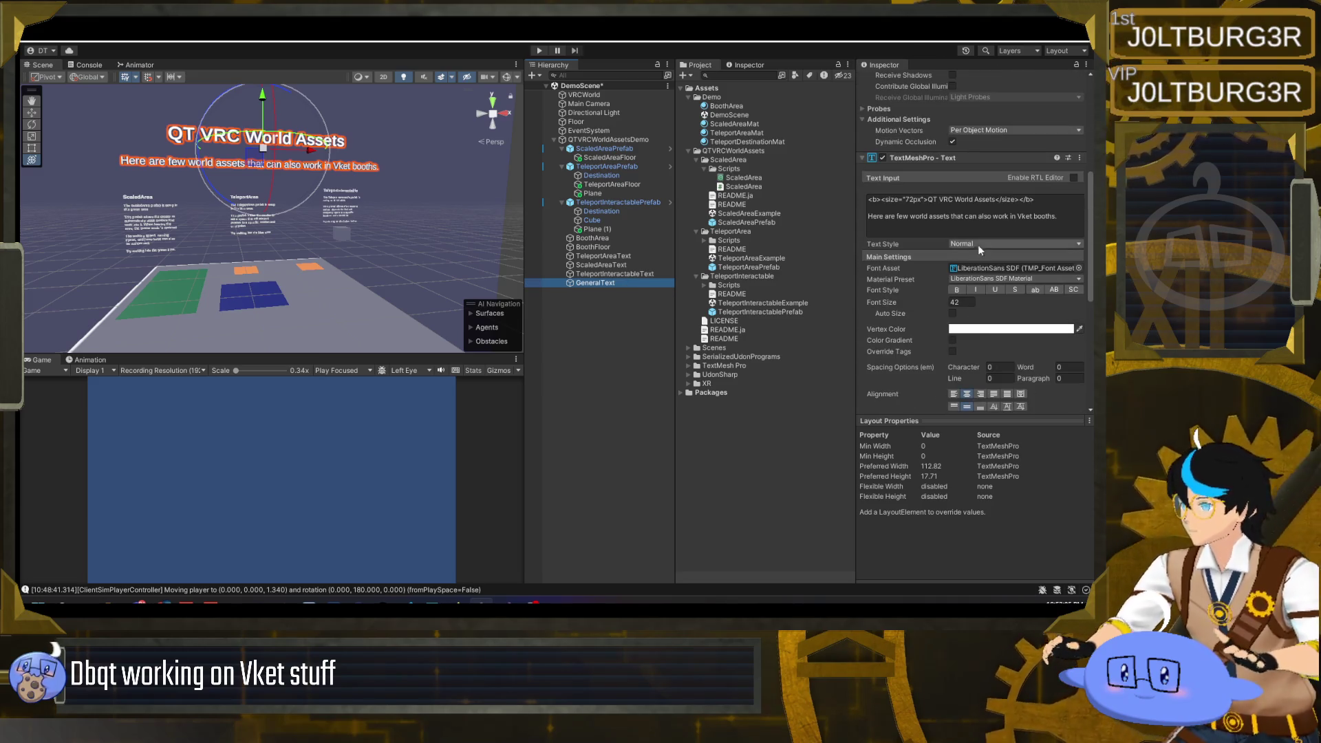
{"action": "left_click_drag", "start_coordinate": [949, 216], "coordinate": [1063, 220]}
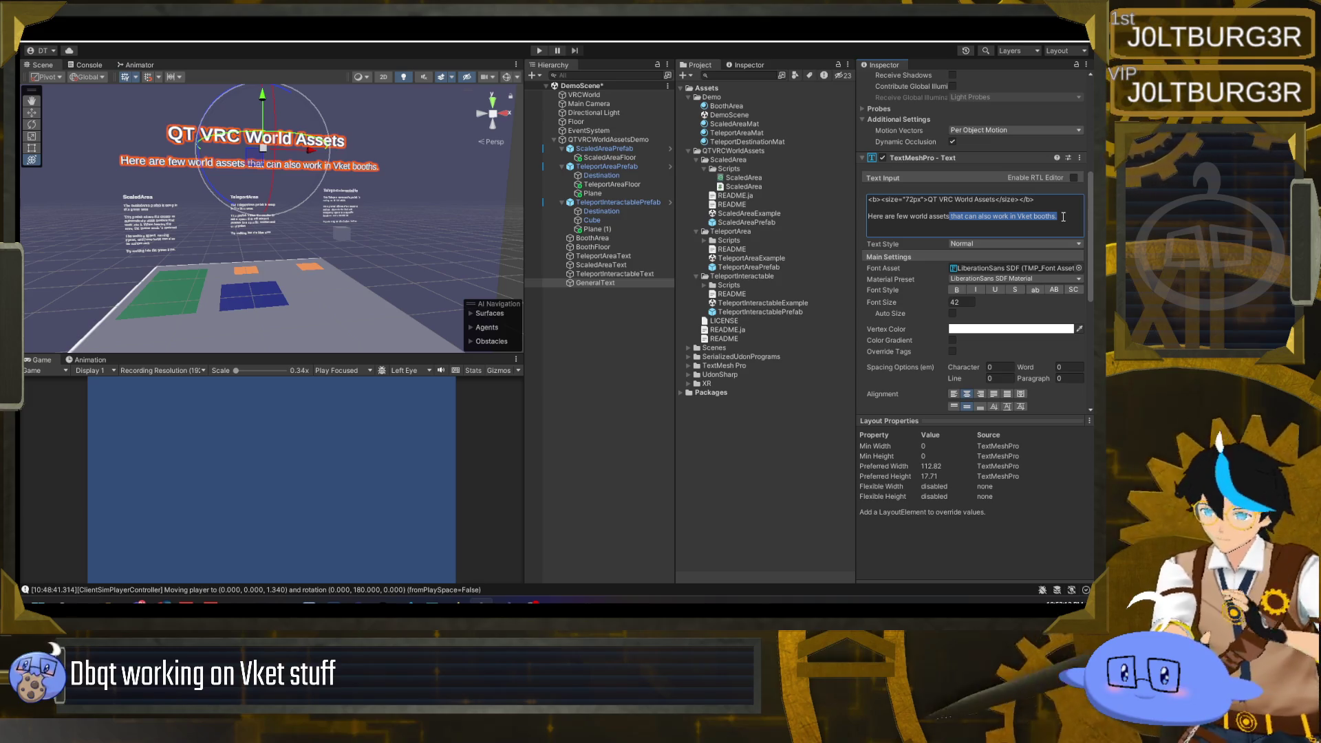
{"action": "left_click", "coordinate": [1063, 216]}
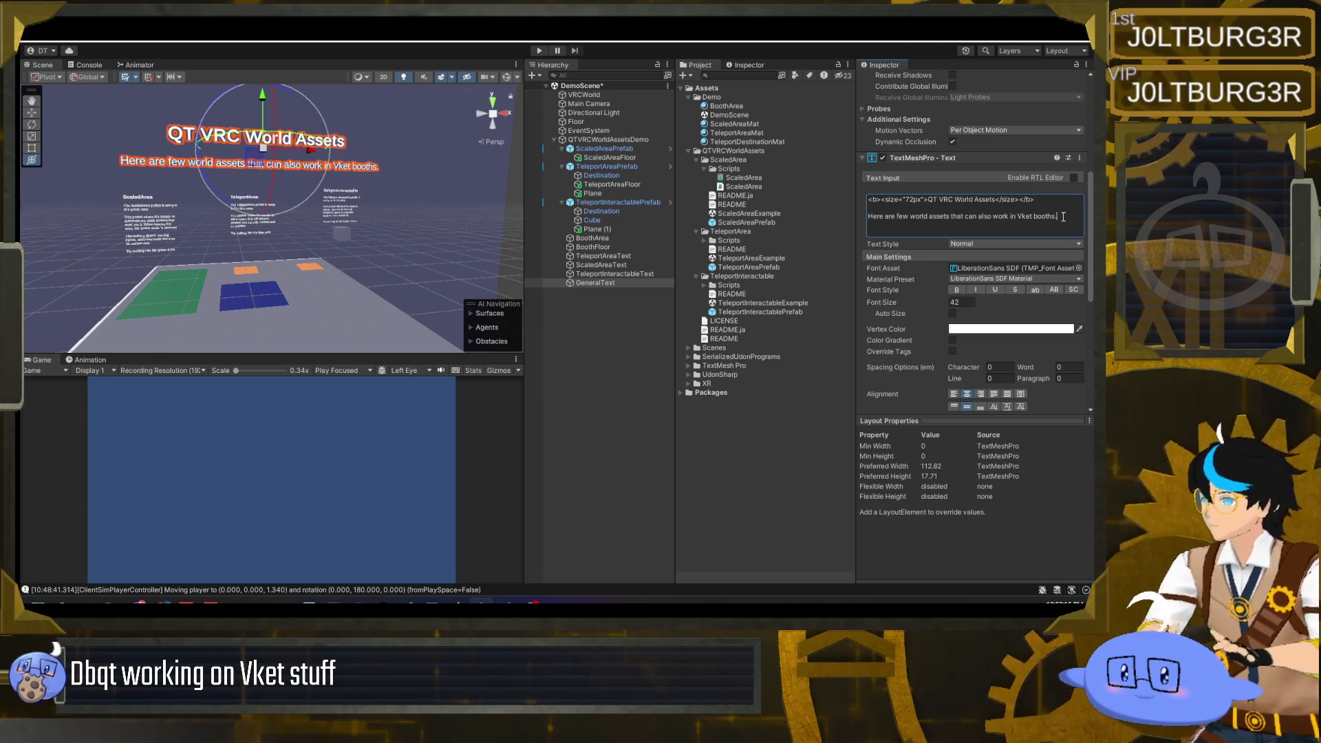
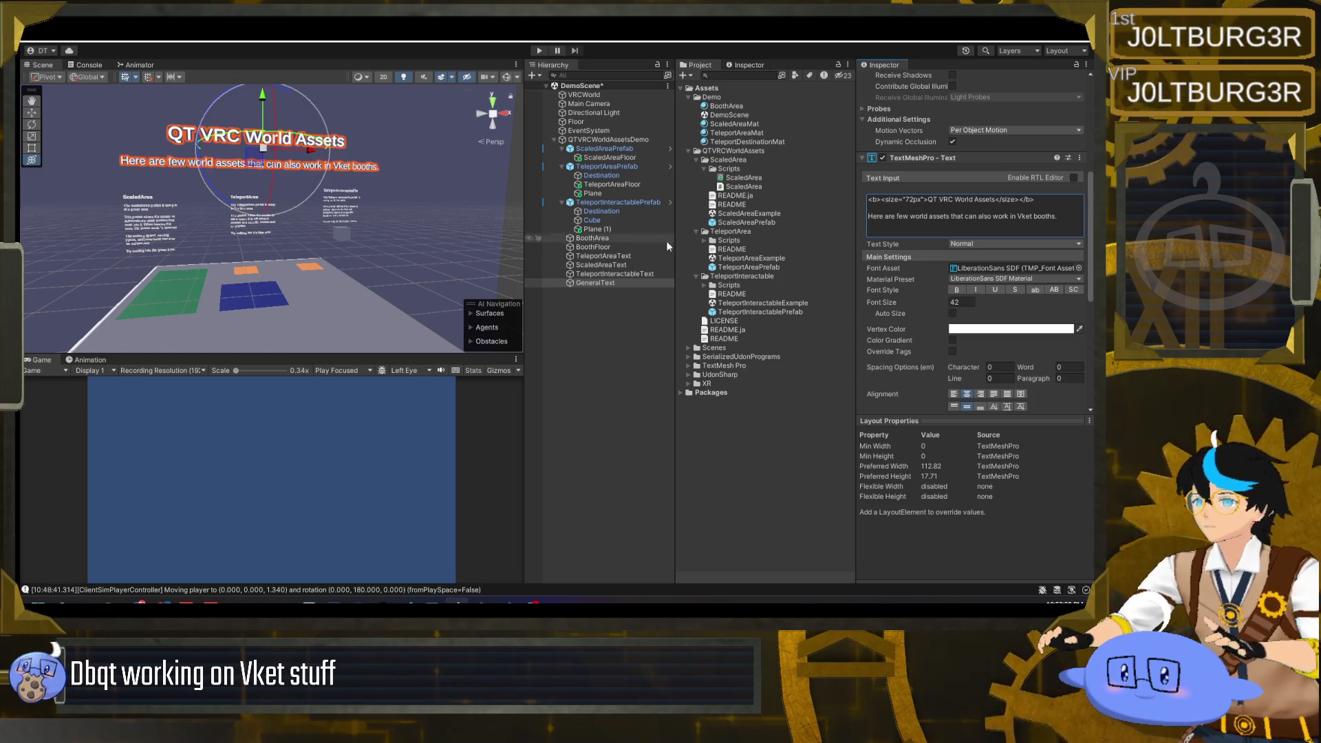
- Place the cursor after 'booths.' in GeneralText's text, then bring up the Font Size docs page
{"action": "left_click", "coordinate": [1072, 225]}
{"action": "left_click", "coordinate": [1071, 225]}
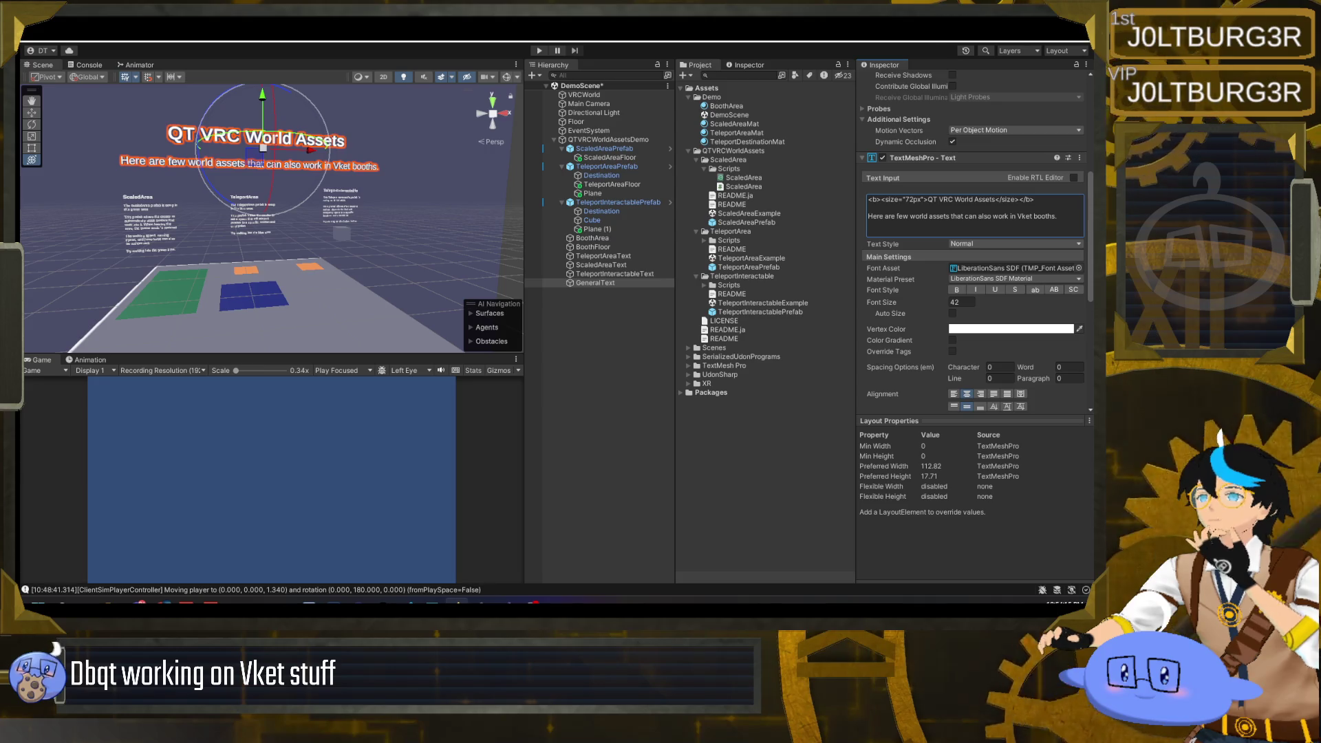
{"action": "key", "text": "alt+Tab"}
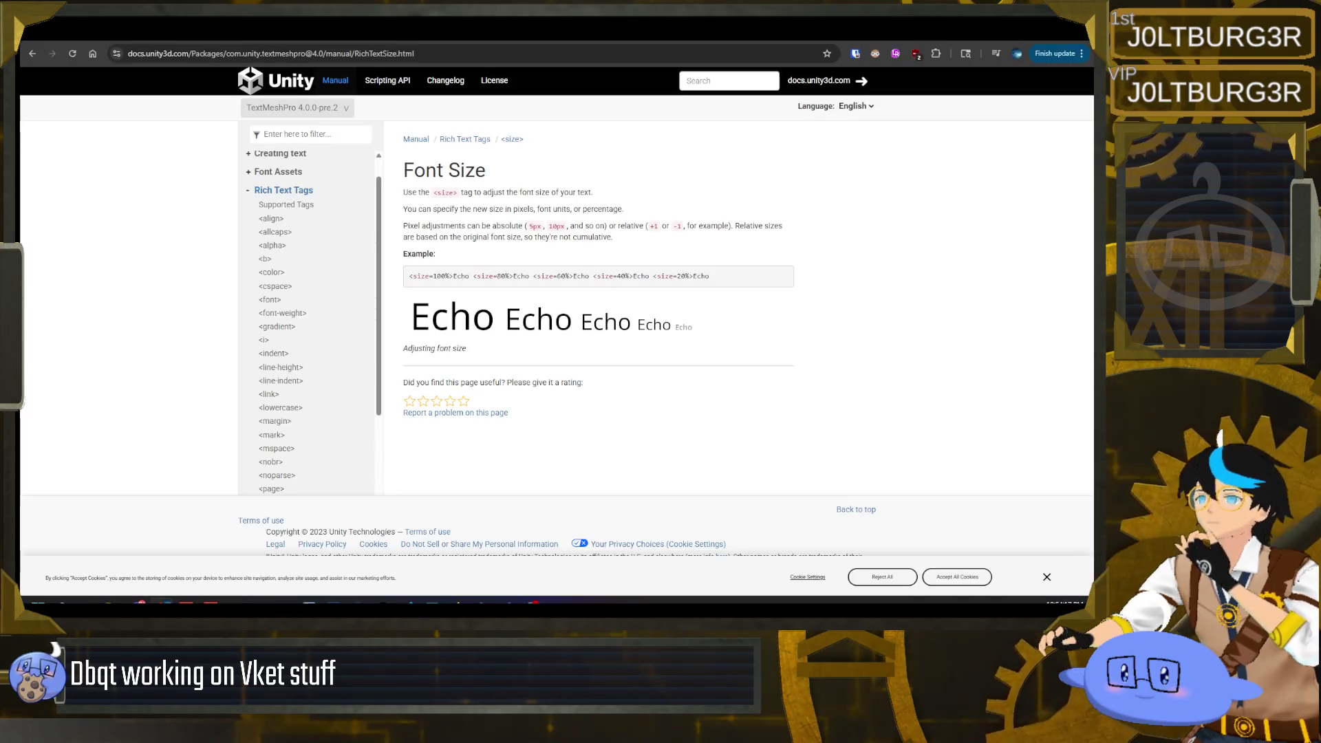
- Read TextMeshPro's <link> rich-text tag documentation page, then minimize the browser back to Unity
{"action": "scroll", "coordinate": [345, 354], "scroll_direction": "down", "scroll_amount": 1}
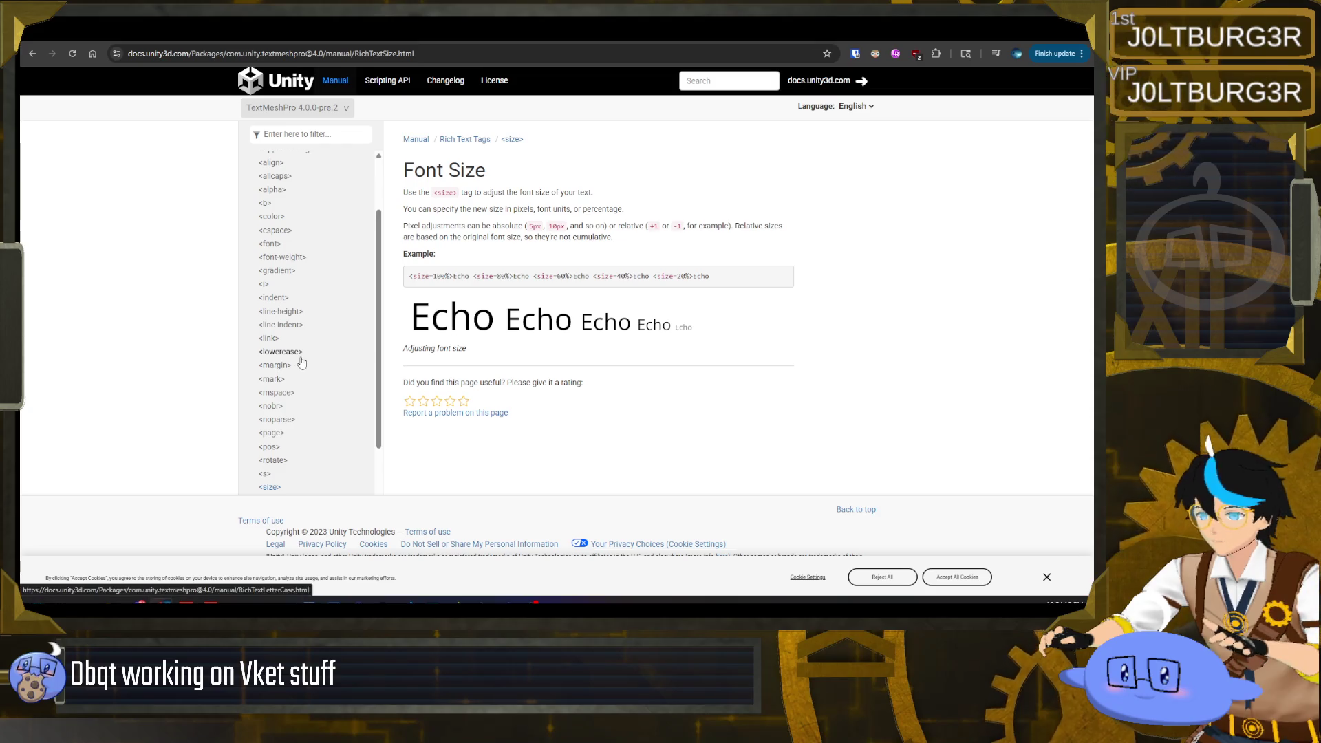
{"action": "left_click", "coordinate": [268, 339]}
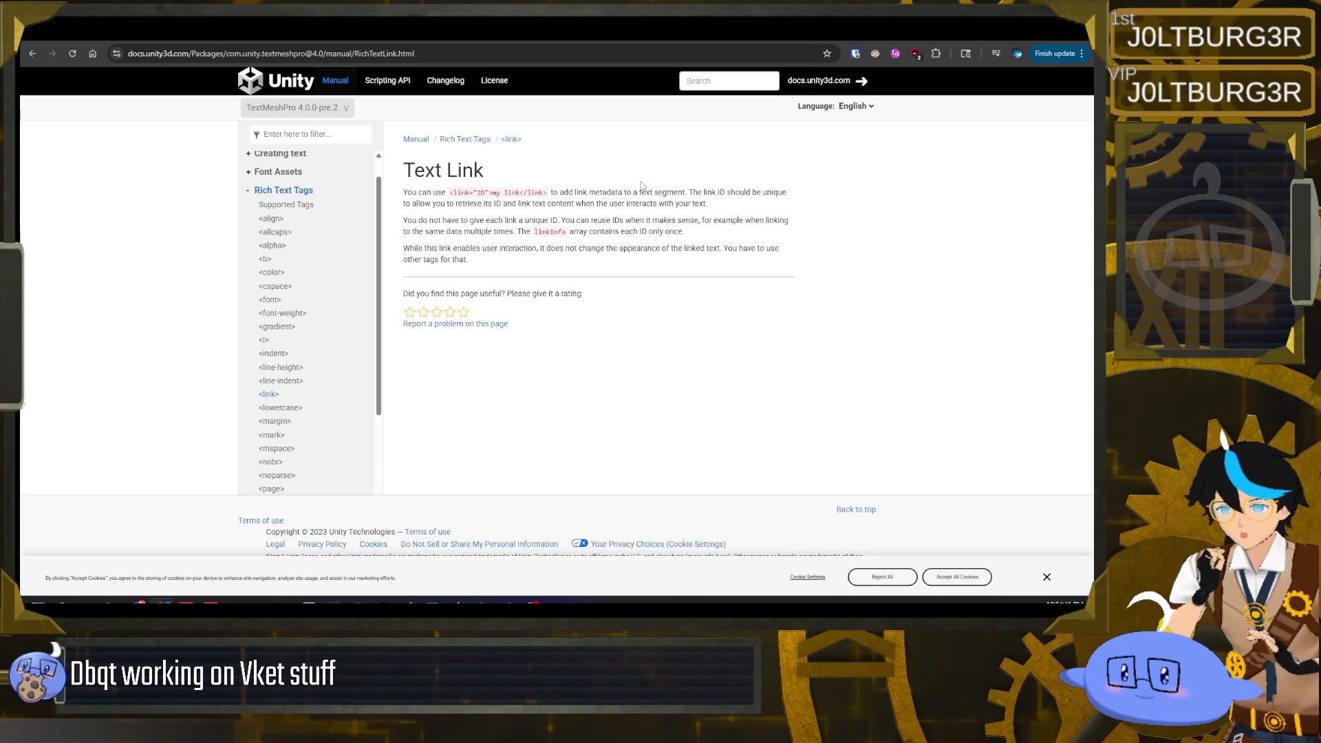
{"action": "scroll", "coordinate": [316, 326], "scroll_direction": "down", "scroll_amount": 3}
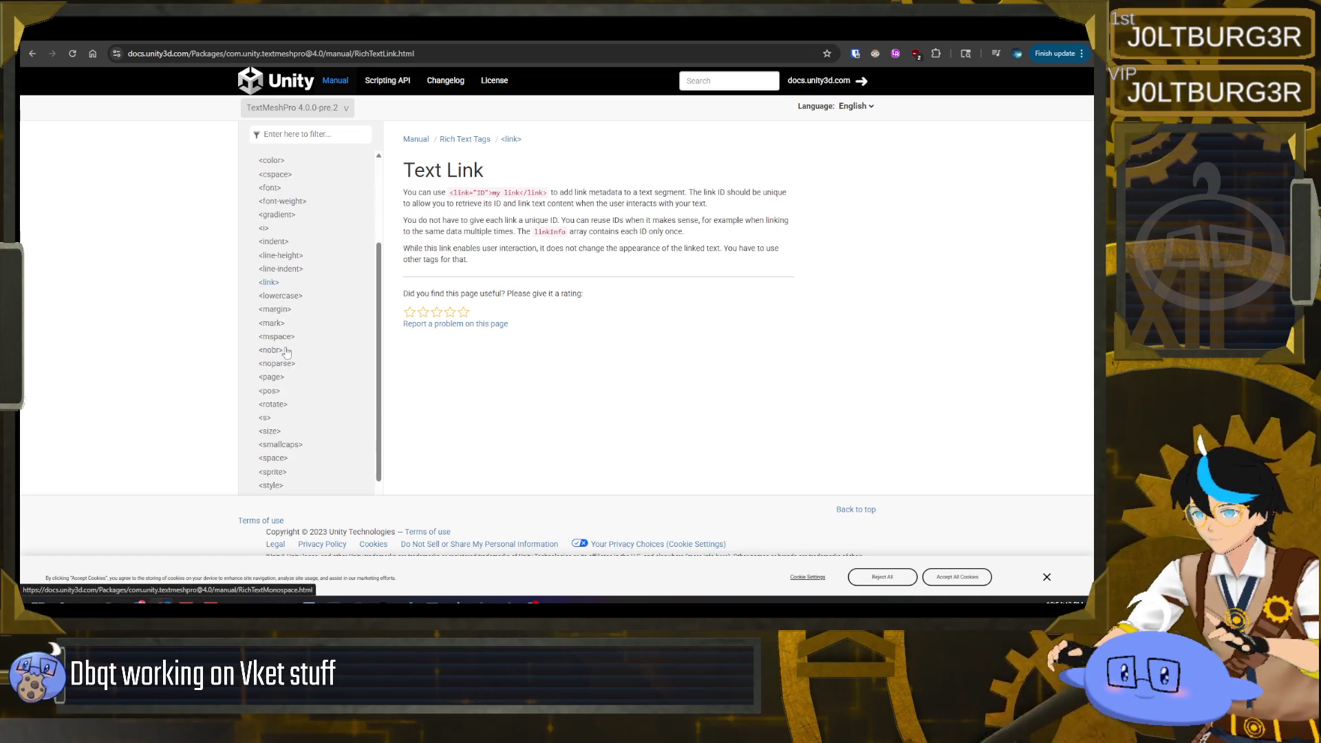
{"action": "scroll", "coordinate": [315, 412], "scroll_direction": "up", "scroll_amount": 3}
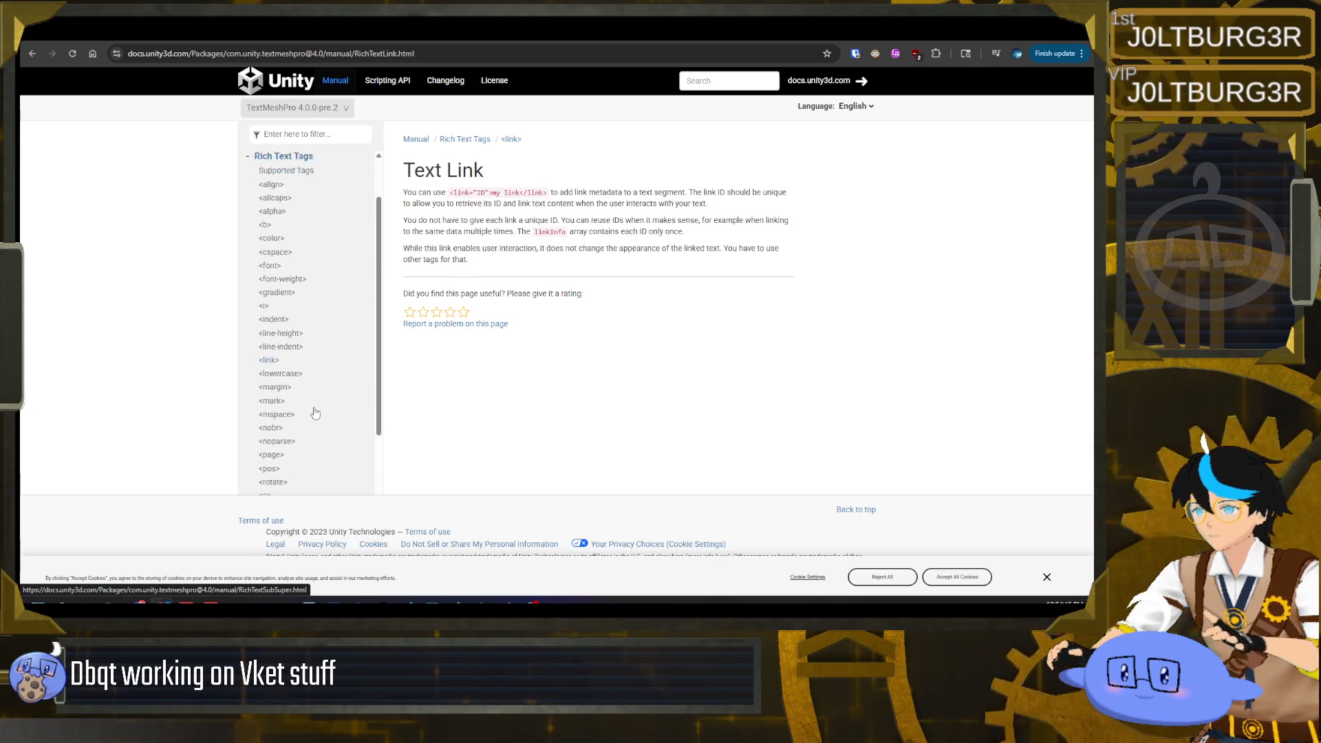
{"action": "scroll", "coordinate": [307, 312], "scroll_direction": "down", "scroll_amount": 1}
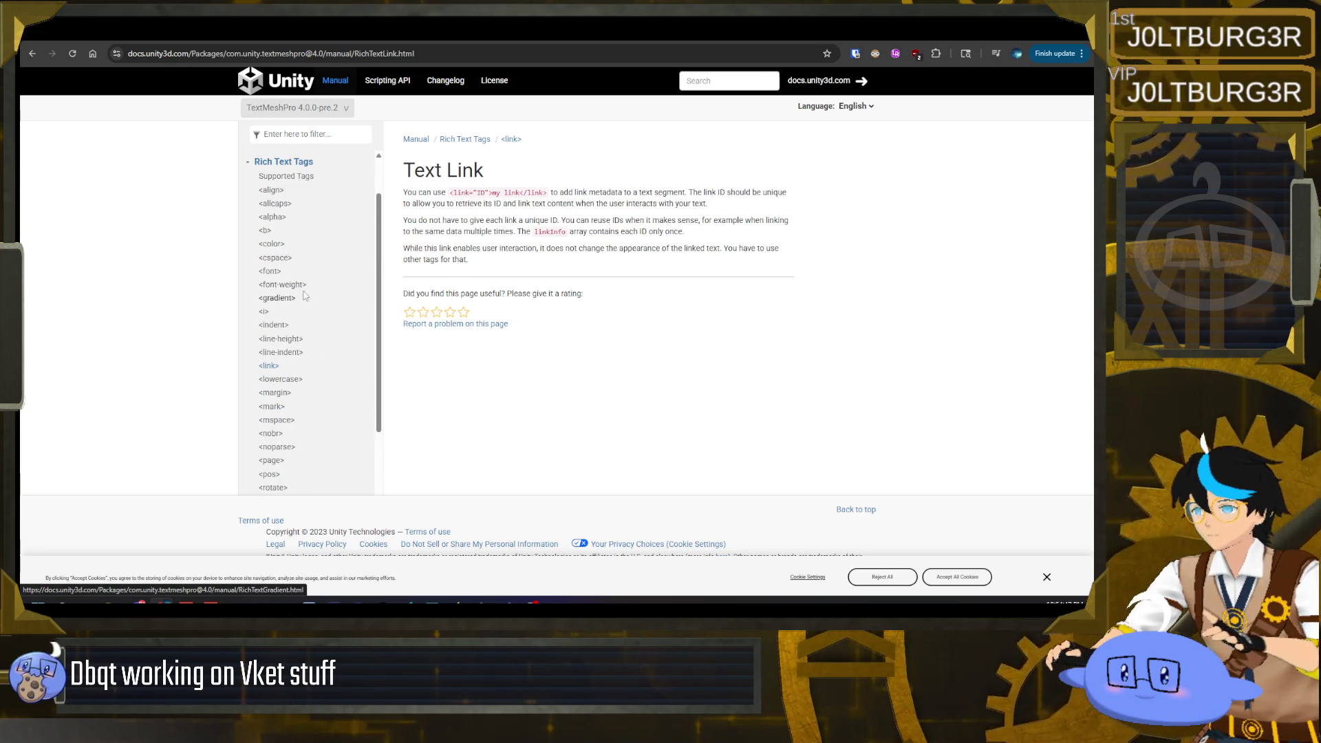
{"action": "left_click", "coordinate": [1023, 39]}
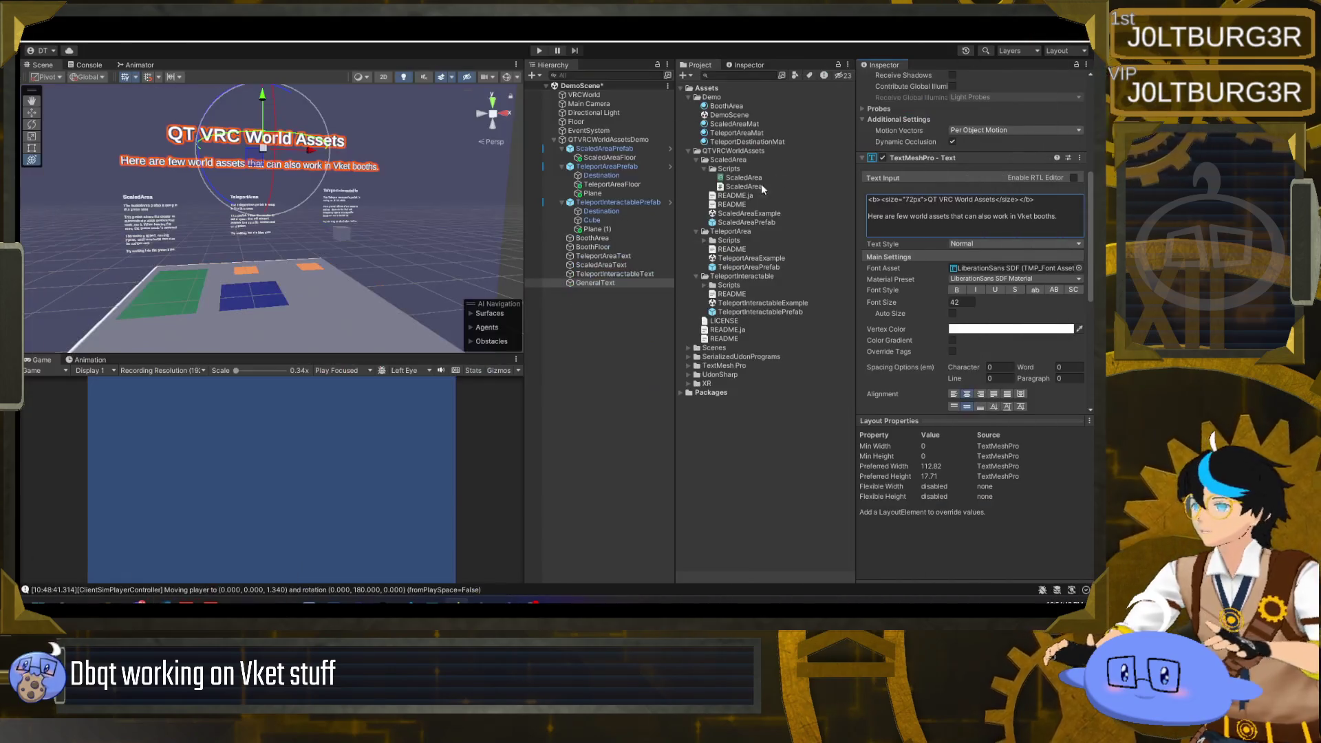
{"action": "key", "text": "Return"}
{"action": "key", "text": "Return"}
{"action": "type", "text": "https://github.com/dbqt/QTVRCWorldAssets"}
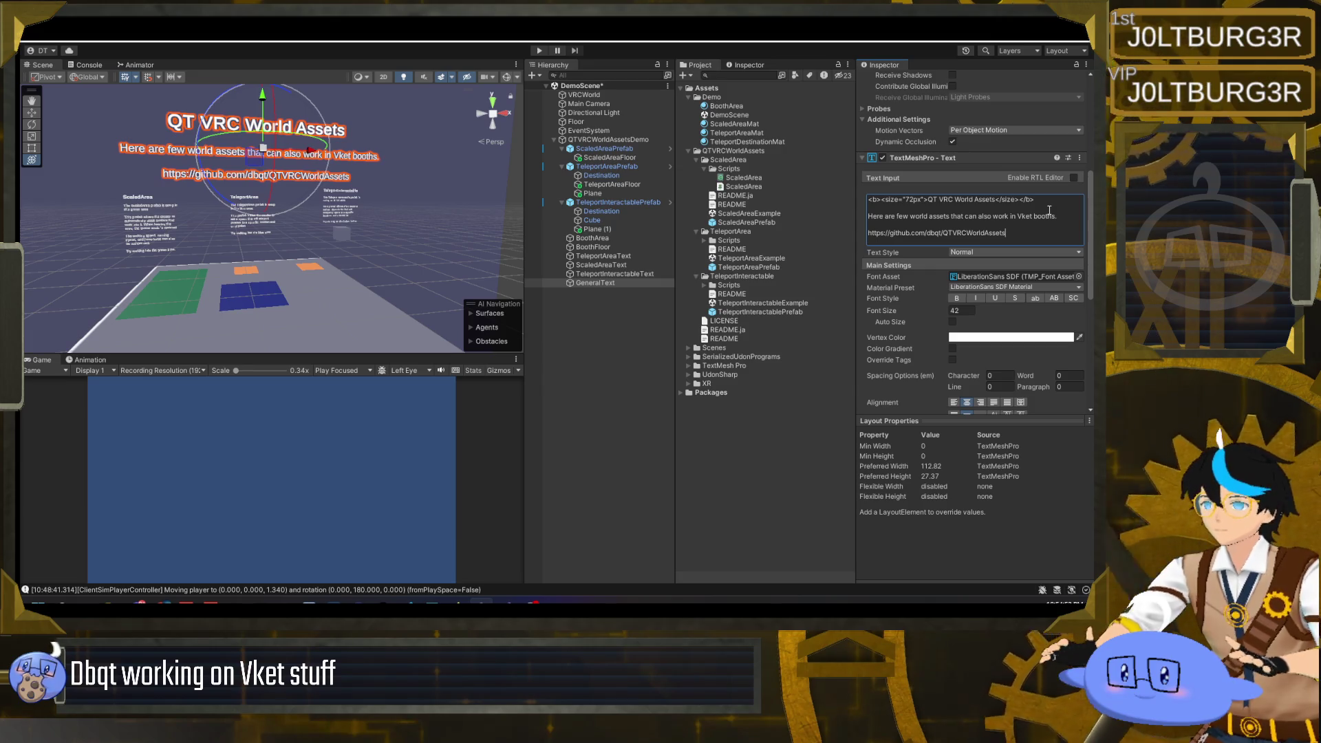
{"action": "left_click", "coordinate": [593, 349]}
{"action": "mouse_move", "coordinate": [413, 296]}
{"action": "left_mouse_down"}
{"action": "mouse_move", "coordinate": [494, 287]}
{"action": "mouse_move", "coordinate": [366, 276]}
{"action": "mouse_move", "coordinate": [408, 275]}
{"action": "left_mouse_up"}
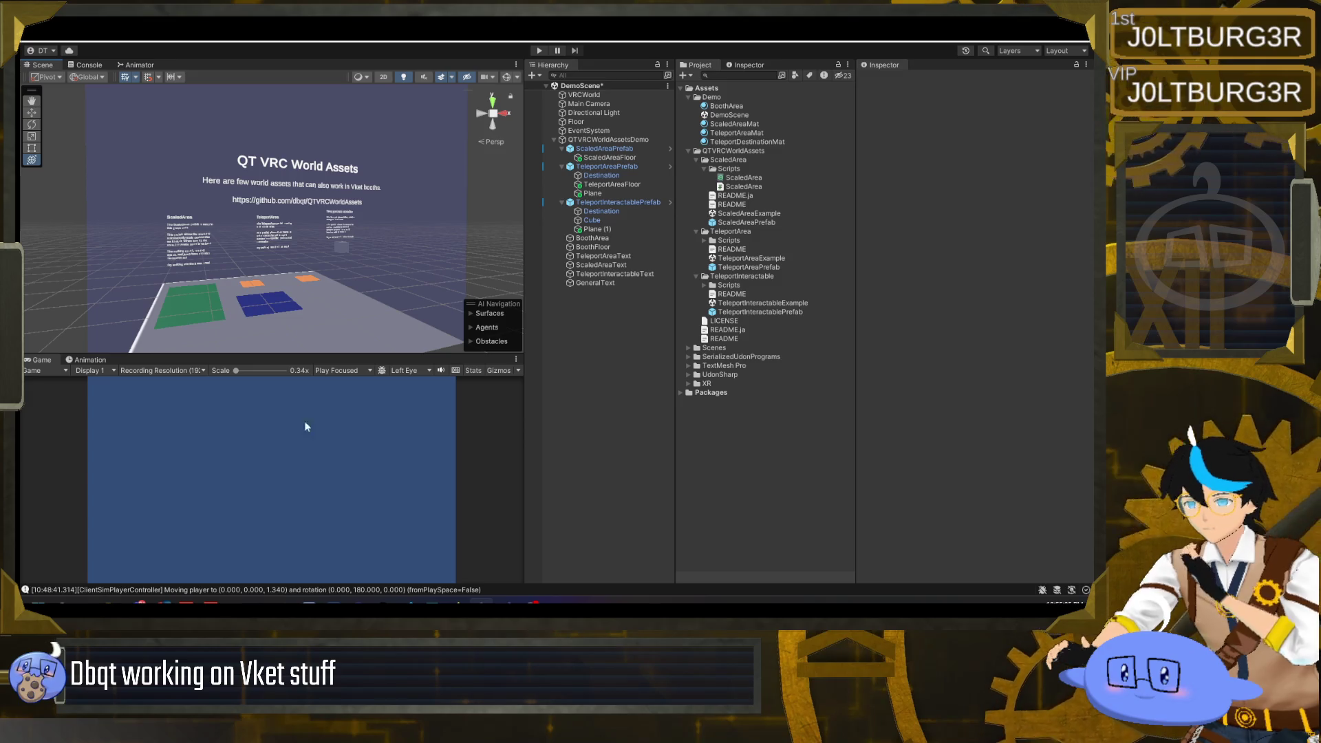
{"action": "mouse_move", "coordinate": [165, 603]}
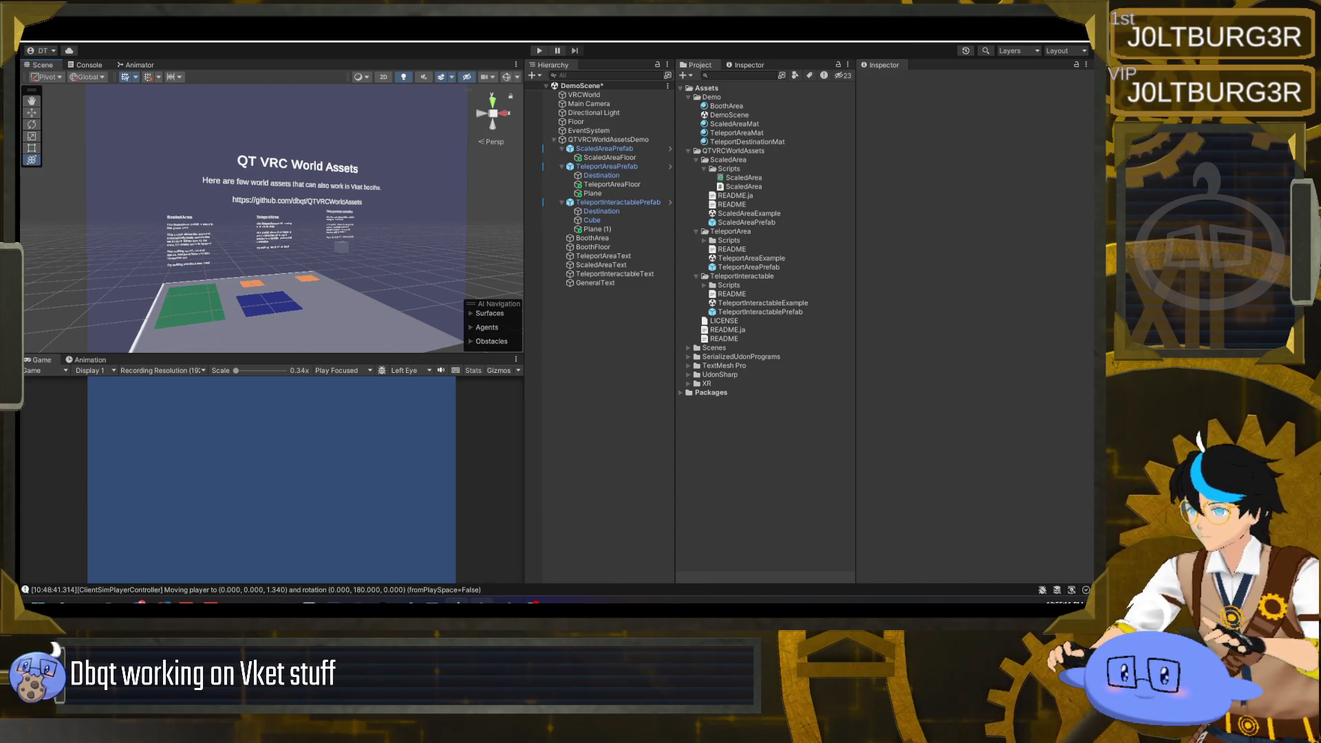
- Add a dbqt.net line below the GitHub link, then select the QTVRCWorldAssetsDemo root object
{"action": "left_click", "coordinate": [617, 283]}
{"action": "scroll", "coordinate": [1001, 286], "scroll_direction": "down", "scroll_amount": 5}
{"action": "left_click", "coordinate": [1030, 234]}
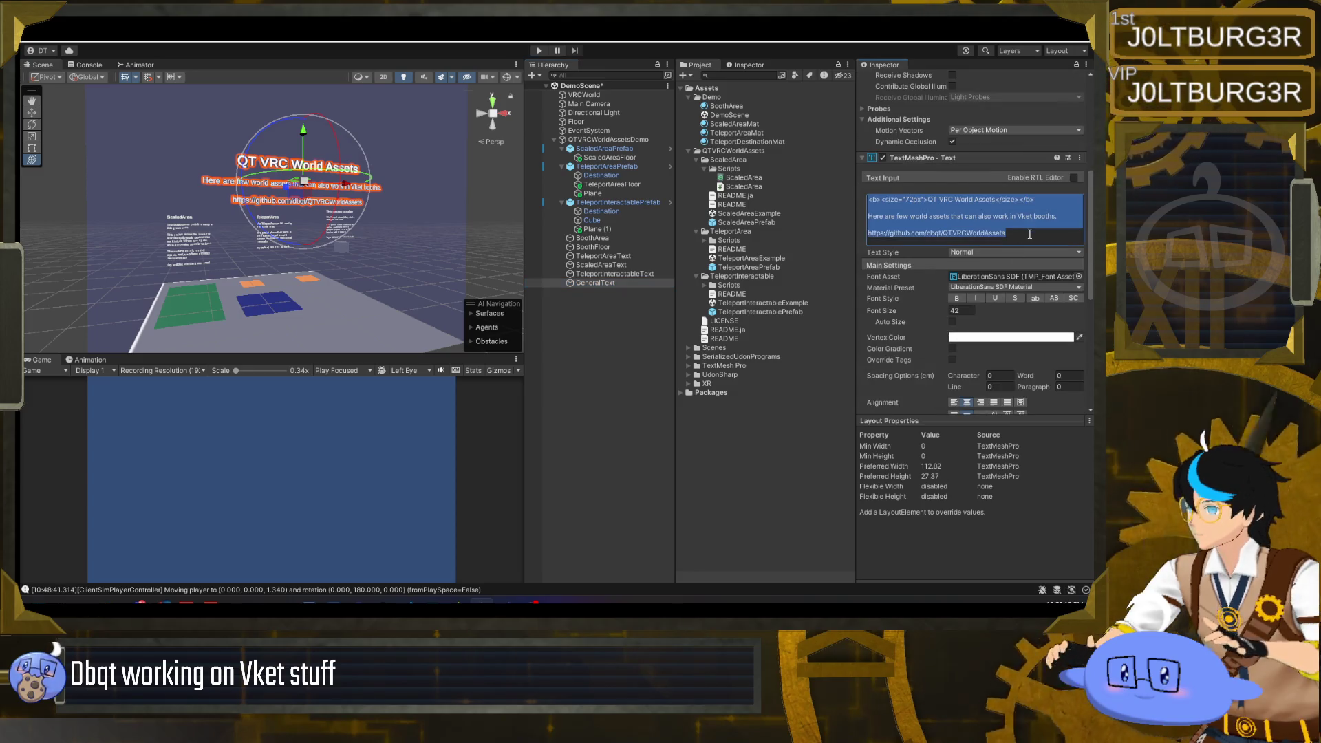
{"action": "left_click", "coordinate": [1030, 234]}
{"action": "key", "text": "Return"}
{"action": "type", "text": "dbqt.net"}
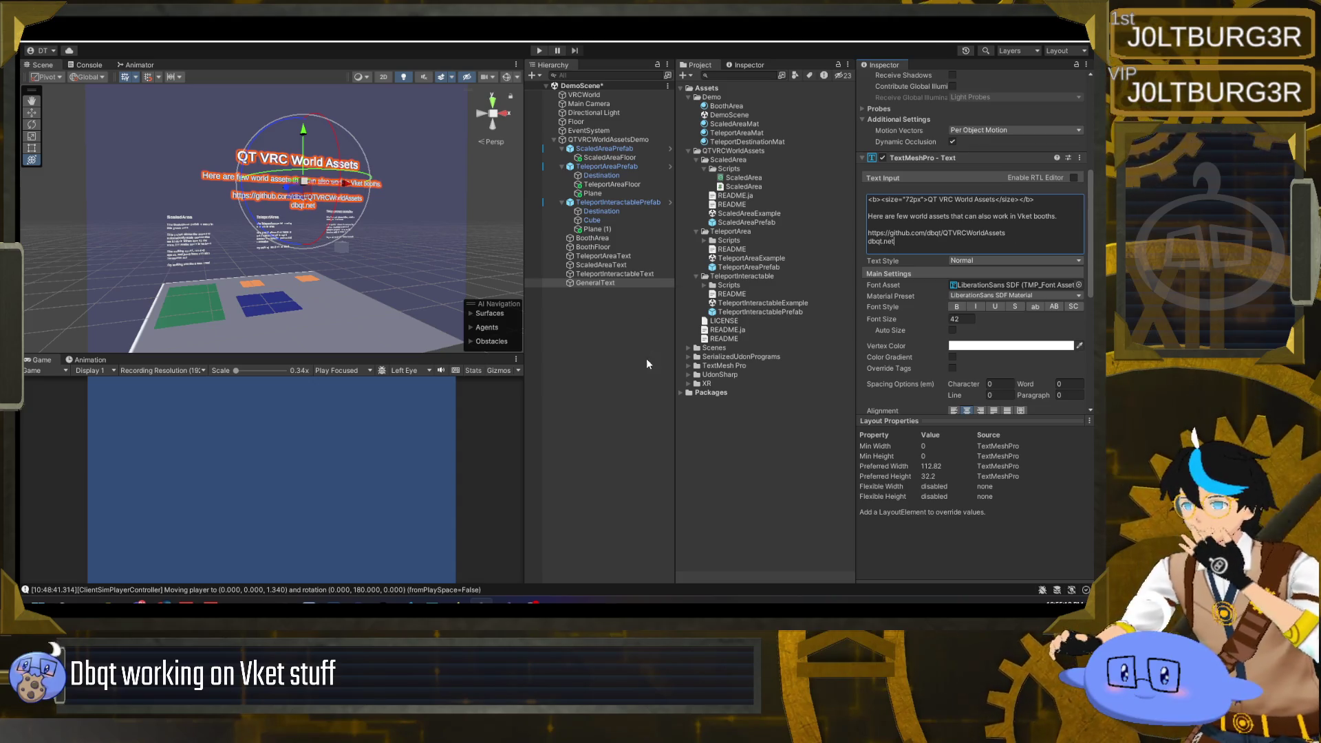
{"action": "left_click", "coordinate": [660, 370]}
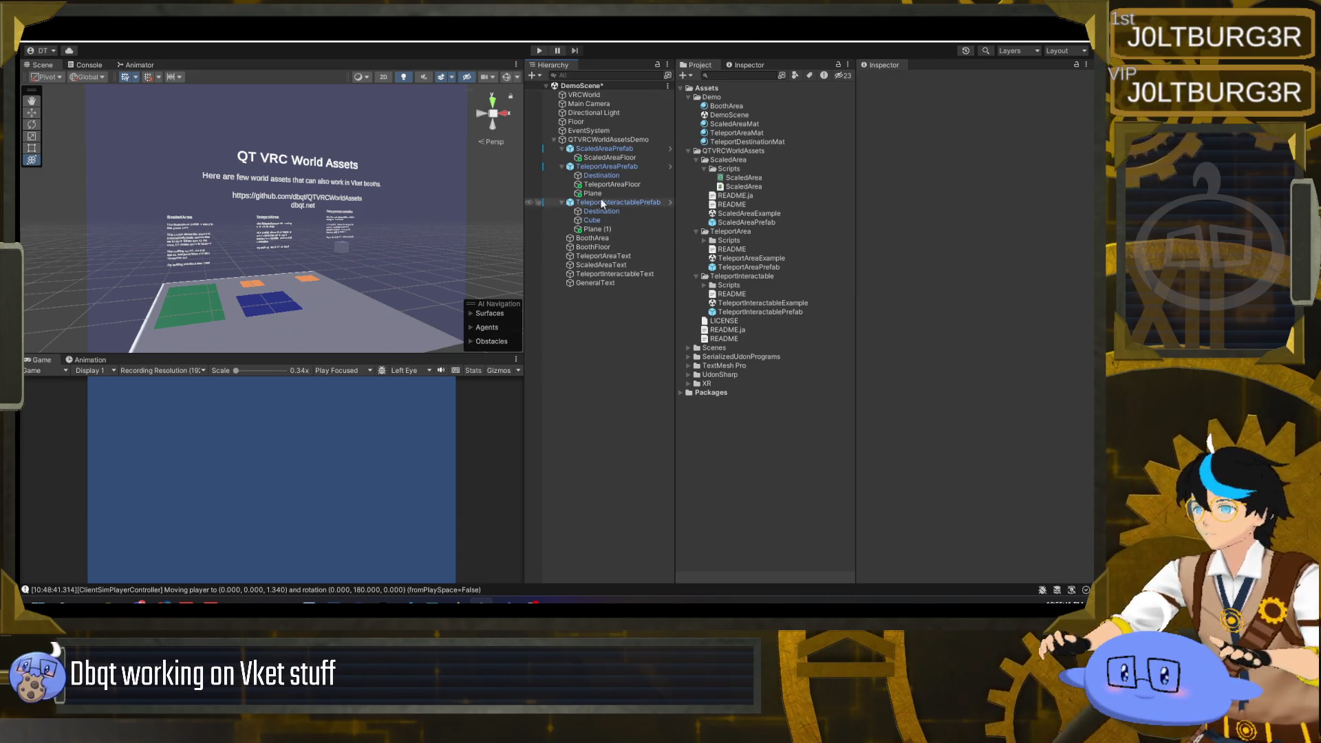
{"action": "left_click", "coordinate": [613, 141]}
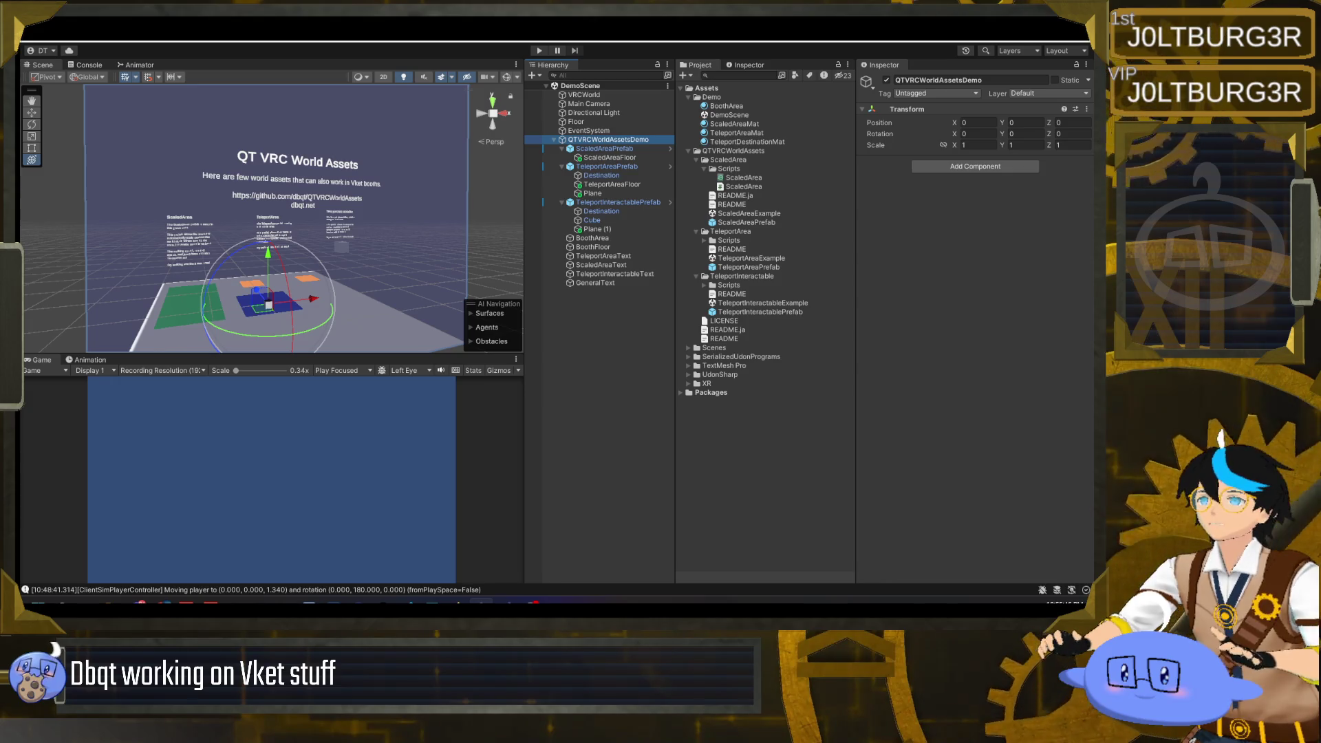
{"action": "key", "text": "alt+Tab"}
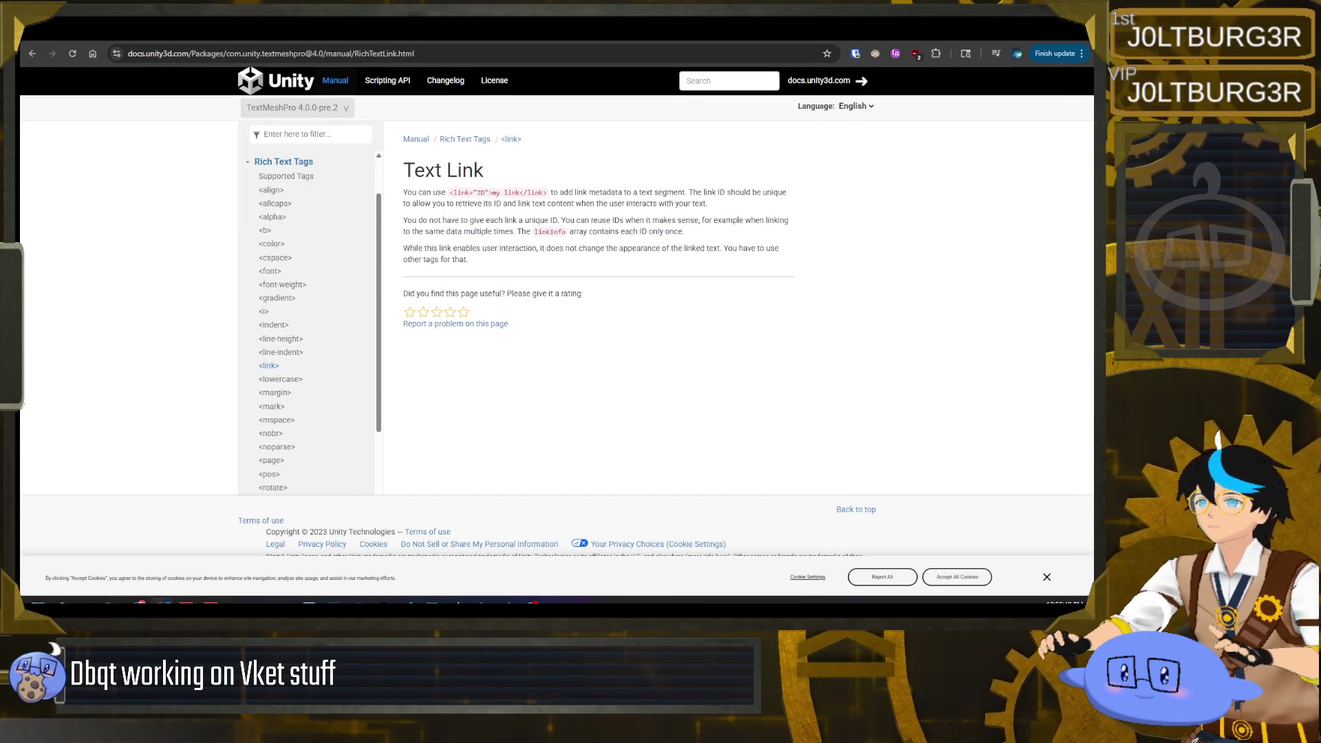
- Open dbqt.net in a new browser tab and copy its full address, then return to Unity
{"action": "key", "text": "ctrl+t"}
{"action": "type", "text": "dbqt"}
{"action": "key", "text": "Return"}
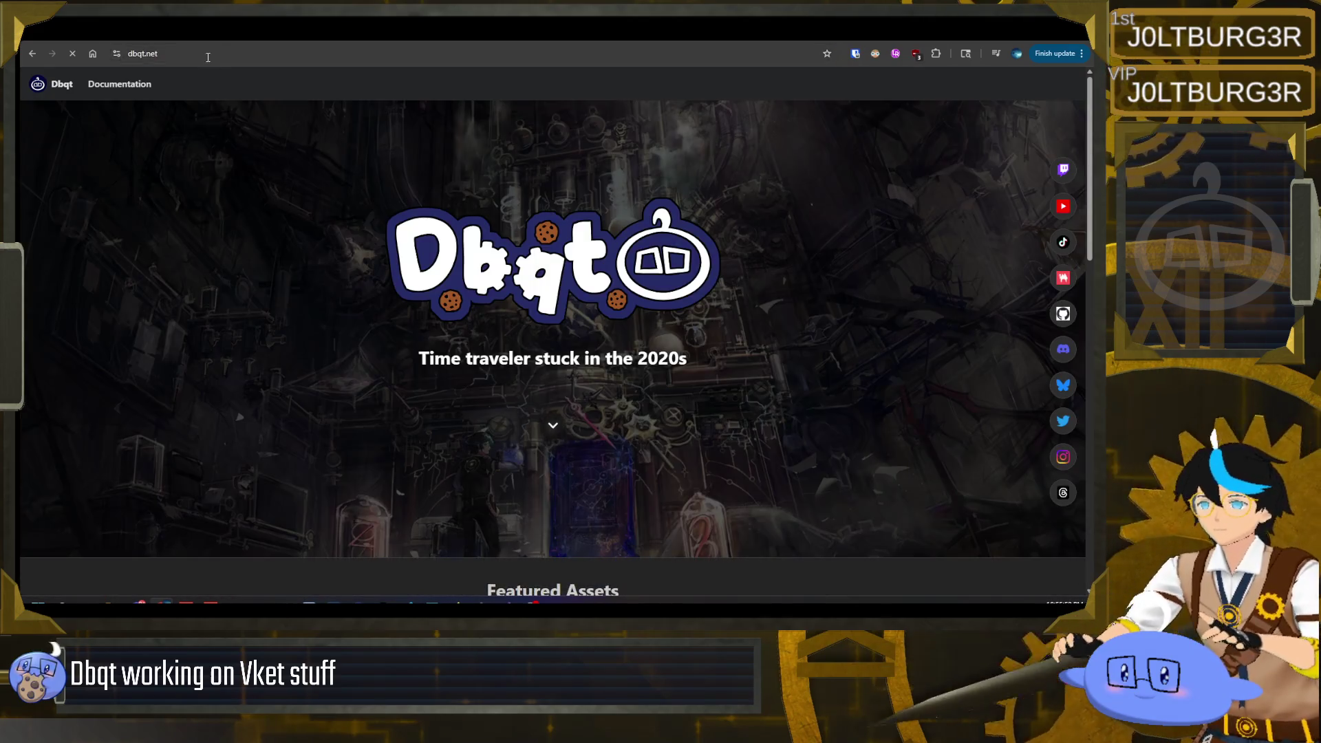
{"action": "left_click", "coordinate": [207, 57]}
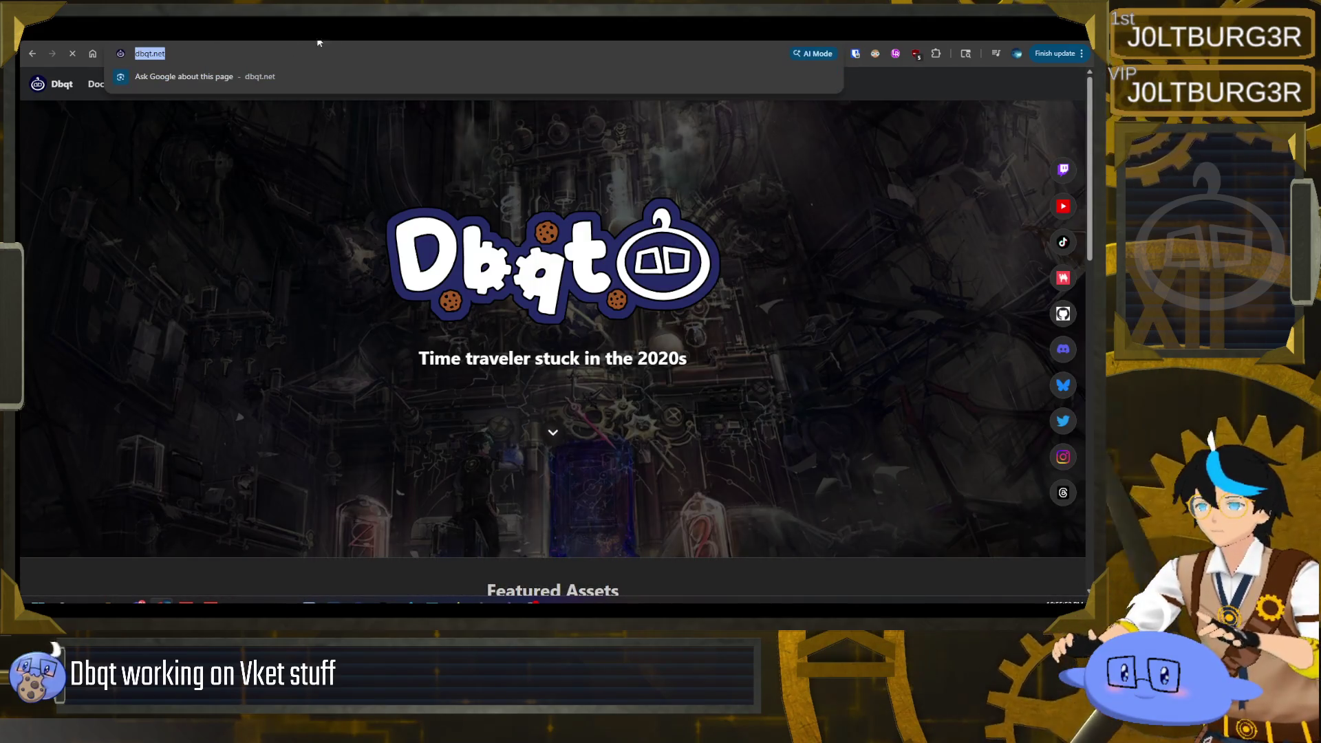
{"action": "key", "text": "ctrl+w"}
{"action": "key", "text": "alt+Tab"}
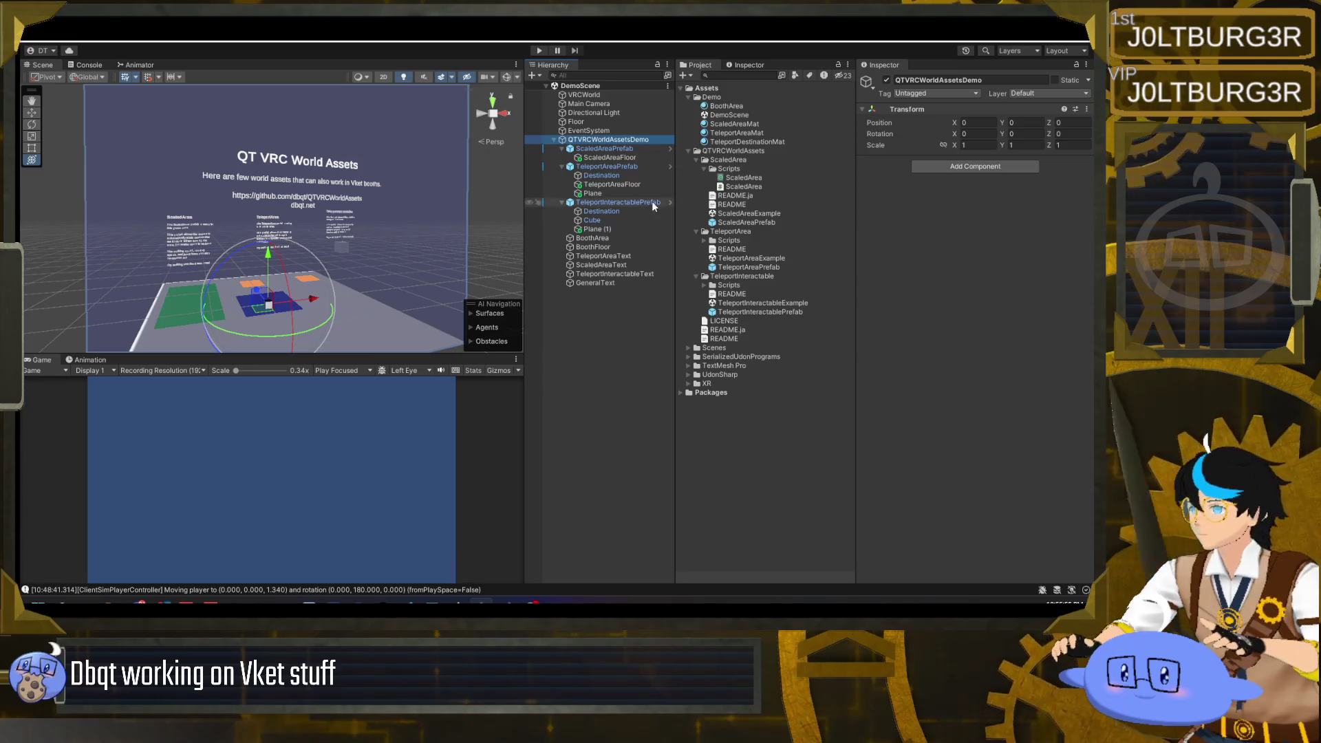
{"action": "left_click", "coordinate": [596, 282]}
{"action": "scroll", "coordinate": [963, 289], "scroll_direction": "down", "scroll_amount": 5}
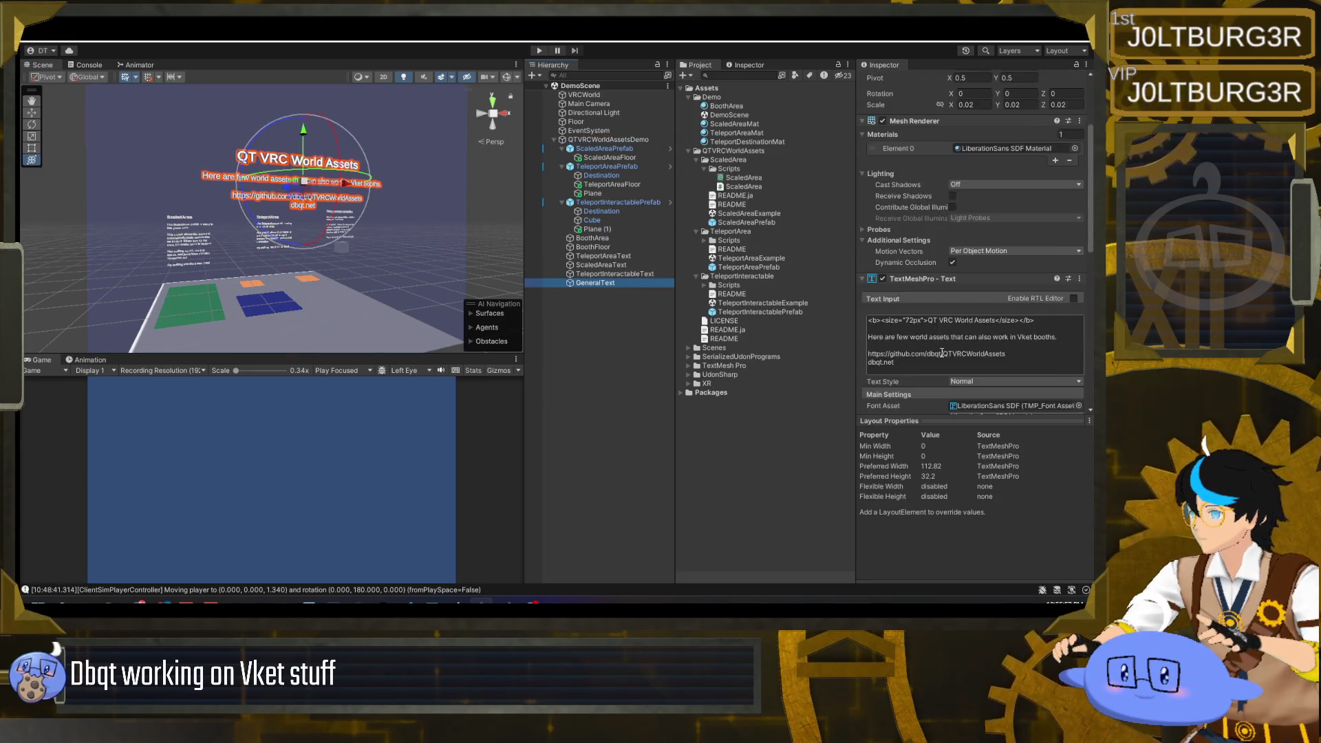
{"action": "left_click_drag", "start_coordinate": [902, 332], "coordinate": [860, 334]}
{"action": "type", "text": "https://dbqt.net/"}
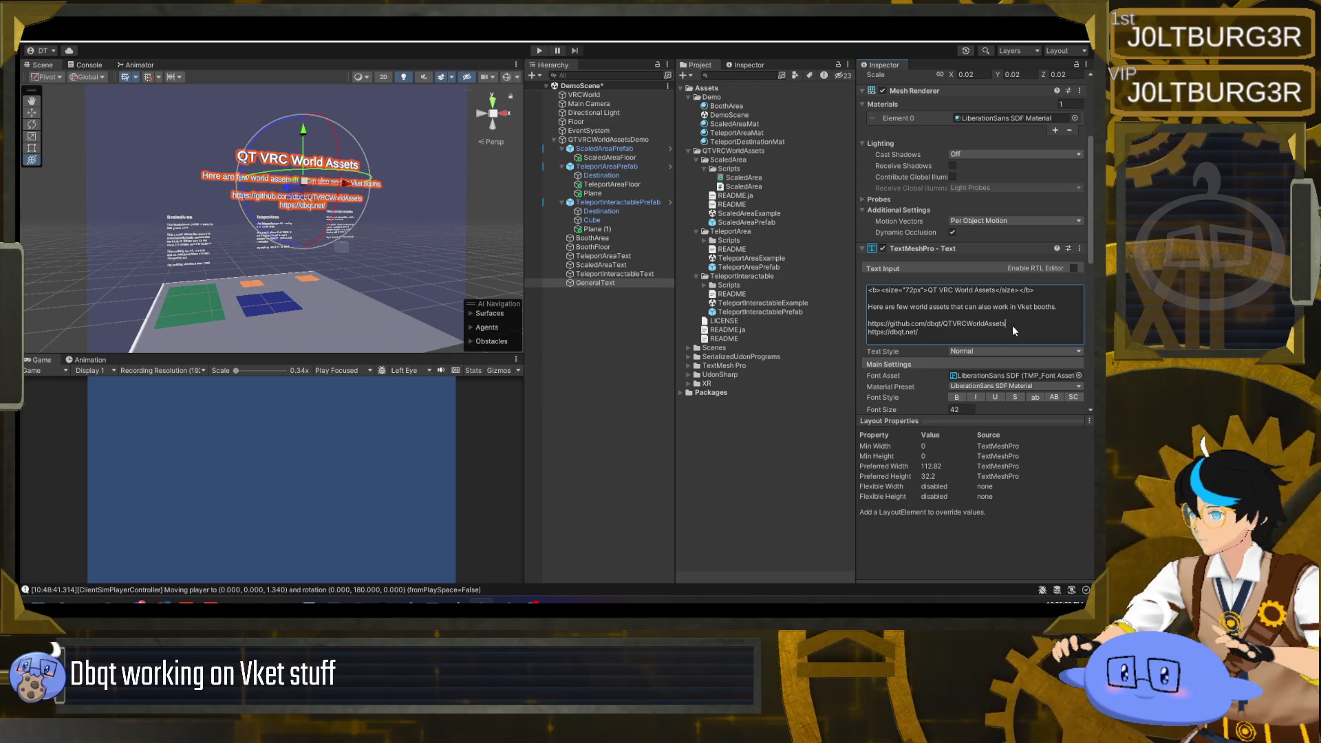
{"action": "left_click", "coordinate": [596, 308]}
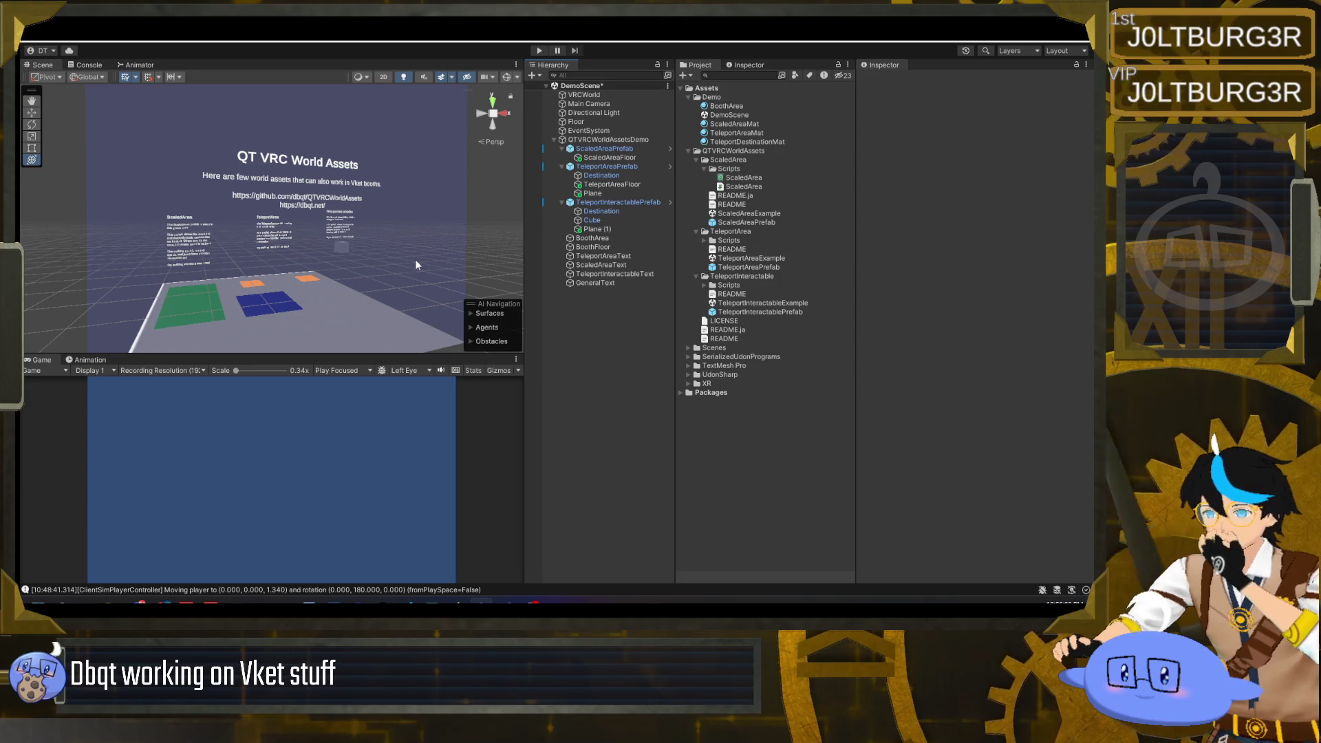
{"action": "scroll", "coordinate": [340, 218], "scroll_direction": "down", "scroll_amount": 3}
{"action": "scroll", "coordinate": [340, 223], "scroll_direction": "up", "scroll_amount": 1}
{"action": "mouse_move", "coordinate": [340, 225]}
{"action": "left_mouse_down"}
{"action": "mouse_move", "coordinate": [329, 243]}
{"action": "mouse_move", "coordinate": [361, 245]}
{"action": "mouse_move", "coordinate": [320, 235]}
{"action": "mouse_move", "coordinate": [403, 259]}
{"action": "mouse_move", "coordinate": [258, 251]}
{"action": "mouse_move", "coordinate": [309, 272]}
{"action": "mouse_move", "coordinate": [322, 256]}
{"action": "mouse_move", "coordinate": [296, 240]}
{"action": "left_mouse_up"}
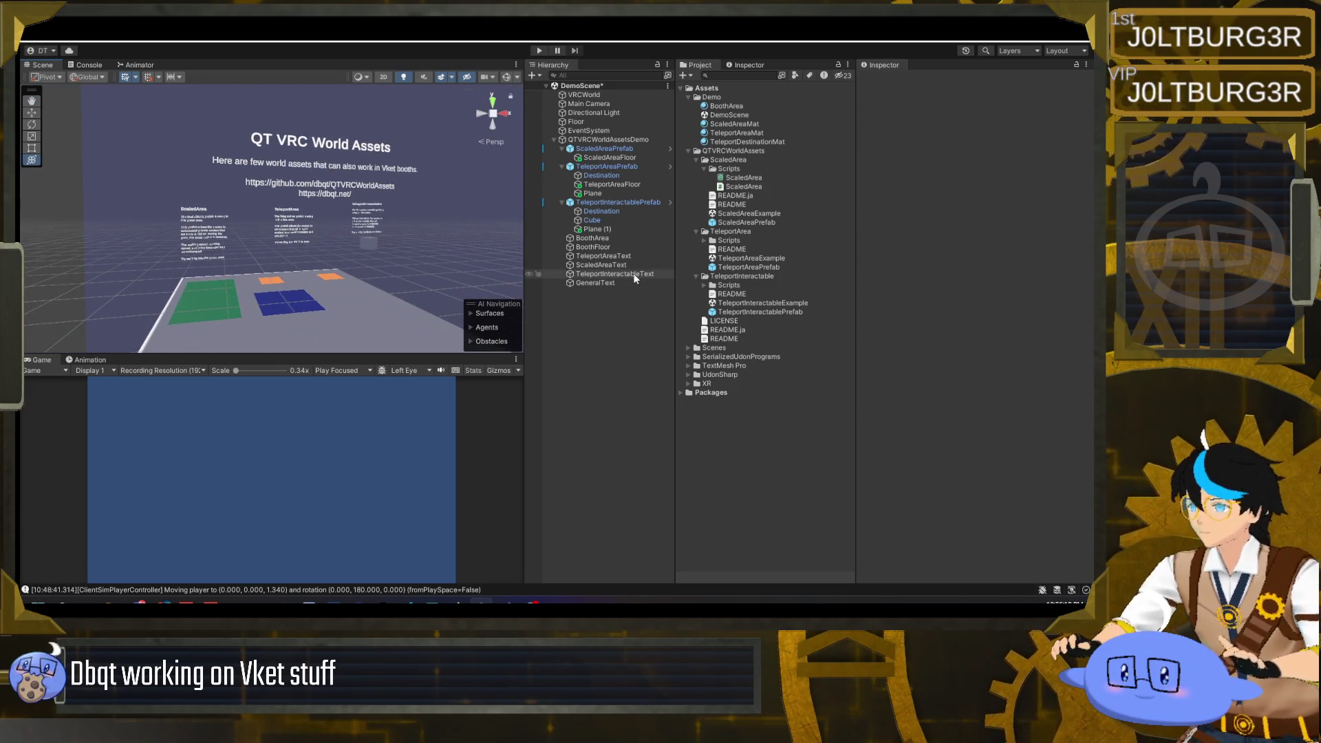
{"action": "left_click", "coordinate": [614, 282]}
- Reword the booths sentence with 'are made to work in' and add 'It also works in regular VRChat worlds.'
{"action": "scroll", "coordinate": [1000, 308], "scroll_direction": "down", "scroll_amount": 2}
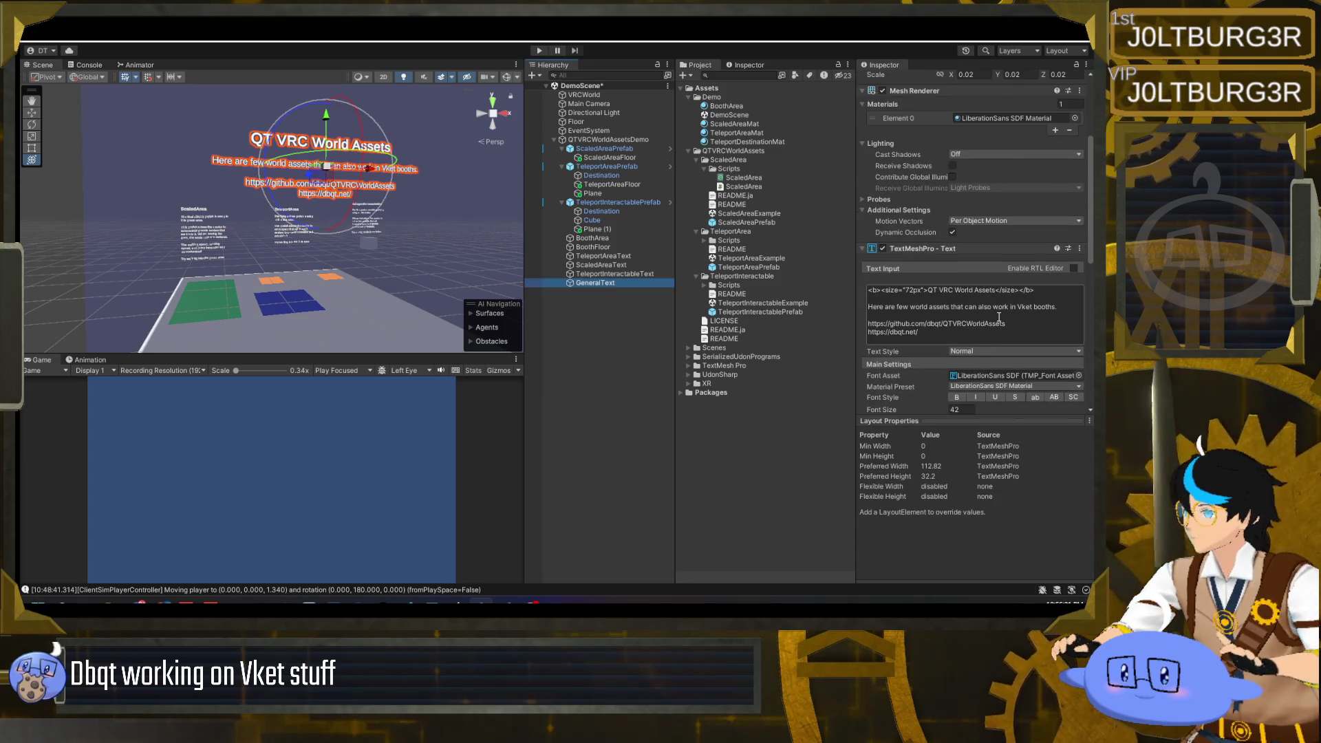
{"action": "left_click", "coordinate": [966, 307]}
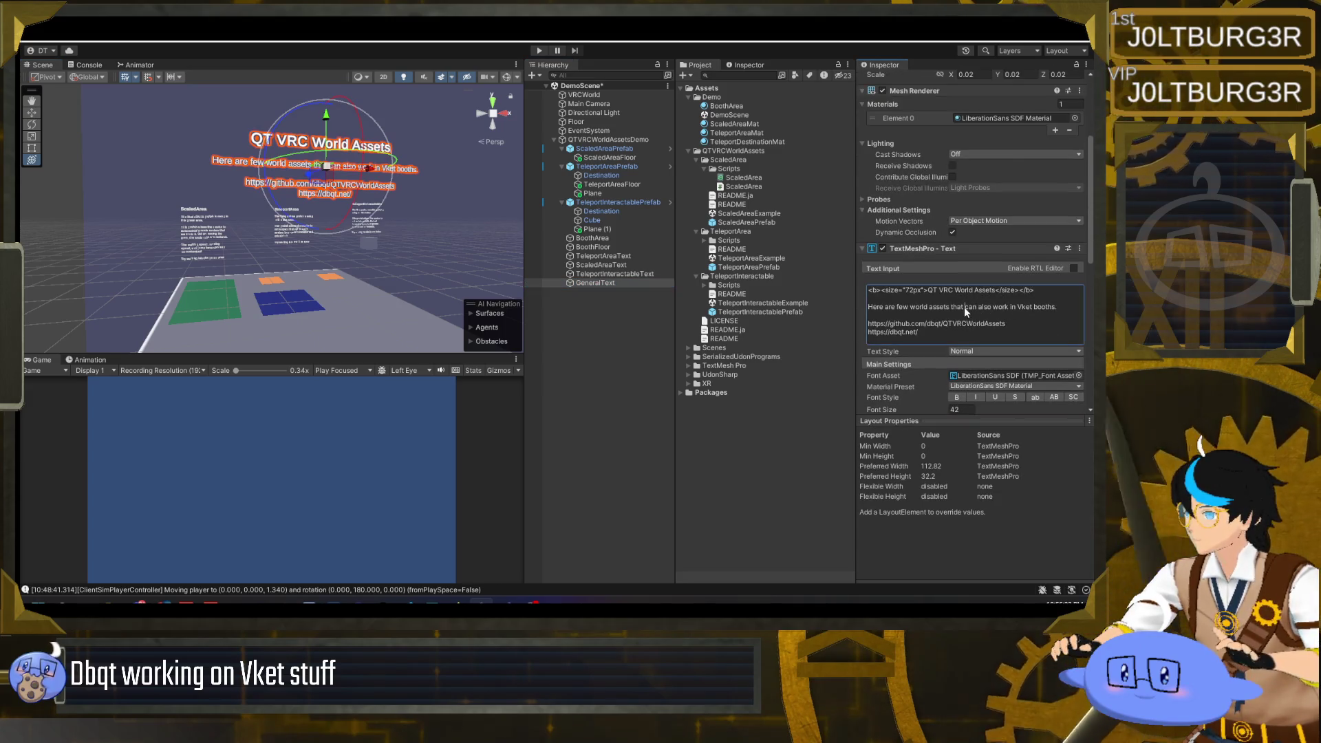
{"action": "type", "text": "are made"}
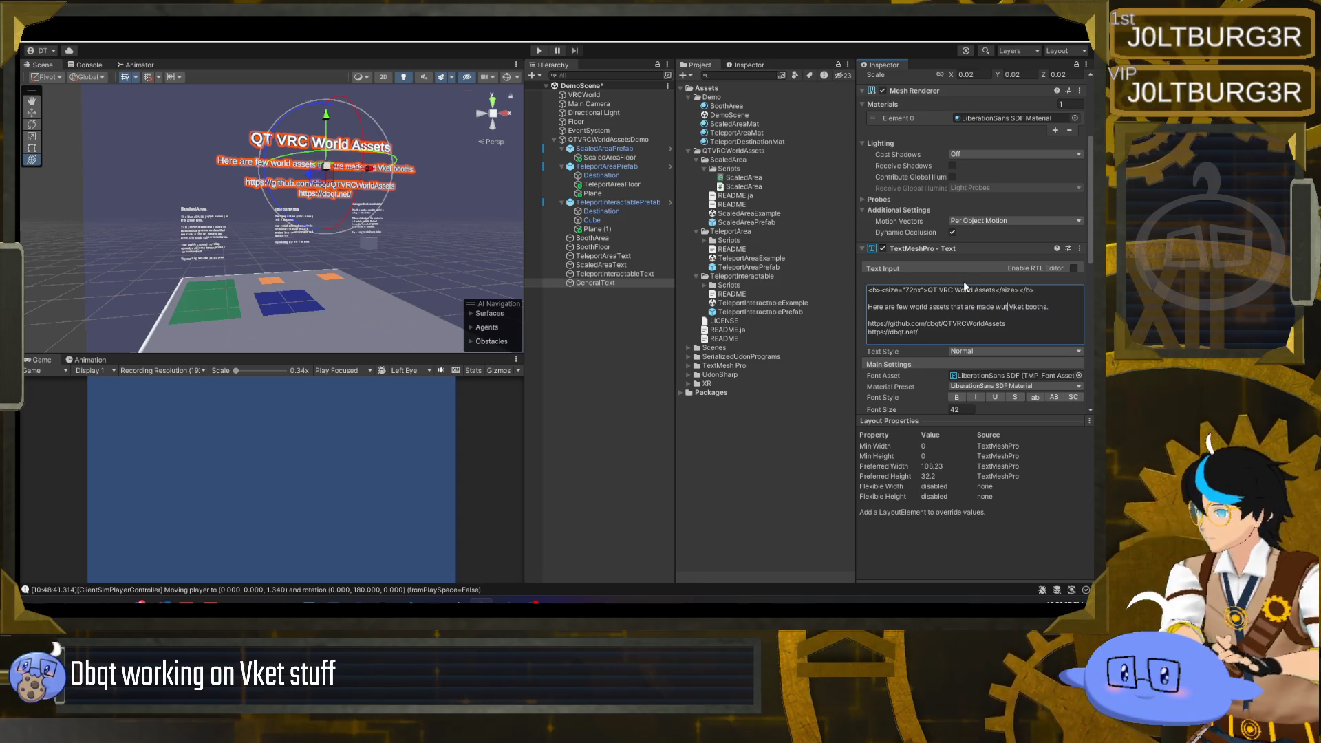
{"action": "type", "text": " to"}
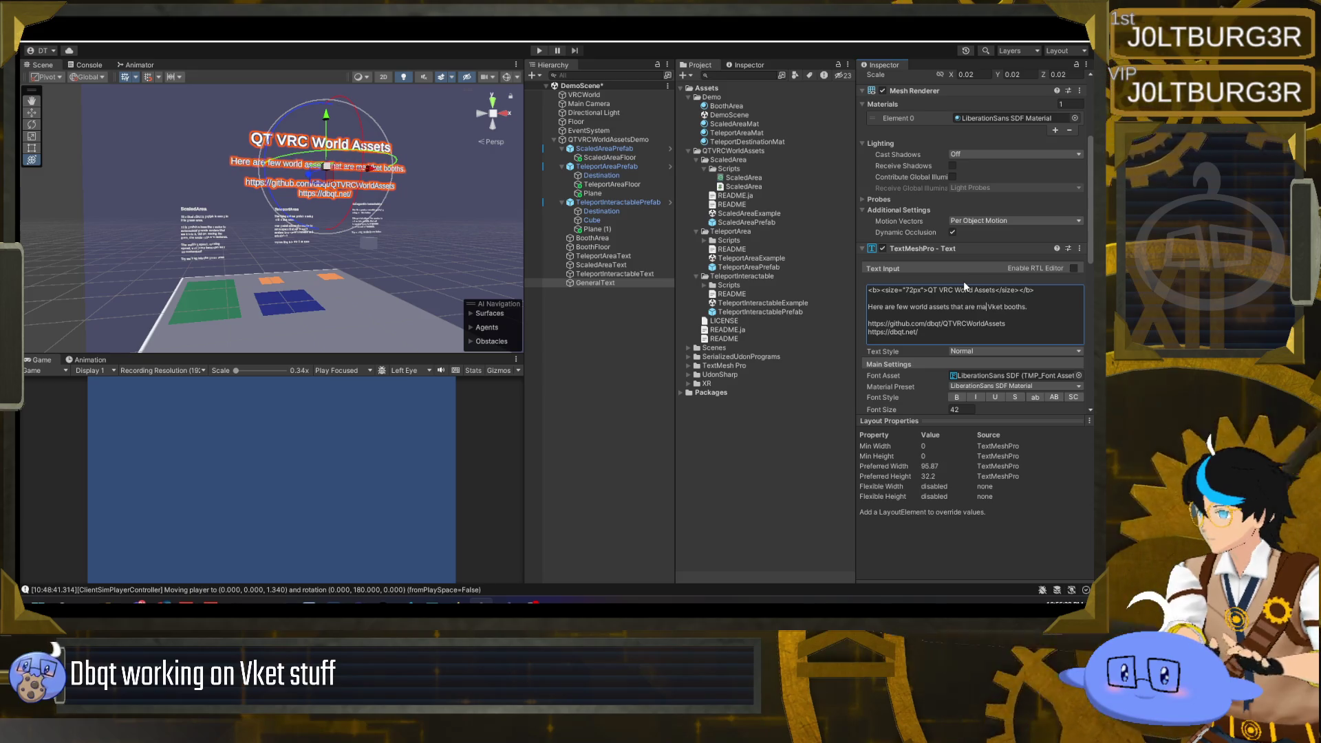
{"action": "type", "text": " work in"}
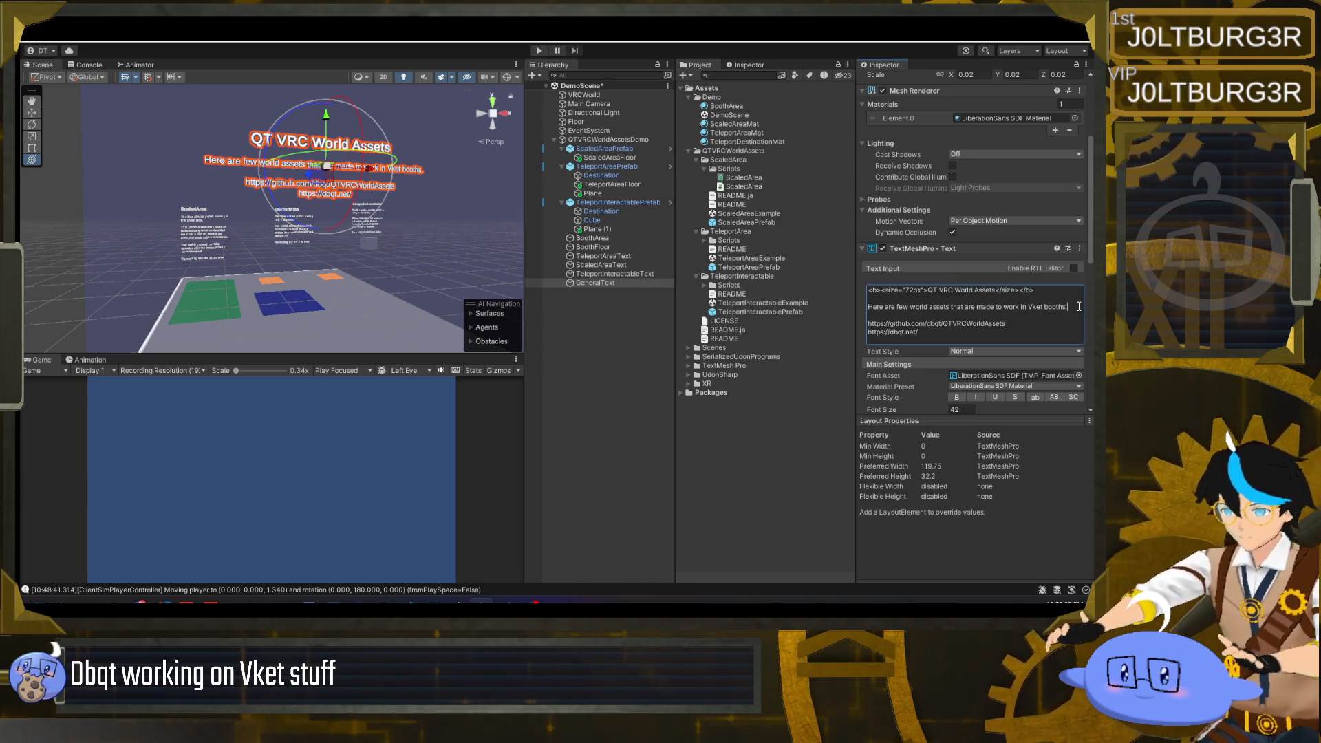
{"action": "key", "text": "Return"}
{"action": "type", "text": "It also works in"}
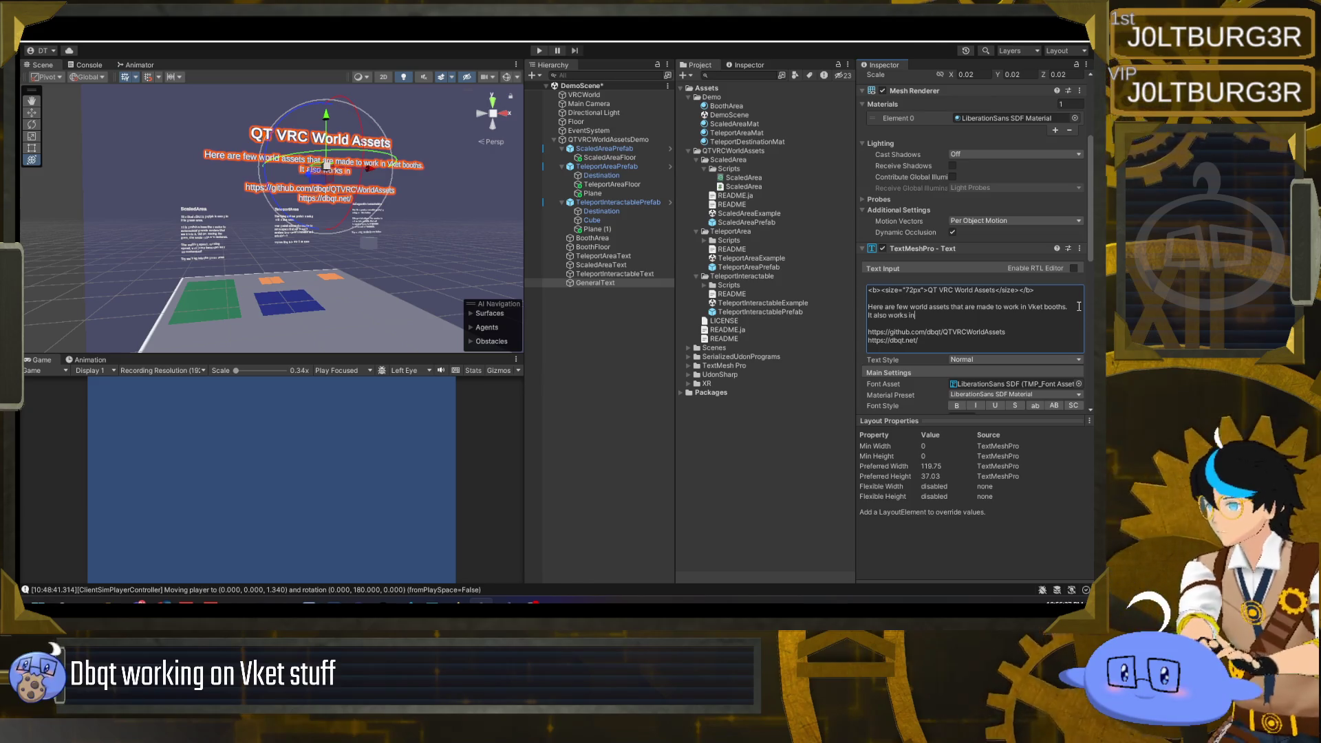
{"action": "type", "text": " regular "}
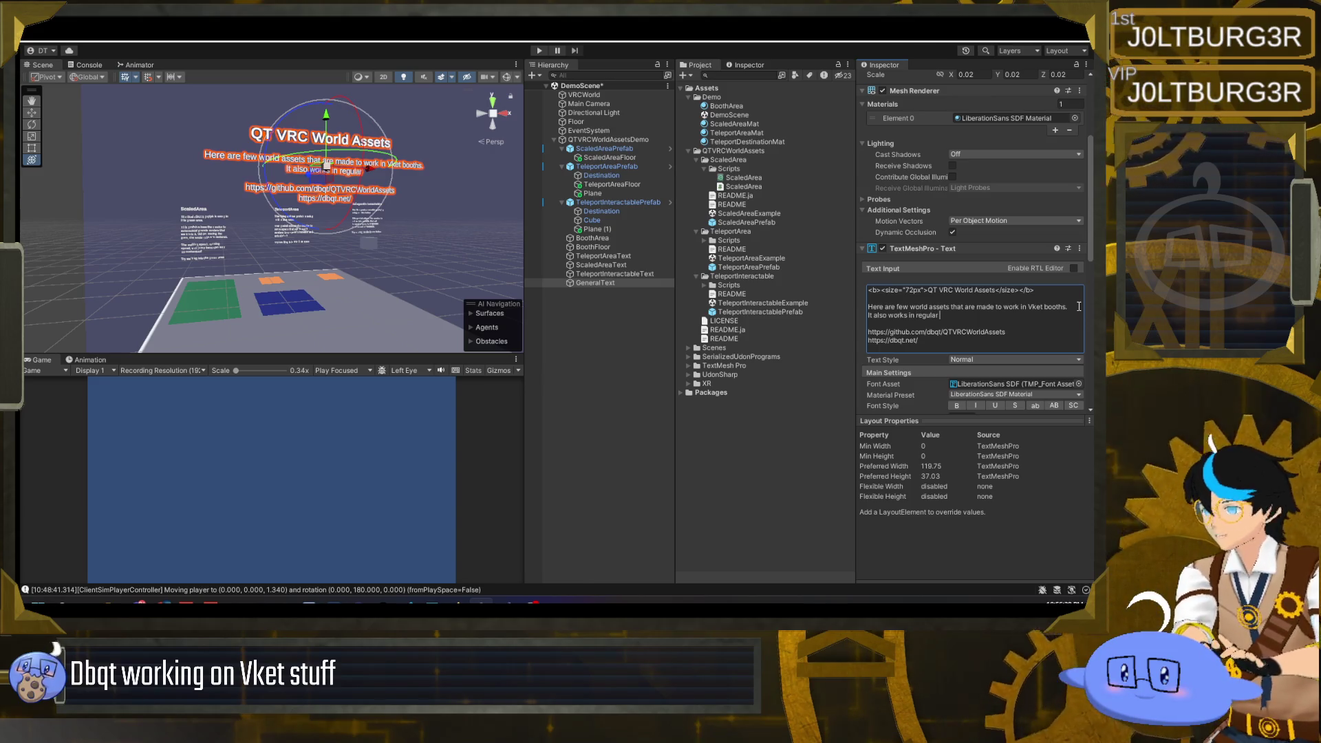
{"action": "type", "text": "V"}
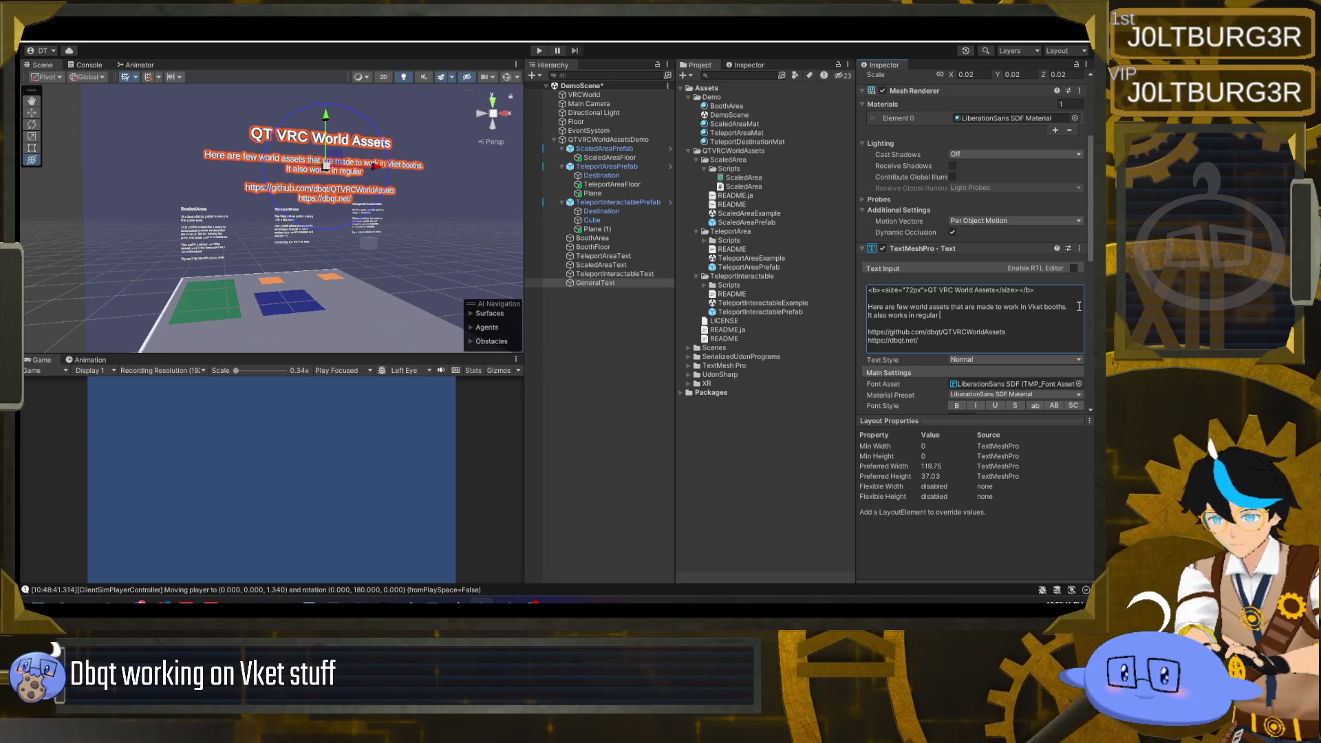
{"action": "type", "text": "rchat"}
{"action": "key", "text": "BackSpace"}
{"action": "key", "text": "BackSpace"}
{"action": "key", "text": "BackSpace"}
{"action": "type", "text": "R"}
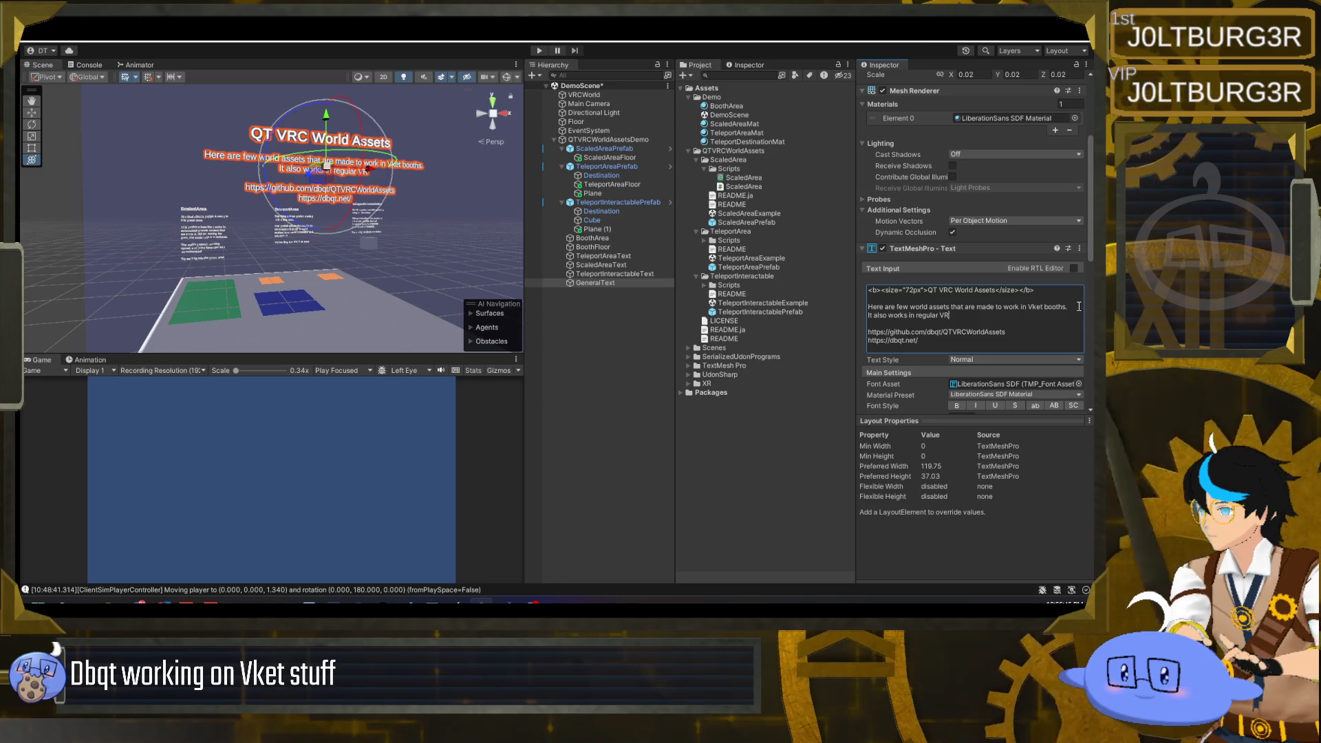
{"action": "type", "text": "Chat "}
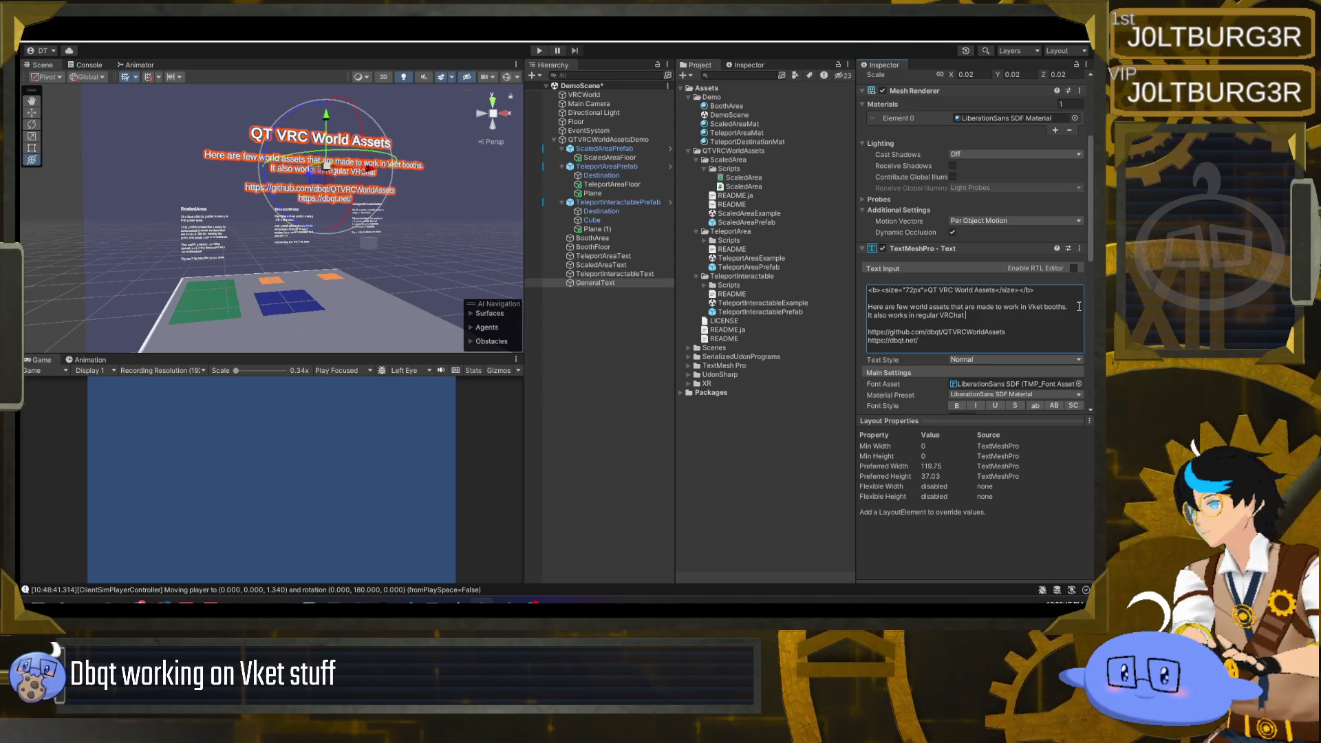
{"action": "type", "text": "worlds."}
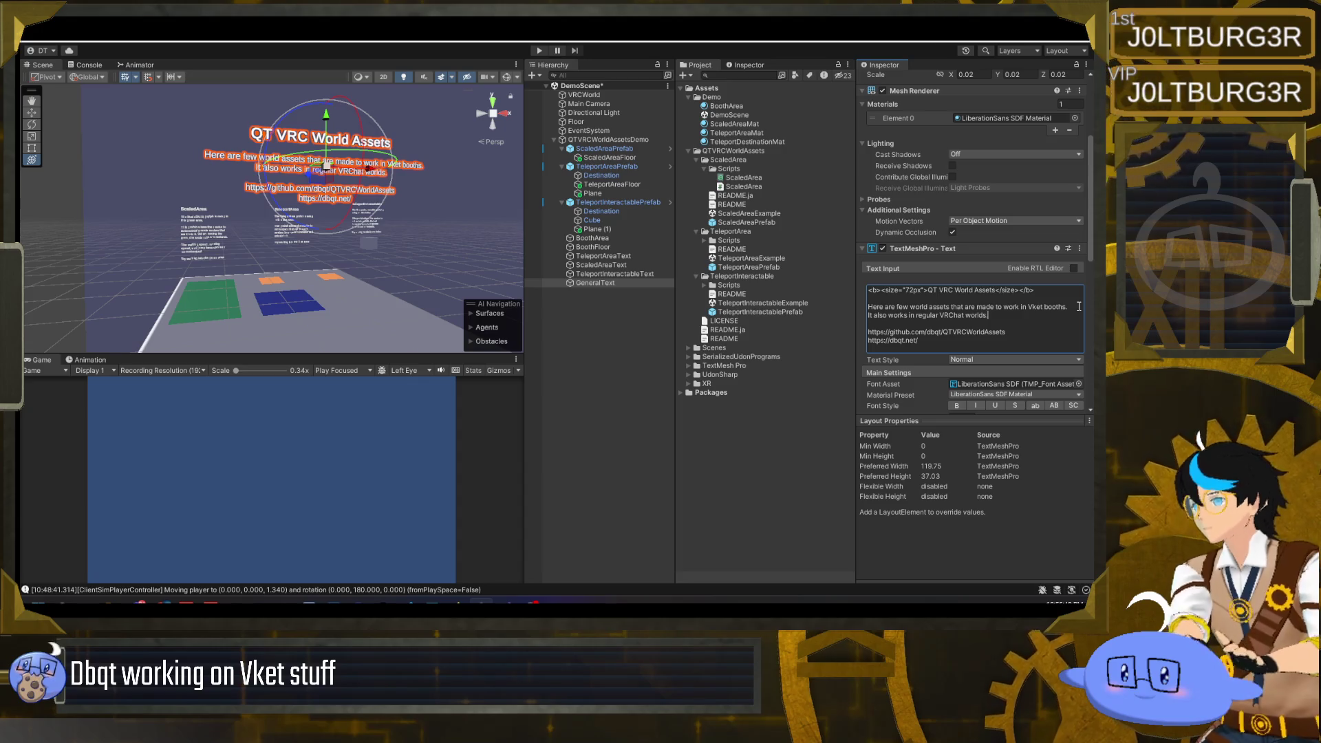
{"action": "left_click", "coordinate": [565, 392]}
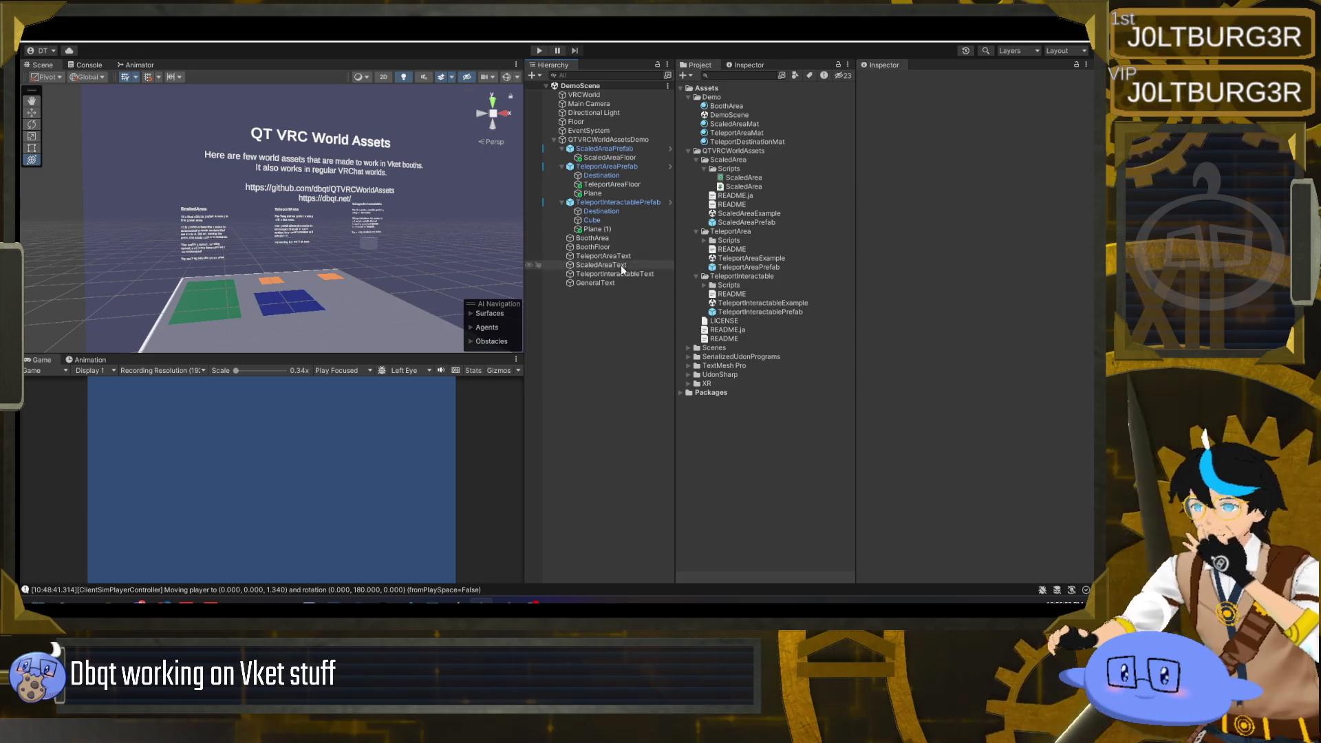
- Wrap the new VRChat-worlds sentence in a 28px size tag so it shows smaller
{"action": "left_click", "coordinate": [619, 284]}
{"action": "scroll", "coordinate": [952, 332], "scroll_direction": "down", "scroll_amount": 5}
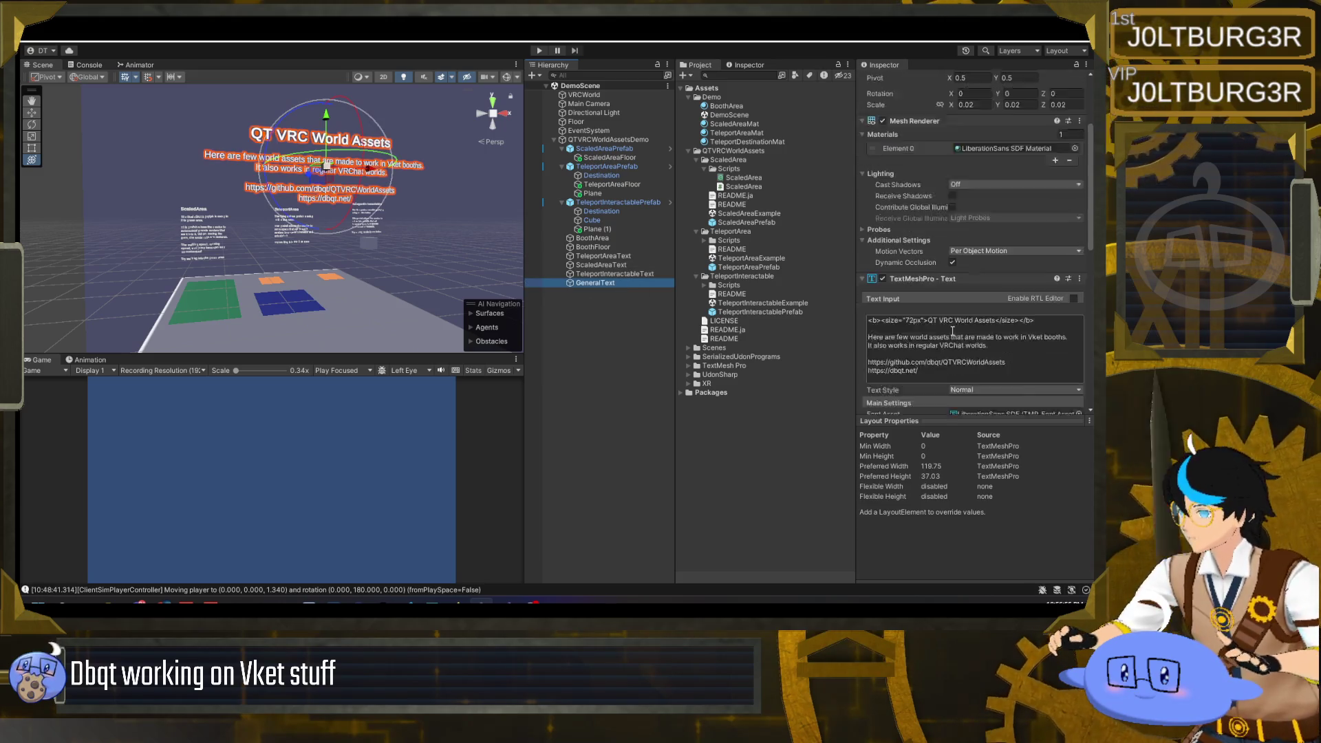
{"action": "left_click_drag", "start_coordinate": [882, 291], "coordinate": [916, 294]}
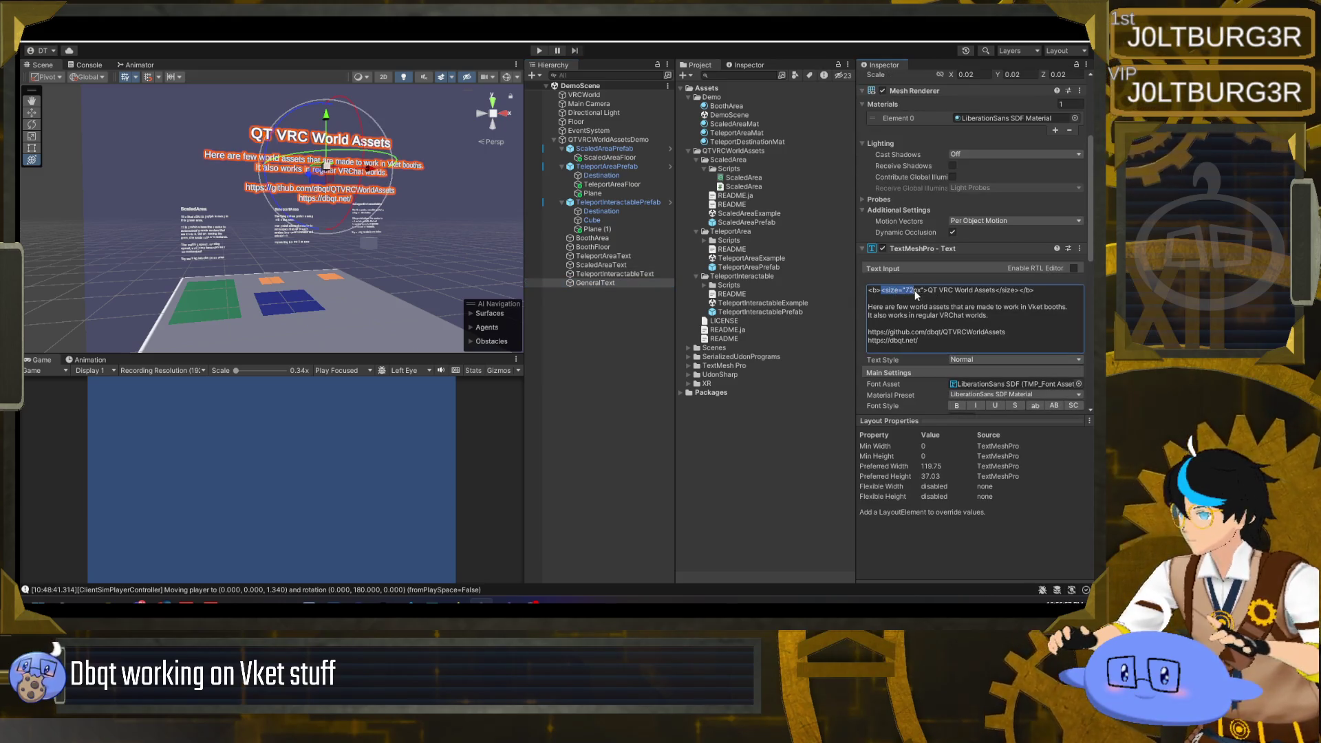
{"action": "left_click", "coordinate": [869, 315]}
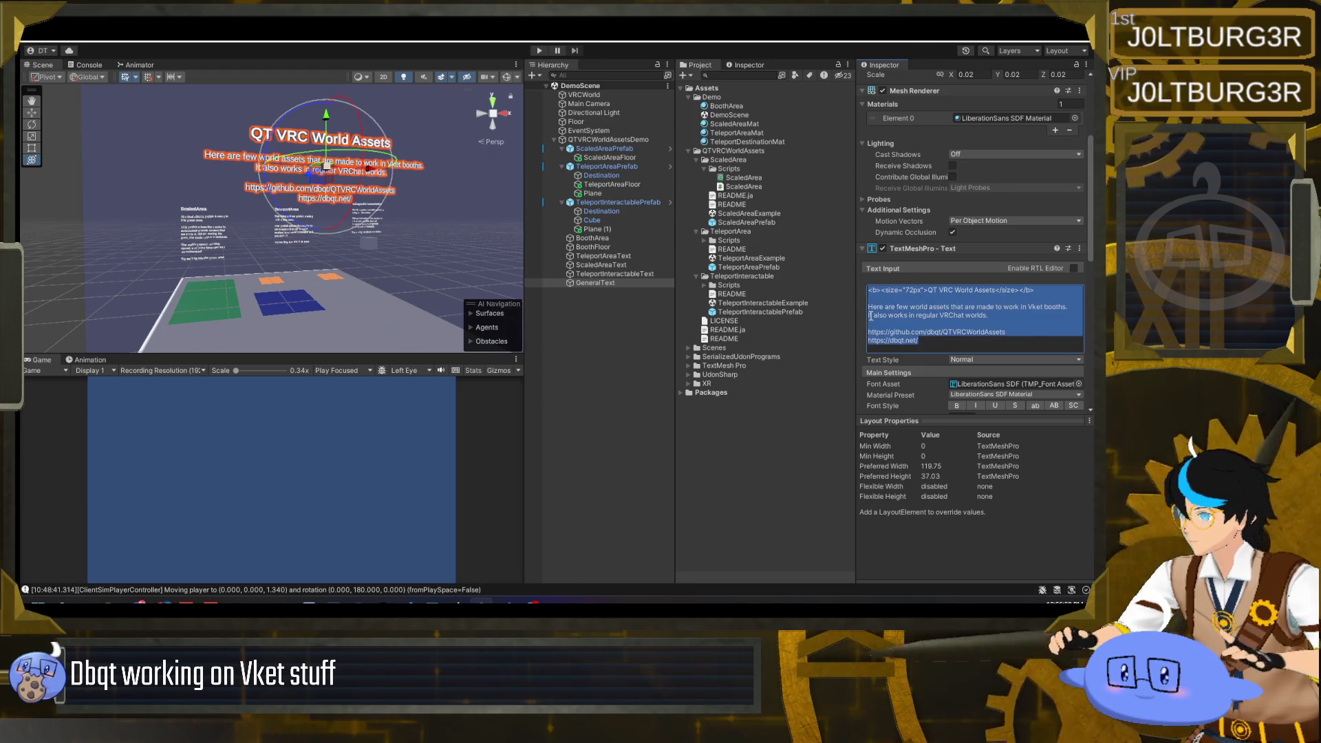
{"action": "type", "text": "<size=\"72px\">"}
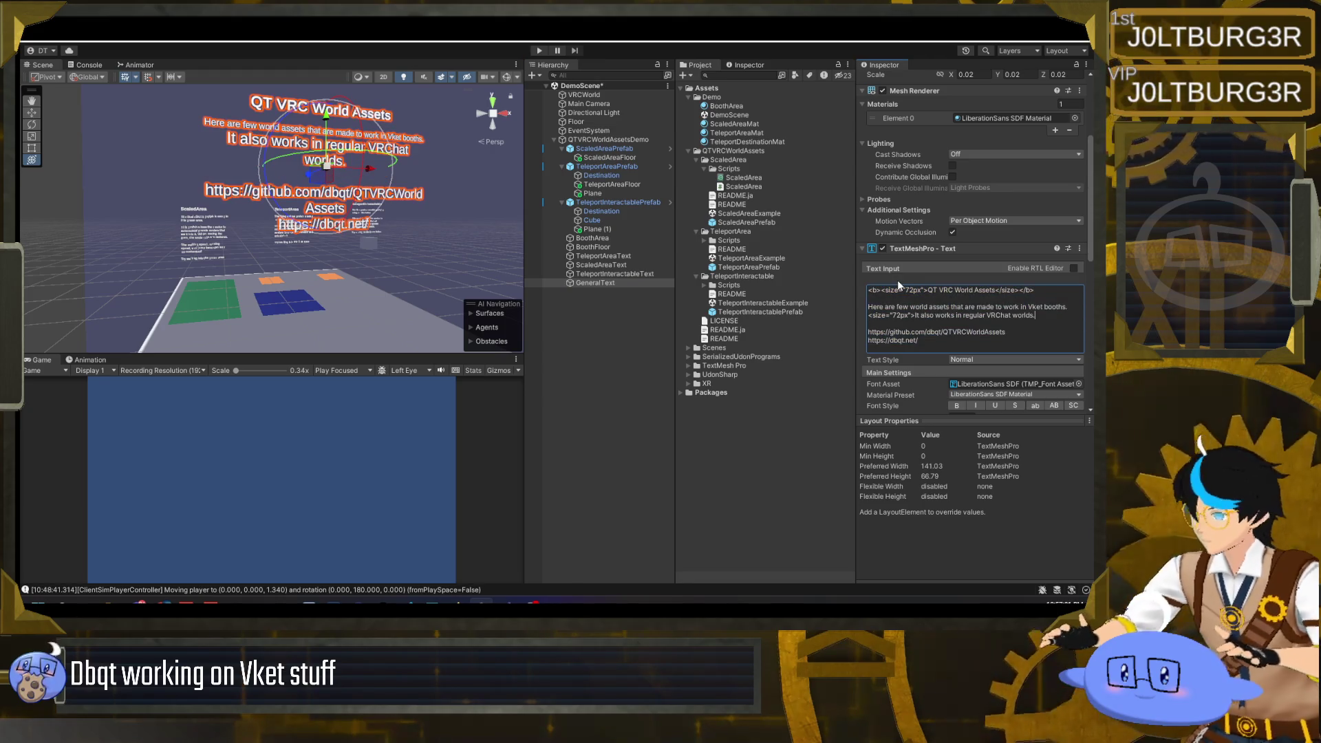
{"action": "key", "text": "End"}
{"action": "type", "text": "</size"}
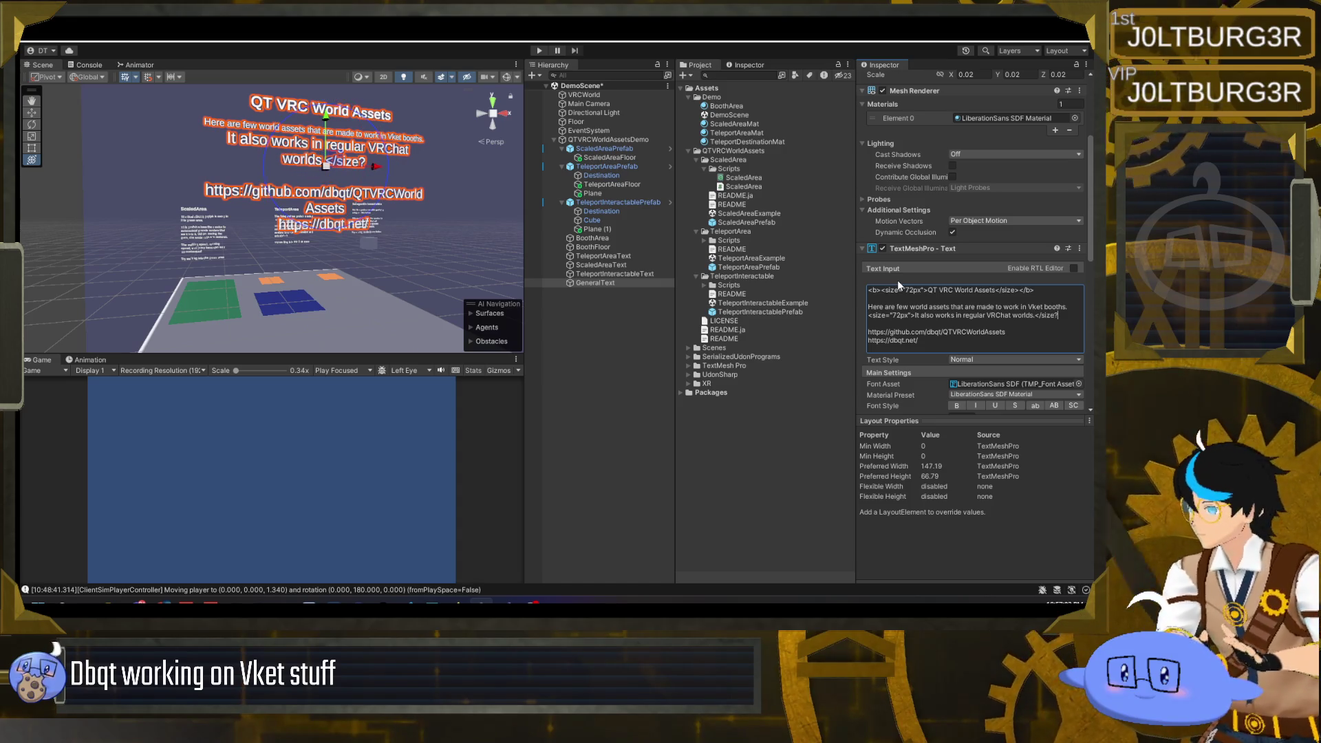
{"action": "type", "text": ">"}
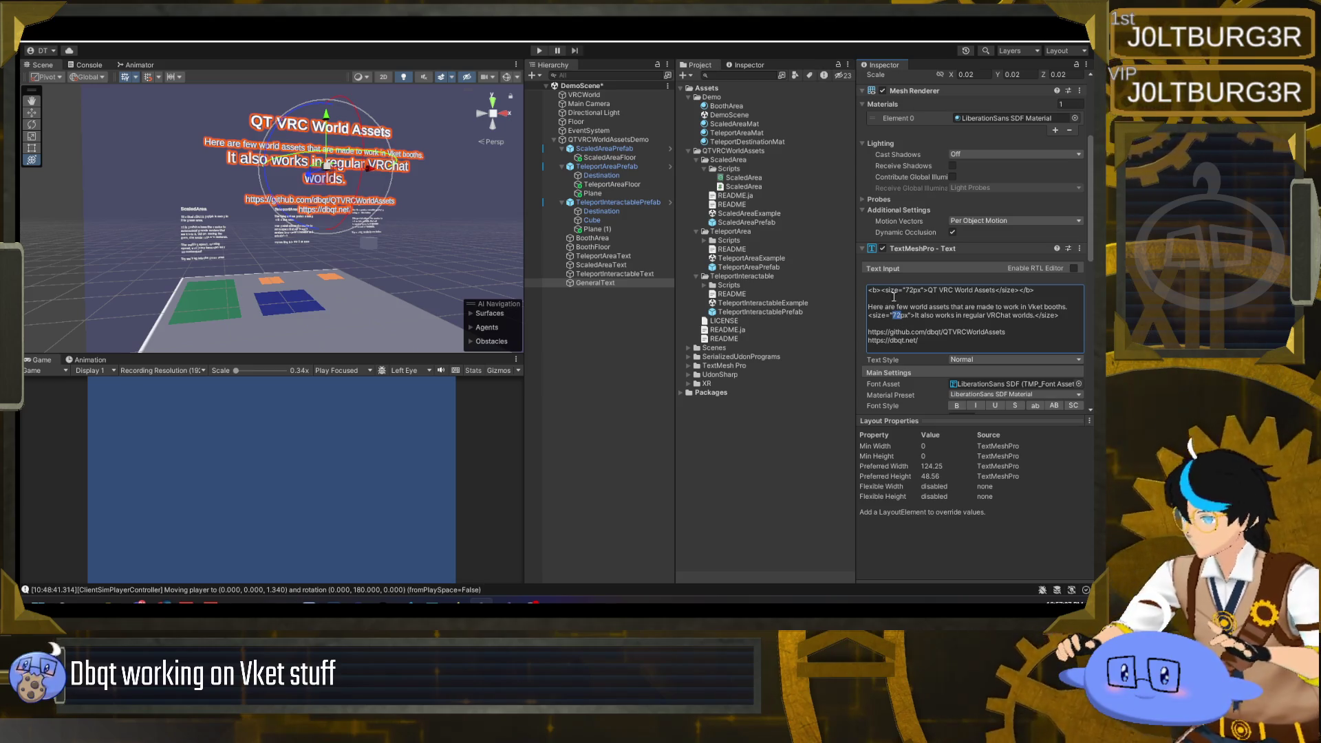
{"action": "type", "text": "28"}
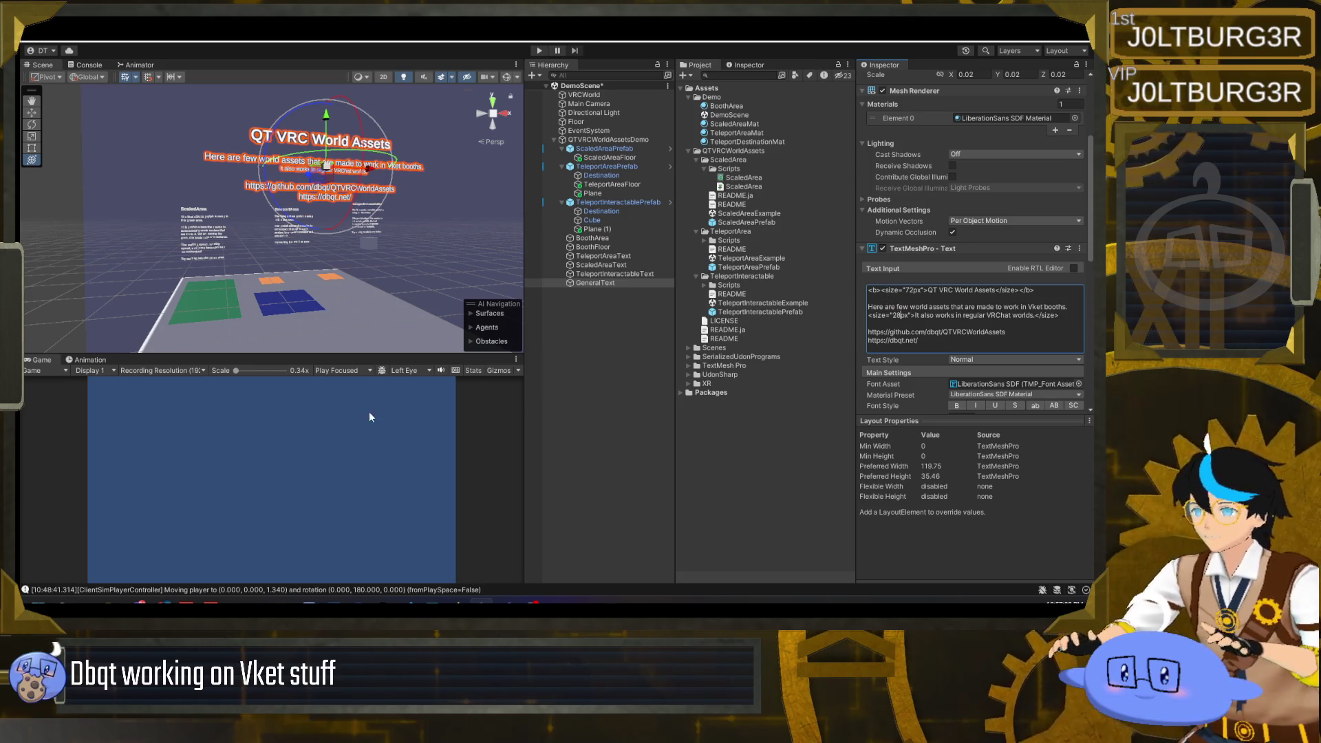
{"action": "left_click", "coordinate": [448, 258]}
{"action": "key", "text": "w"}
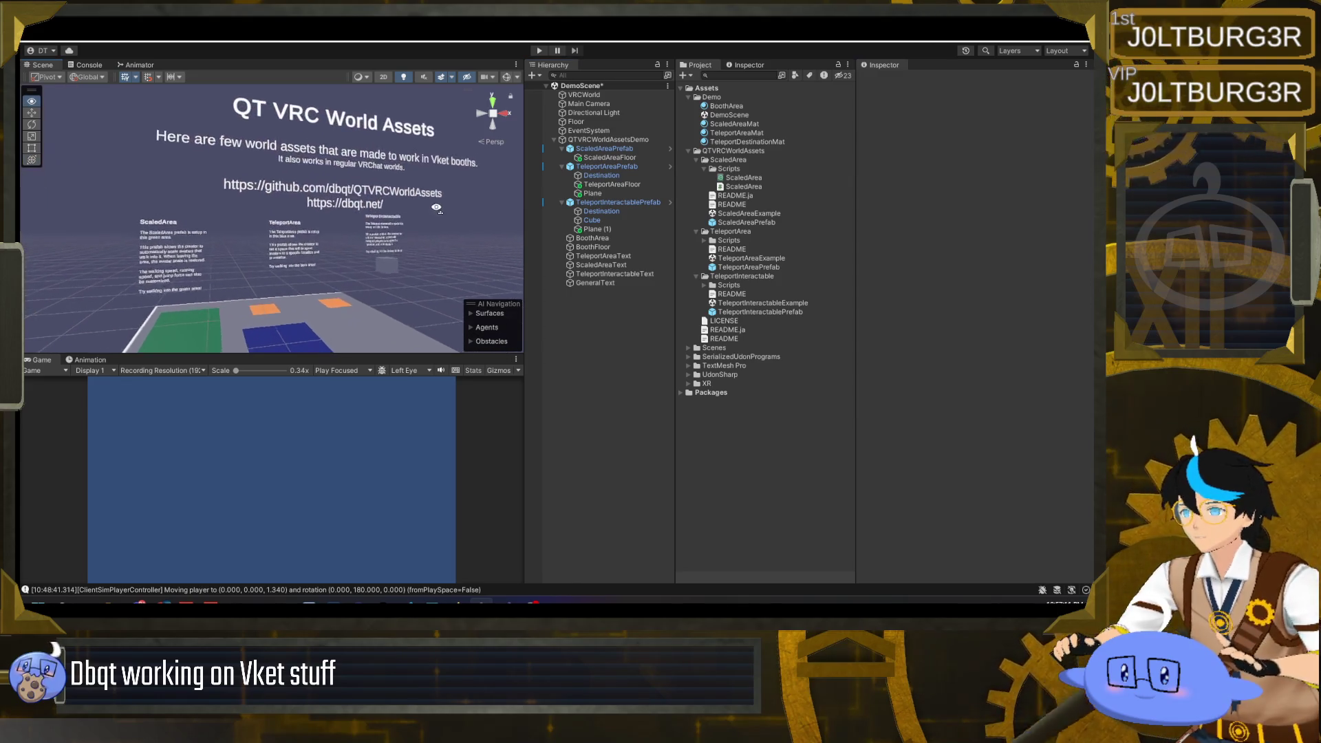
{"action": "key", "text": "s"}
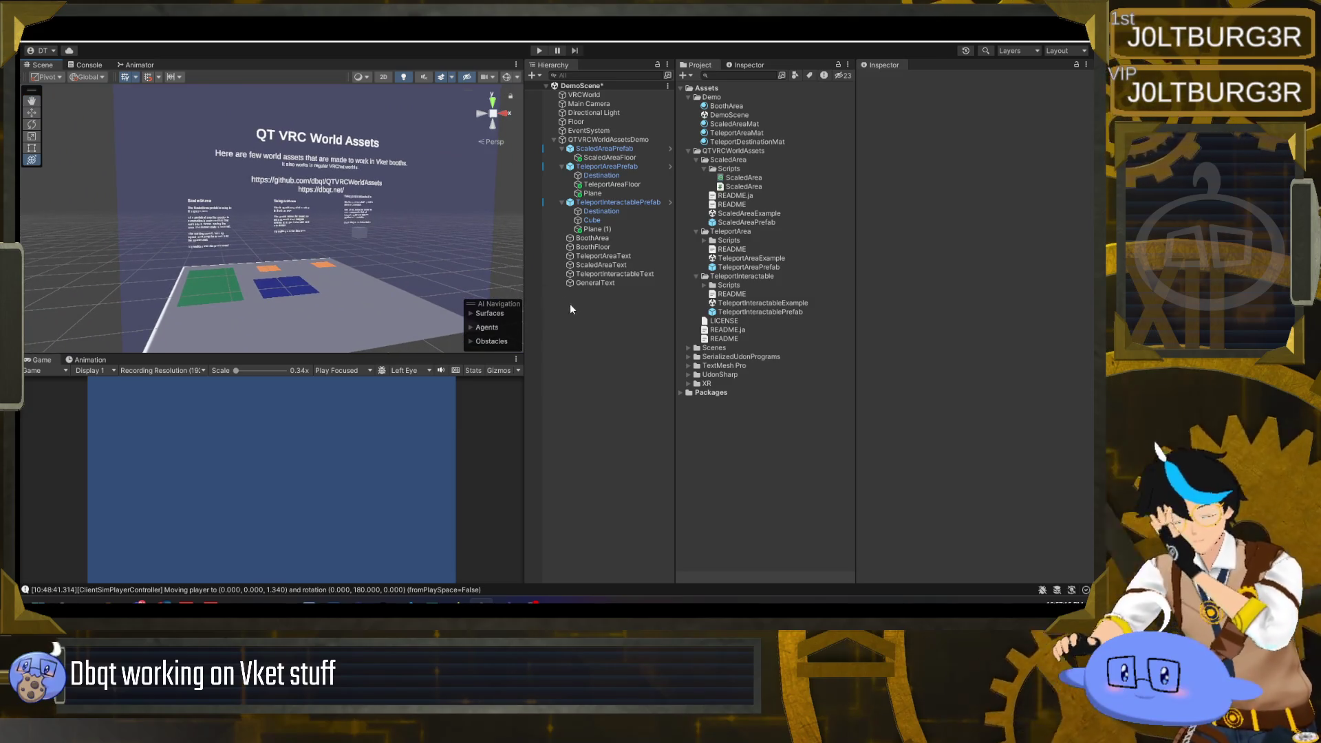
{"action": "mouse_move", "coordinate": [494, 274]}
{"action": "left_mouse_down"}
{"action": "mouse_move", "coordinate": [328, 242]}
{"action": "mouse_move", "coordinate": [447, 273]}
{"action": "left_mouse_up"}
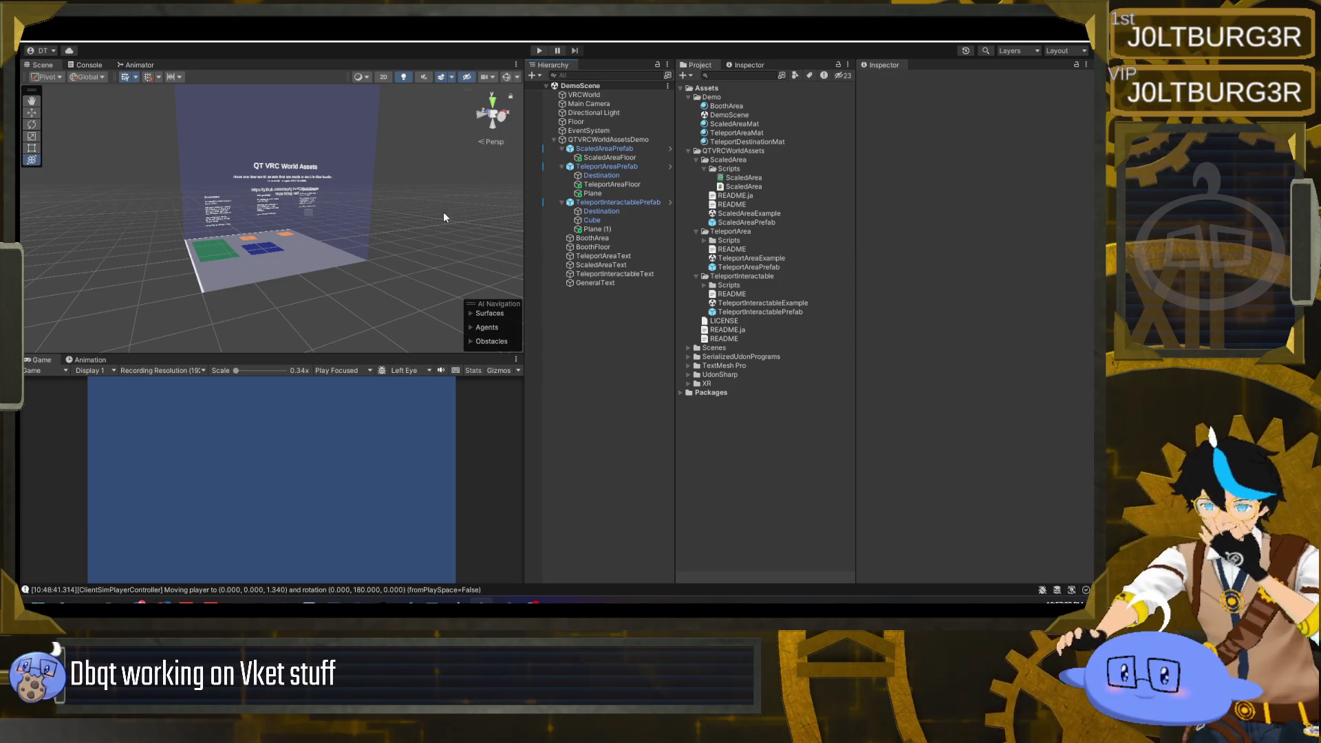
{"action": "mouse_move", "coordinate": [484, 221]}
{"action": "left_mouse_down"}
{"action": "mouse_move", "coordinate": [521, 267]}
{"action": "mouse_move", "coordinate": [318, 258]}
{"action": "mouse_move", "coordinate": [557, 288]}
{"action": "mouse_move", "coordinate": [321, 251]}
{"action": "mouse_move", "coordinate": [481, 265]}
{"action": "mouse_move", "coordinate": [551, 295]}
{"action": "left_mouse_up"}
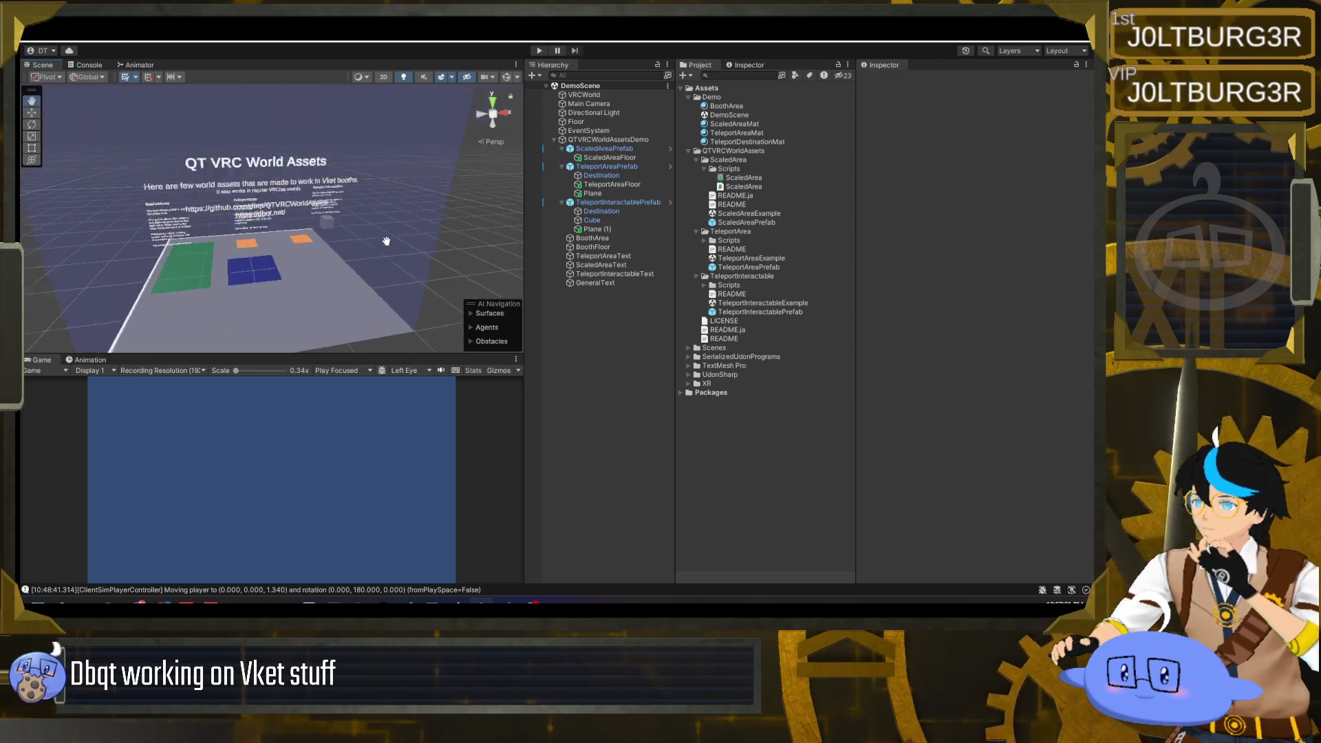
{"action": "scroll", "coordinate": [390, 241], "scroll_direction": "down", "scroll_amount": 3}
{"action": "scroll", "coordinate": [390, 241], "scroll_direction": "up", "scroll_amount": 1}
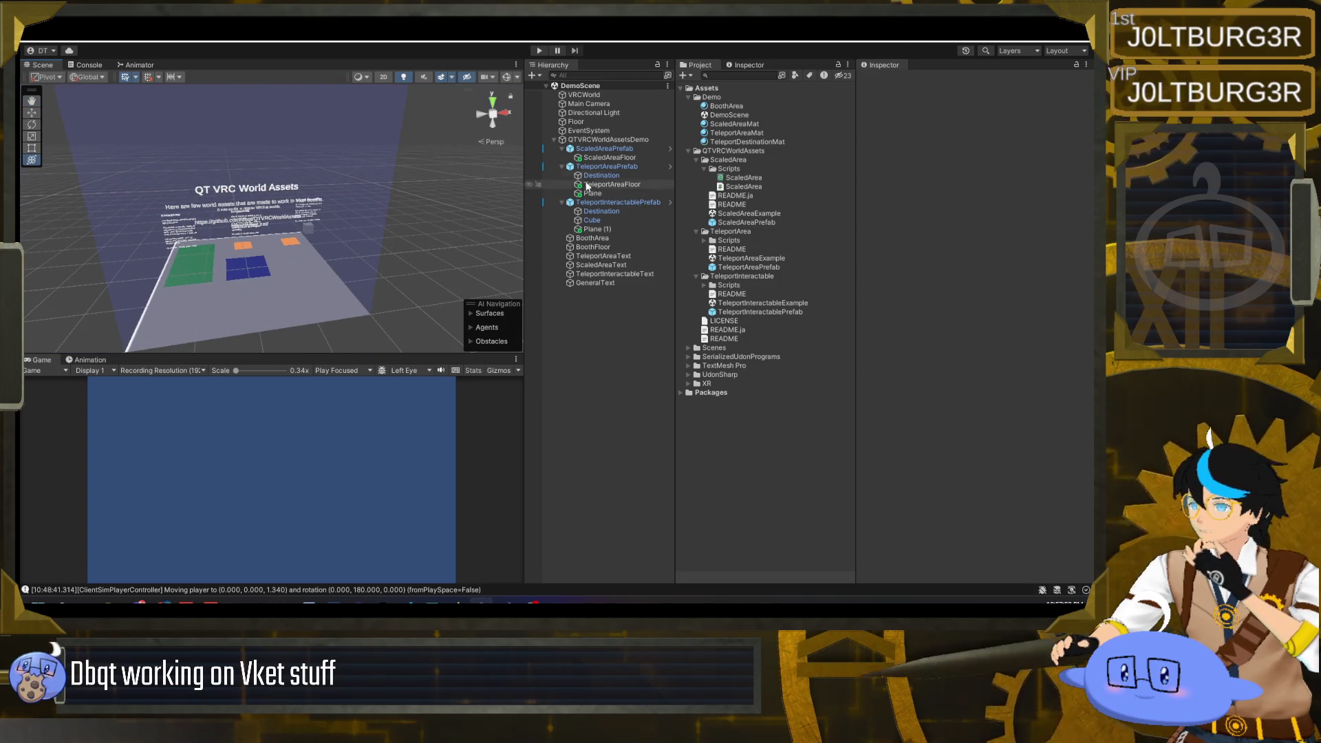
{"action": "left_click", "coordinate": [622, 139]}
- Drag QTVRCWorldAssetsDemo into Assets/Demo as a prefab and rename it QTVRCWorldAssetsDemoPrefab
{"action": "left_click", "coordinate": [696, 160]}
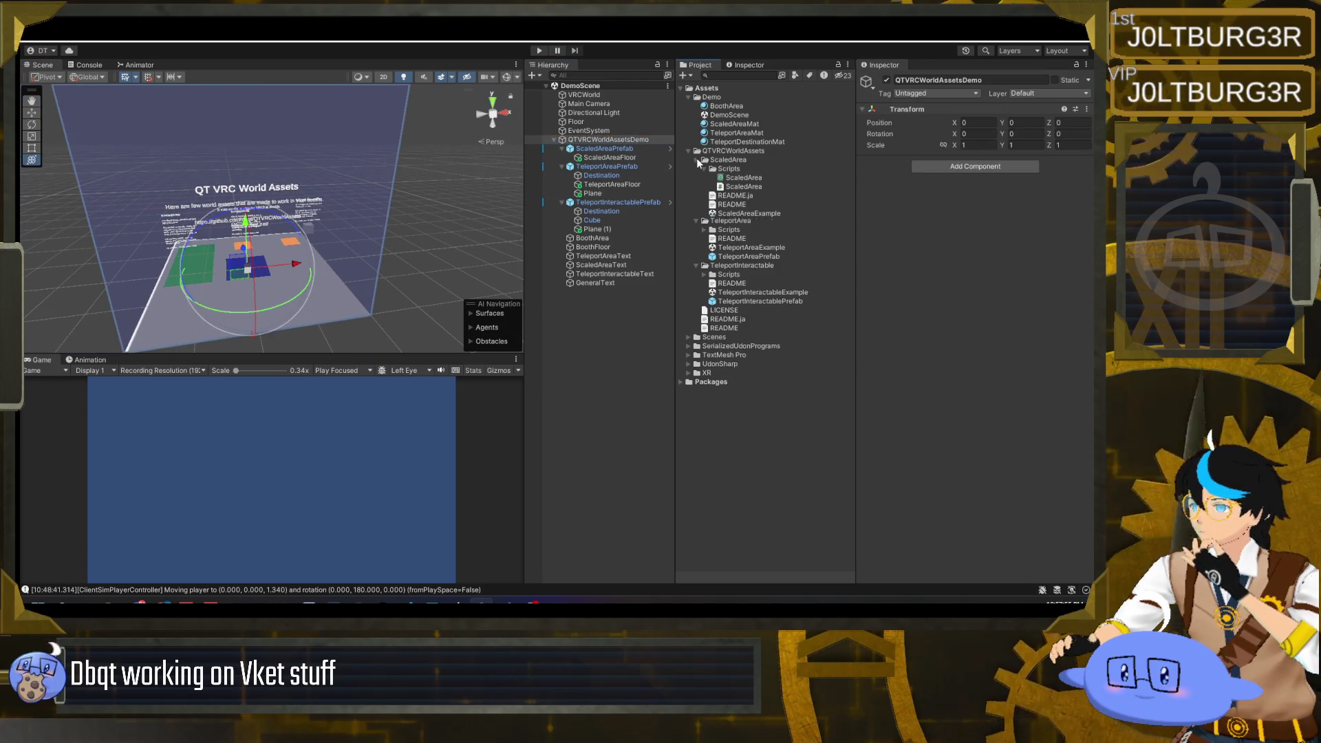
{"action": "left_click", "coordinate": [696, 169]}
{"action": "left_click", "coordinate": [696, 177]}
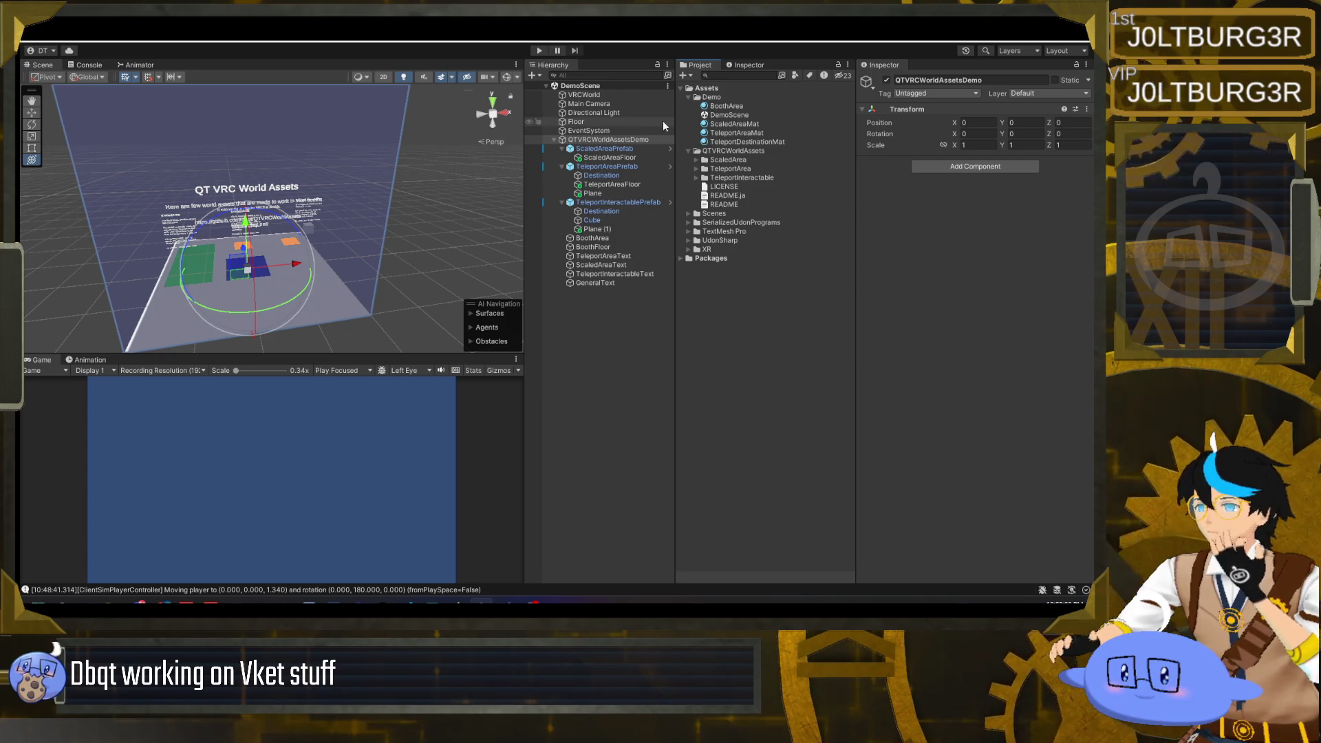
{"action": "left_click_drag", "start_coordinate": [626, 143], "coordinate": [712, 97]}
{"action": "left_click", "coordinate": [732, 133]}
{"action": "left_click", "coordinate": [790, 125]}
{"action": "key", "text": "End"}
{"action": "type", "text": "Prefab"}
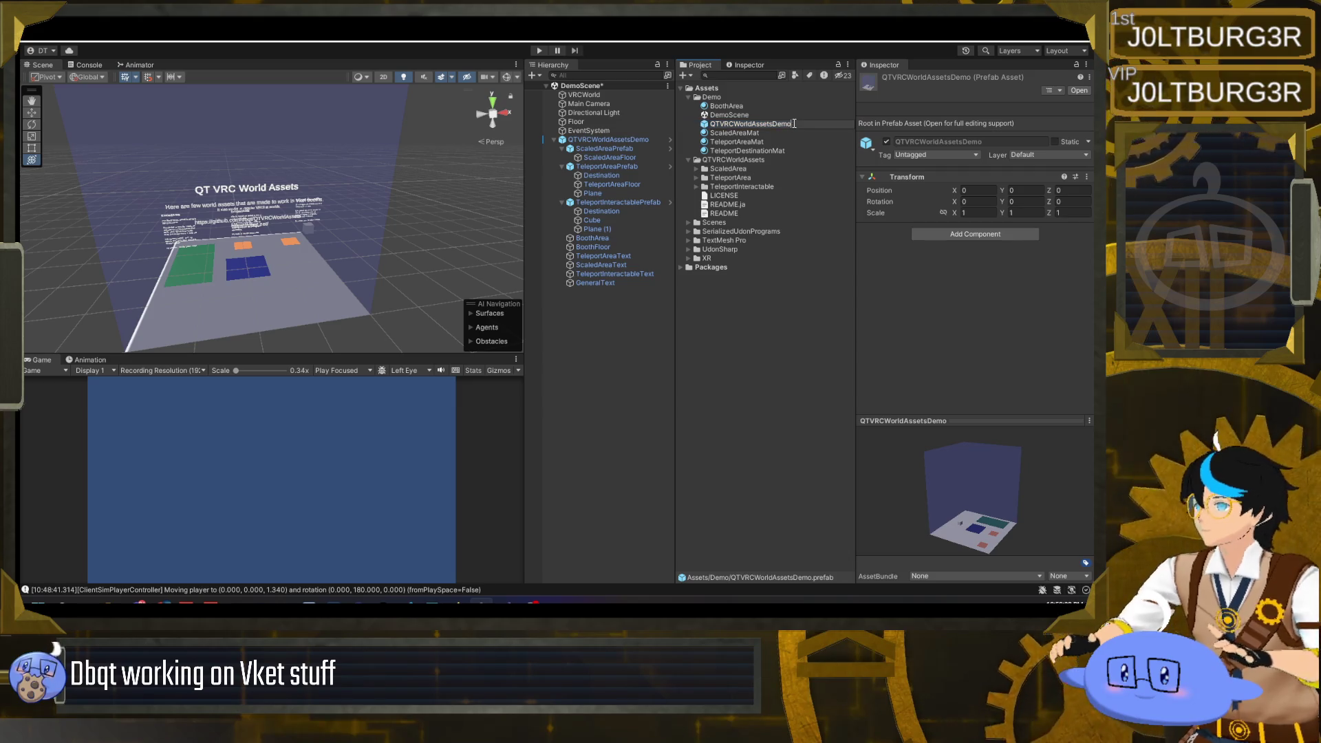
{"action": "key", "text": "Return"}
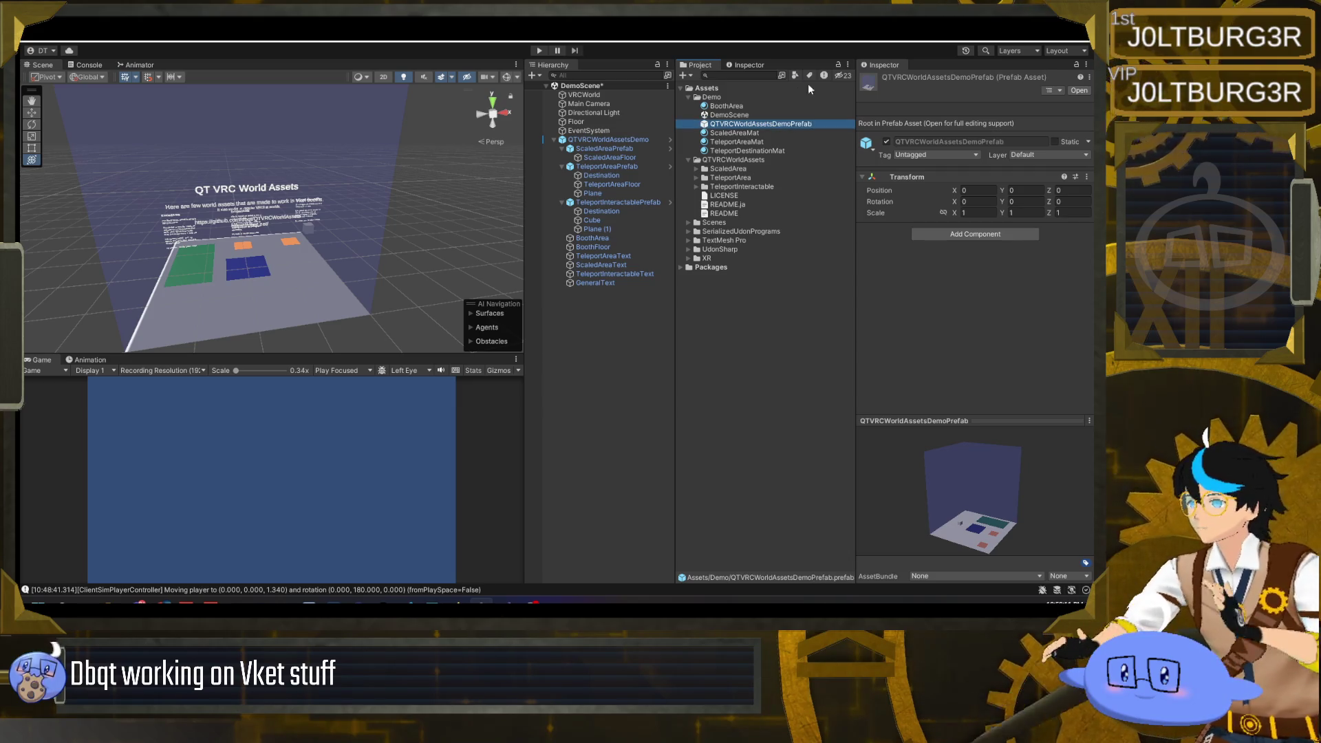
{"action": "right_click", "coordinate": [720, 100]}
- Create a new folder named Materials inside Assets/Demo
{"action": "mouse_move", "coordinate": [792, 103]}
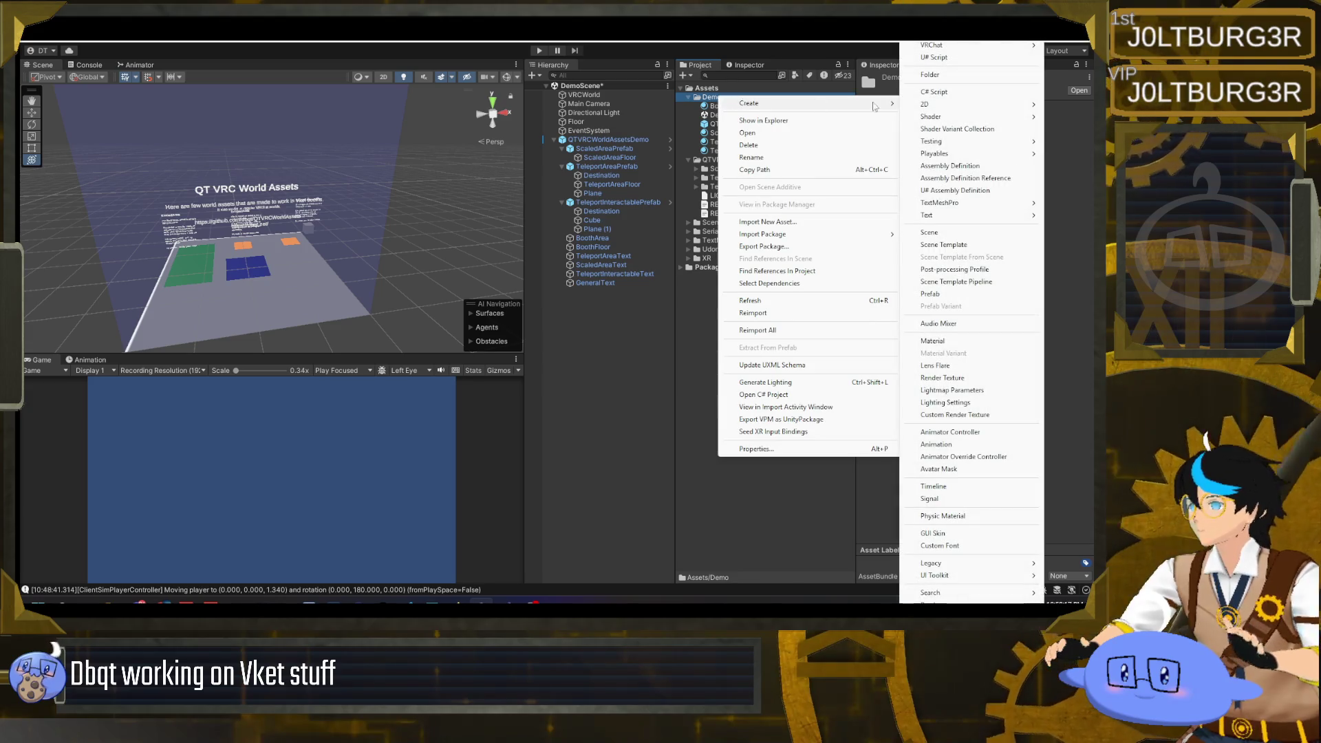
{"action": "left_click", "coordinate": [929, 76]}
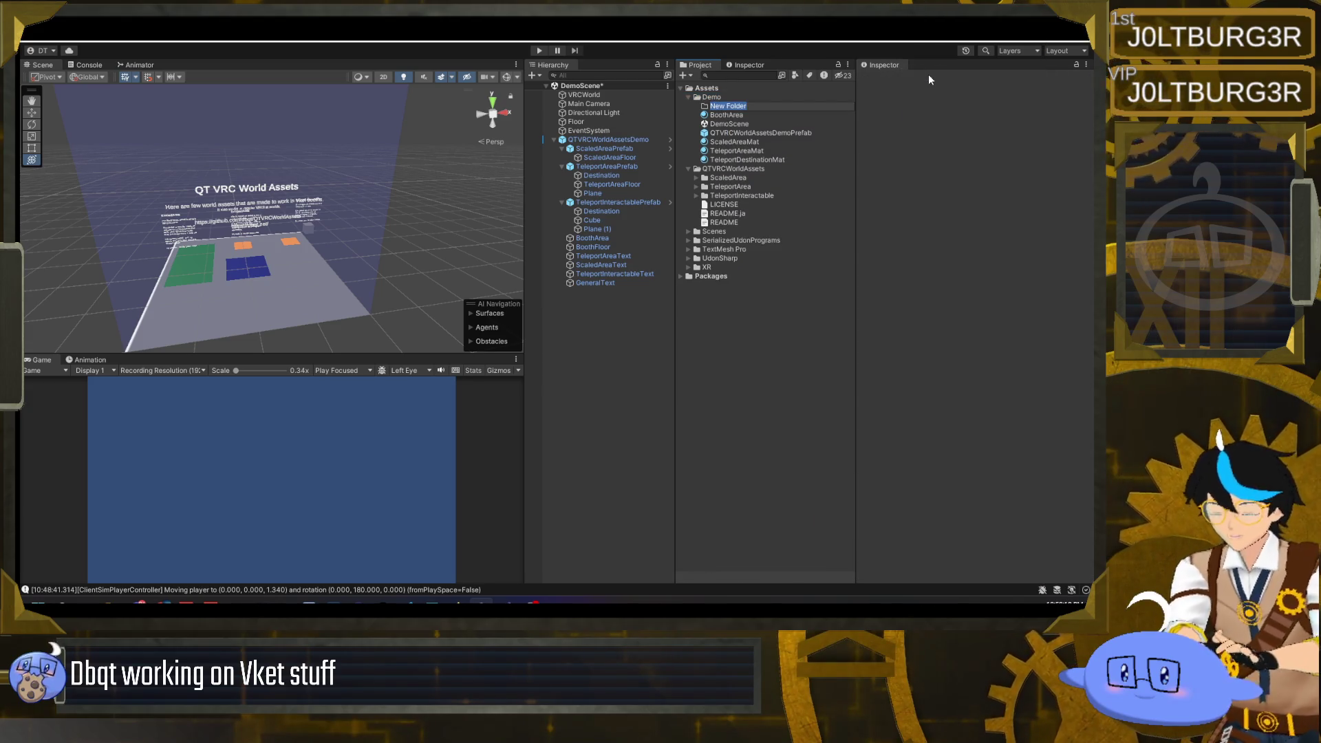
{"action": "type", "text": "Materials"}
{"action": "key", "text": "Return"}
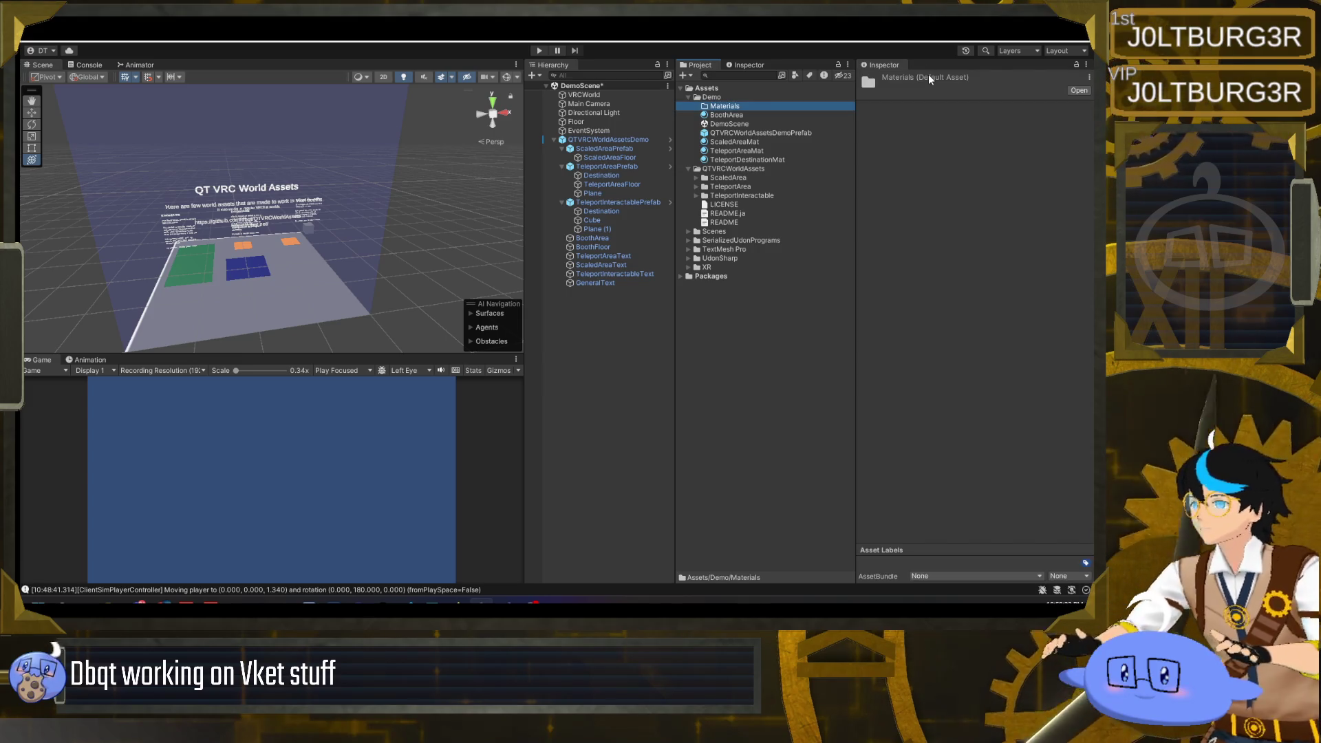
- Move BoothArea, ScaledAreaMat, TeleportAreaMat and TeleportDestinationMat into the Materials folder and expand it
{"action": "left_click", "coordinate": [726, 115]}
{"action": "left_click", "coordinate": [722, 141], "text": "ctrl"}
{"action": "left_click", "coordinate": [731, 150], "text": "ctrl"}
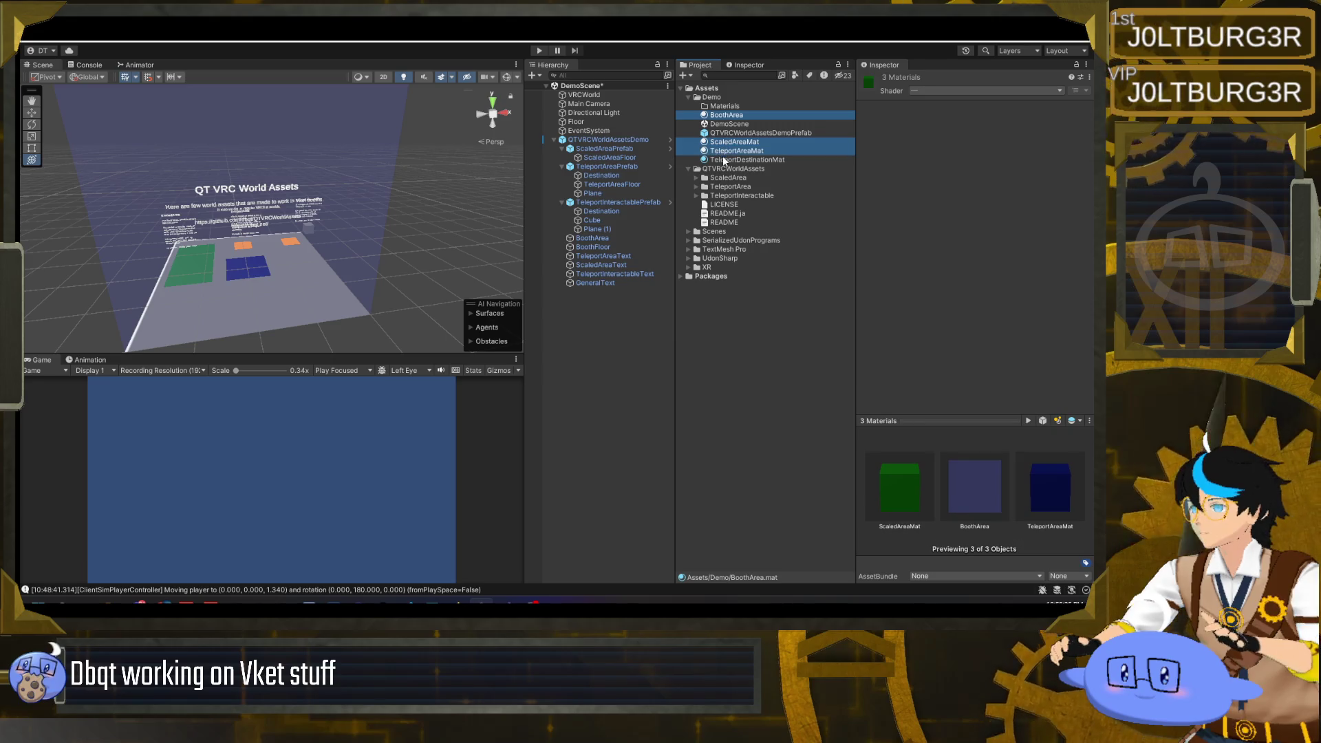
{"action": "left_click", "coordinate": [736, 159], "text": "ctrl"}
{"action": "left_click_drag", "start_coordinate": [731, 148], "coordinate": [726, 111]}
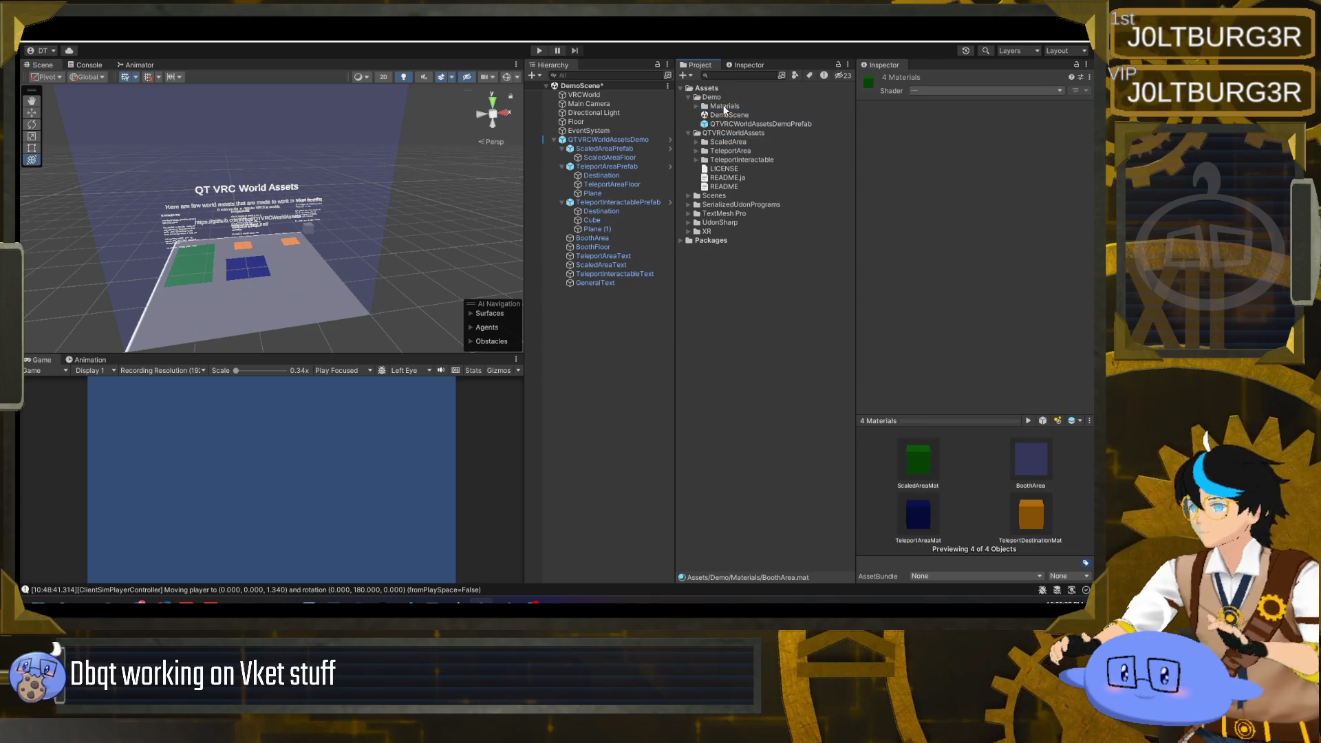
{"action": "left_click", "coordinate": [724, 107]}
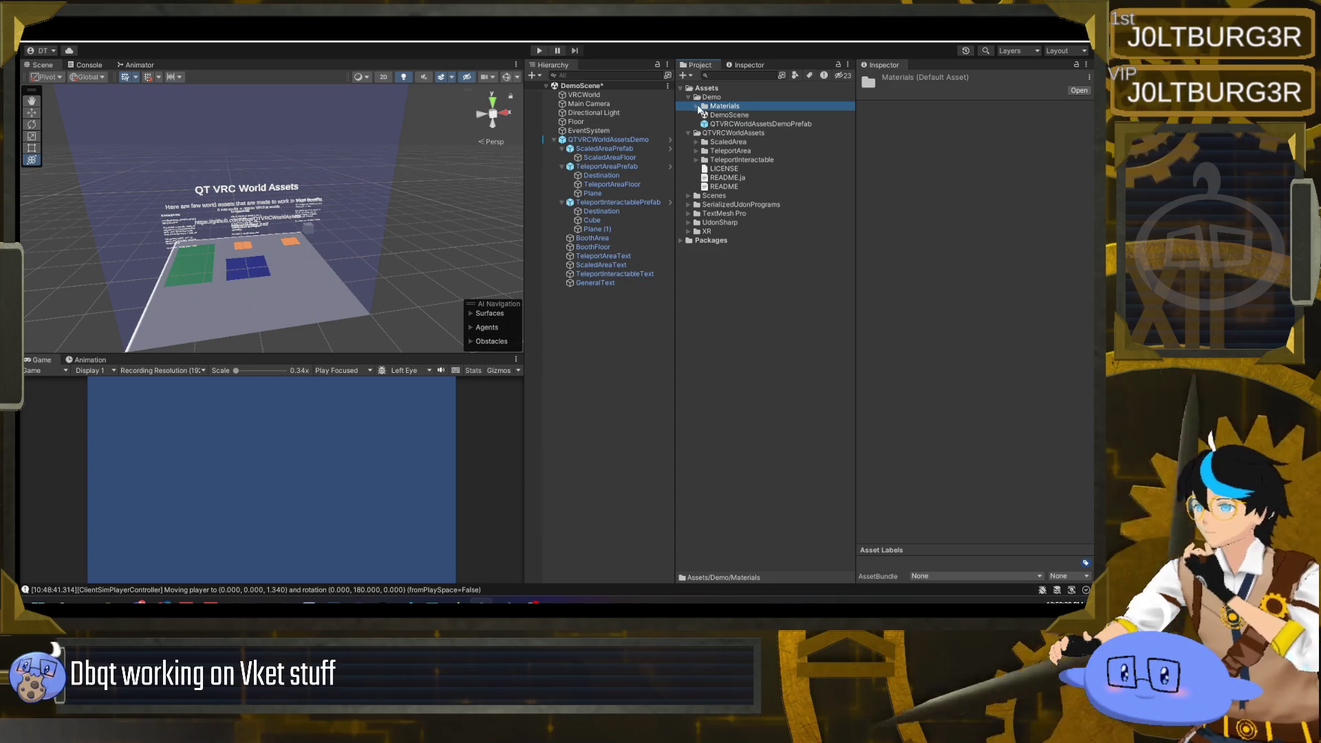
{"action": "left_click", "coordinate": [695, 103]}
{"action": "left_click", "coordinate": [695, 103]}
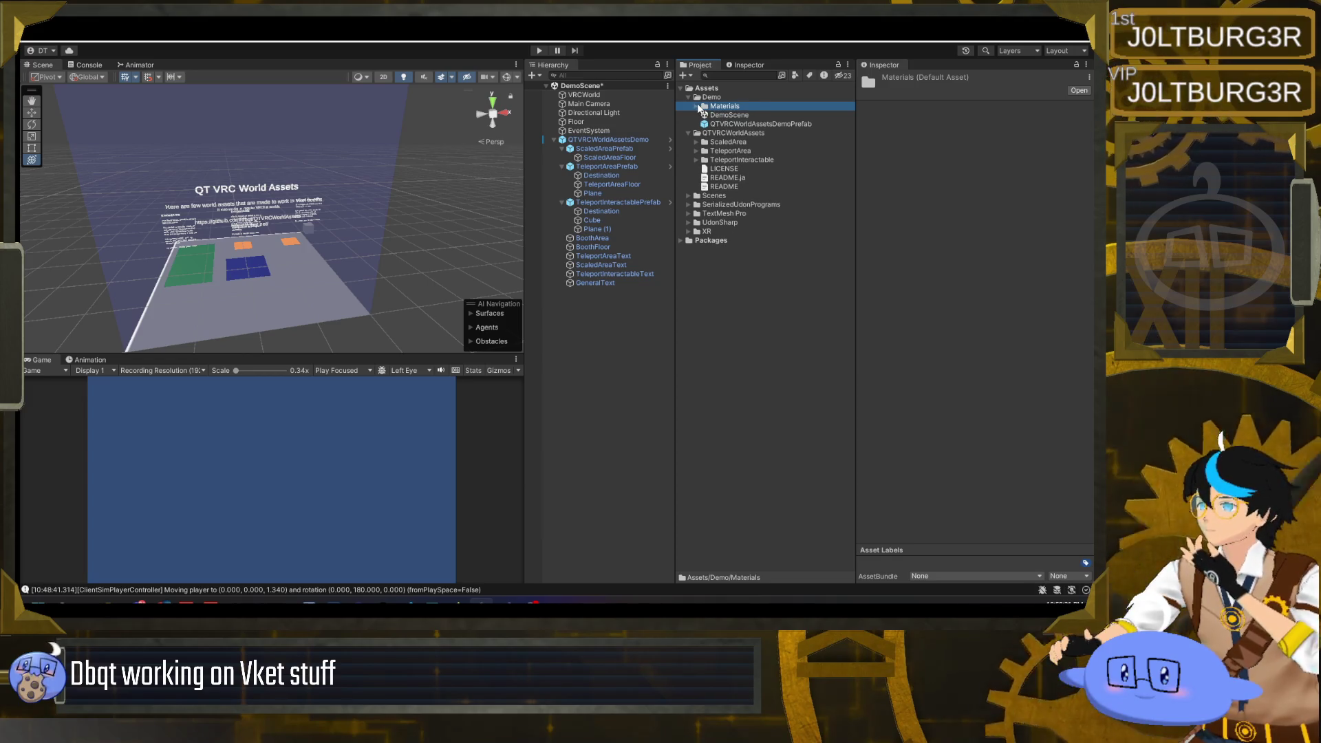
{"action": "left_click", "coordinate": [696, 103]}
- Rename BoothArea to BoothAreaMat and compare the four materials' settings in the Inspector
{"action": "left_click", "coordinate": [733, 115]}
{"action": "left_click", "coordinate": [744, 115]}
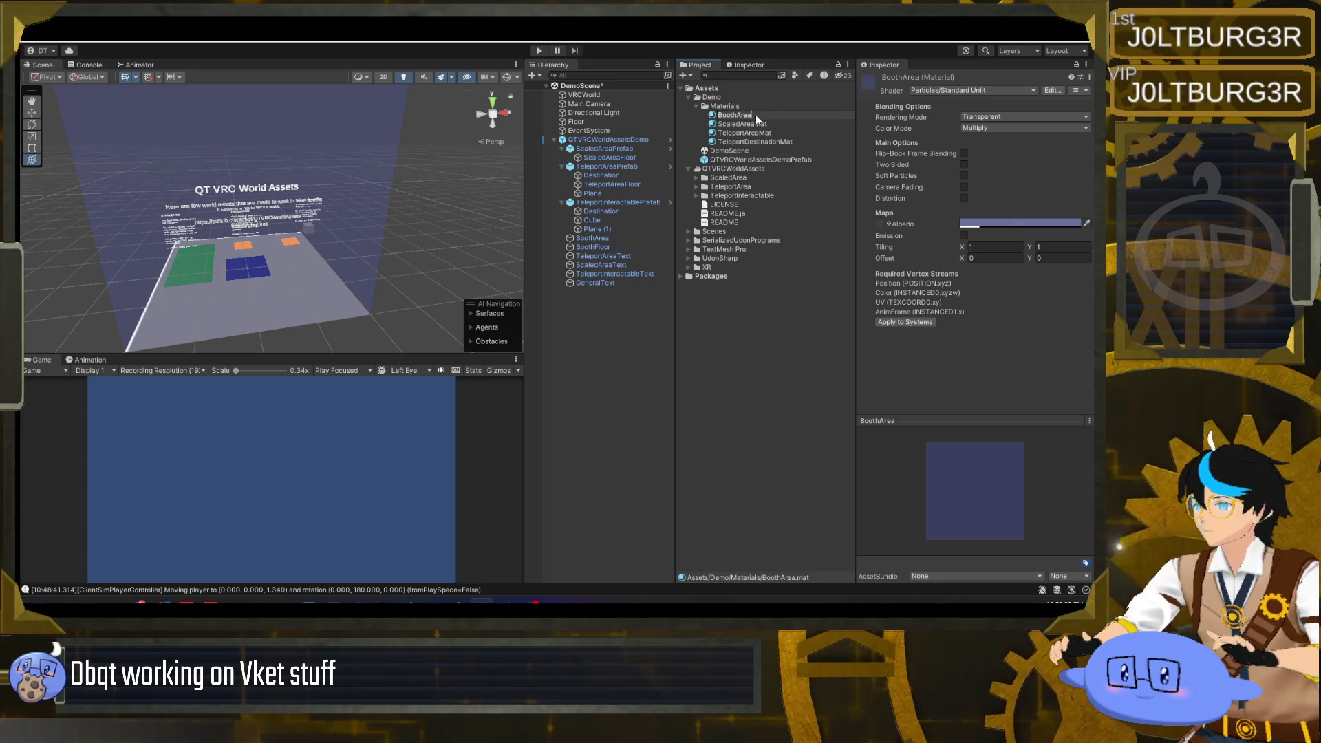
{"action": "type", "text": "Mat"}
{"action": "key", "text": "Return"}
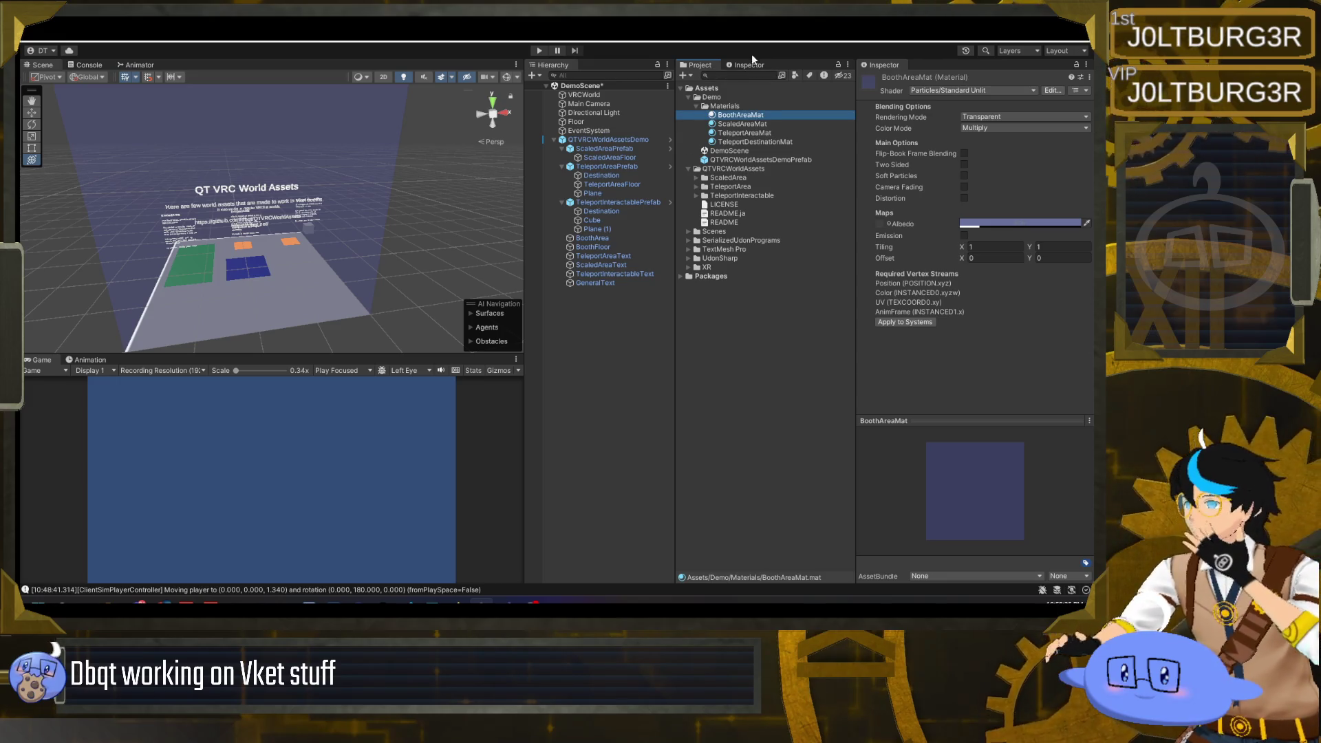
{"action": "left_click", "coordinate": [743, 124]}
{"action": "left_click", "coordinate": [747, 133]}
{"action": "left_click", "coordinate": [749, 142]}
{"action": "left_click", "coordinate": [750, 133]}
{"action": "left_click", "coordinate": [752, 124]}
{"action": "left_click", "coordinate": [753, 115]}
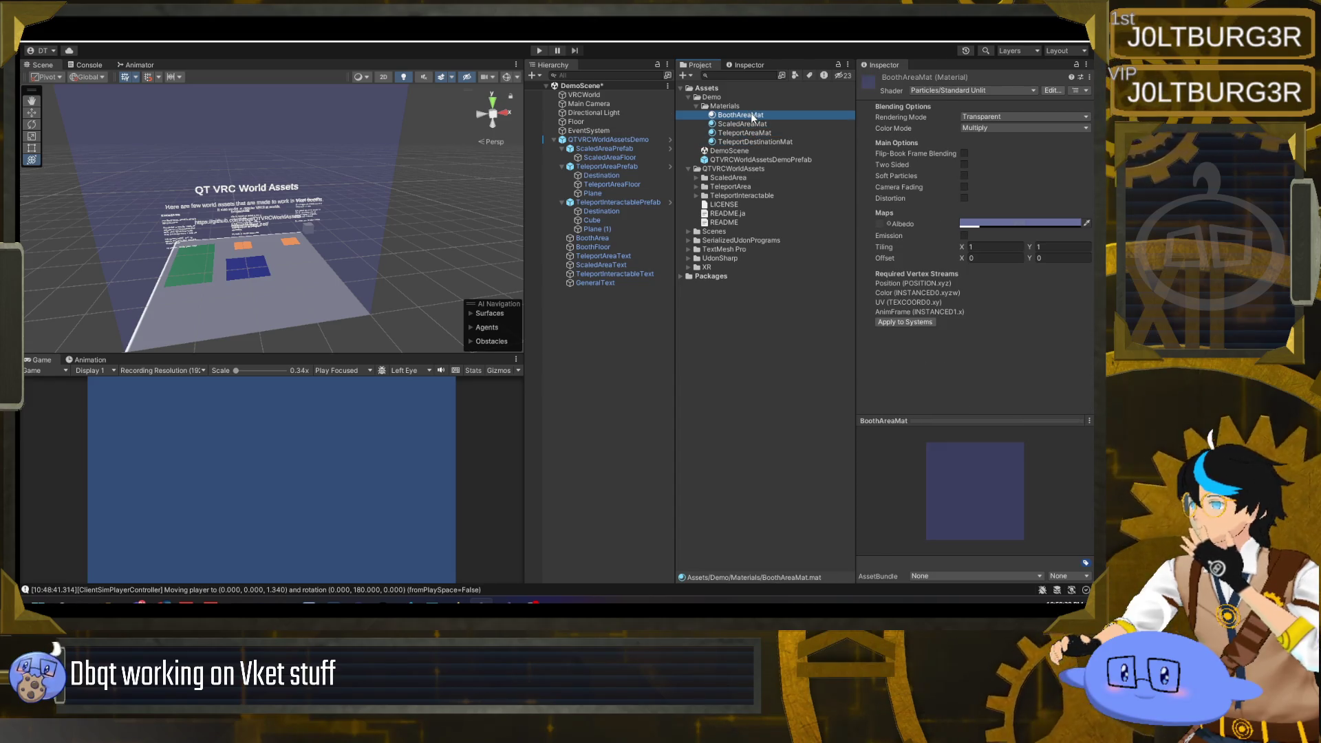
{"action": "left_click", "coordinate": [992, 90]}
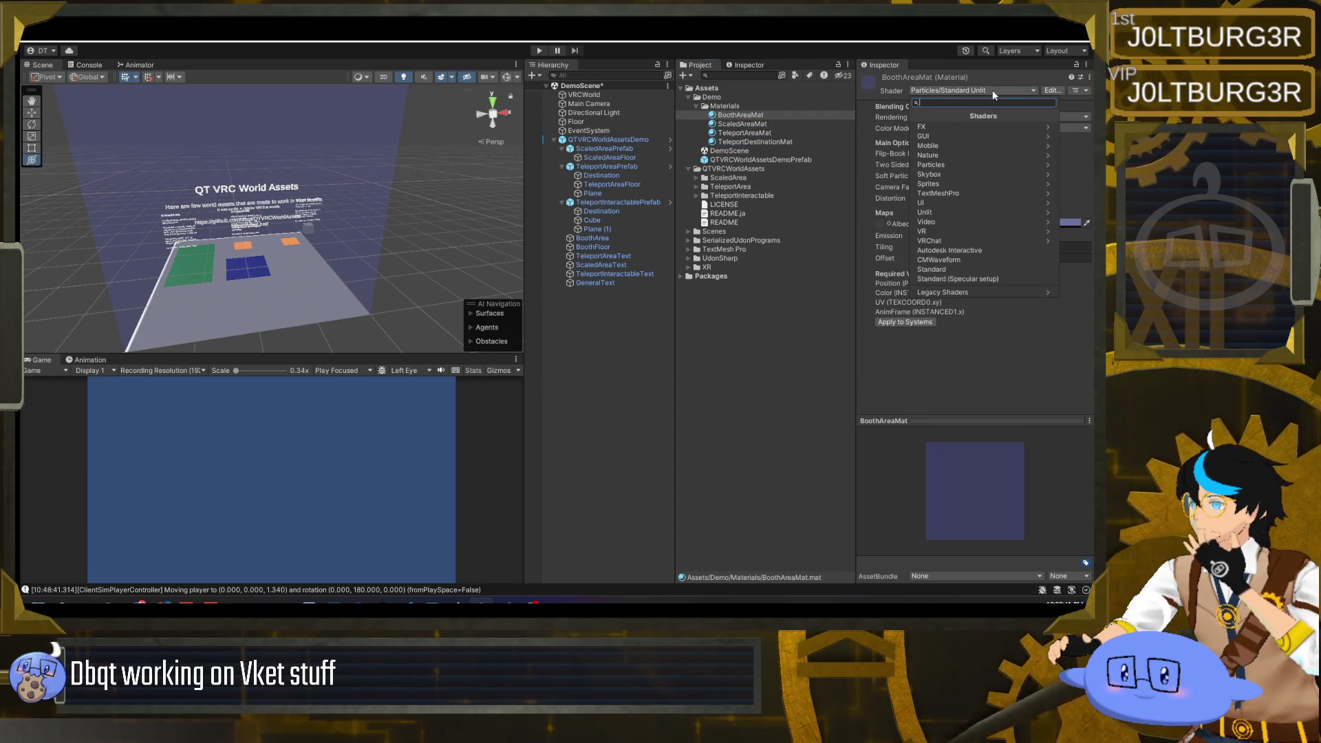
- Try the VRChat Mobile Particles Multiply and Additive shaders, then Mobile Diffuse, on BoothAreaMat
{"action": "left_click", "coordinate": [953, 239]}
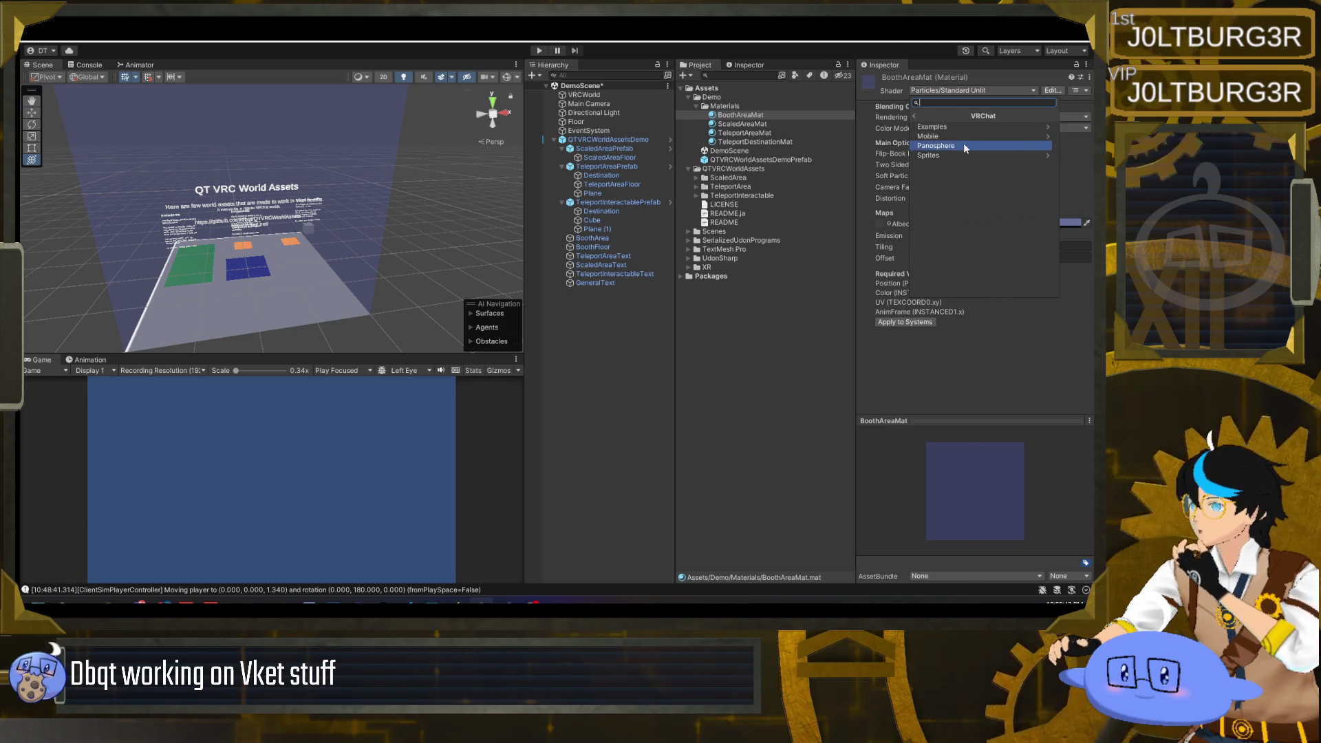
{"action": "left_click", "coordinate": [968, 136]}
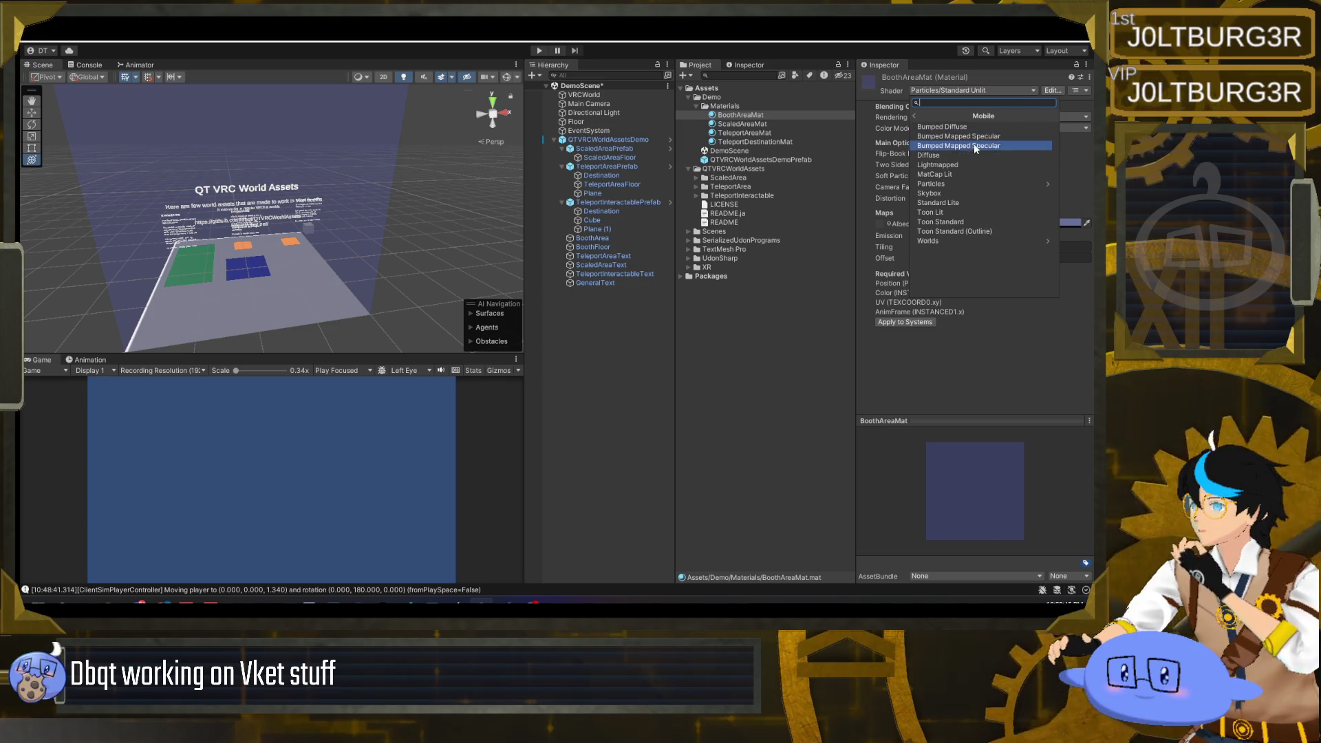
{"action": "left_click", "coordinate": [969, 183]}
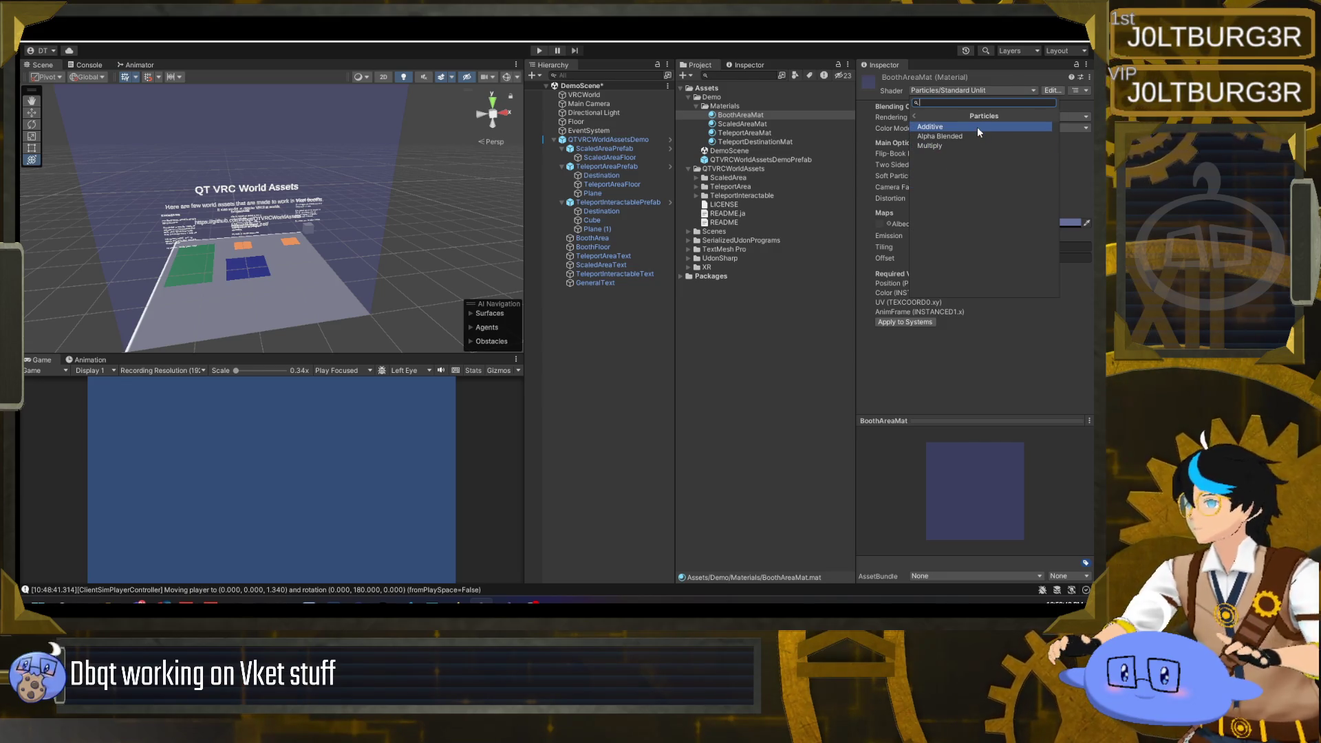
{"action": "left_click", "coordinate": [971, 146]}
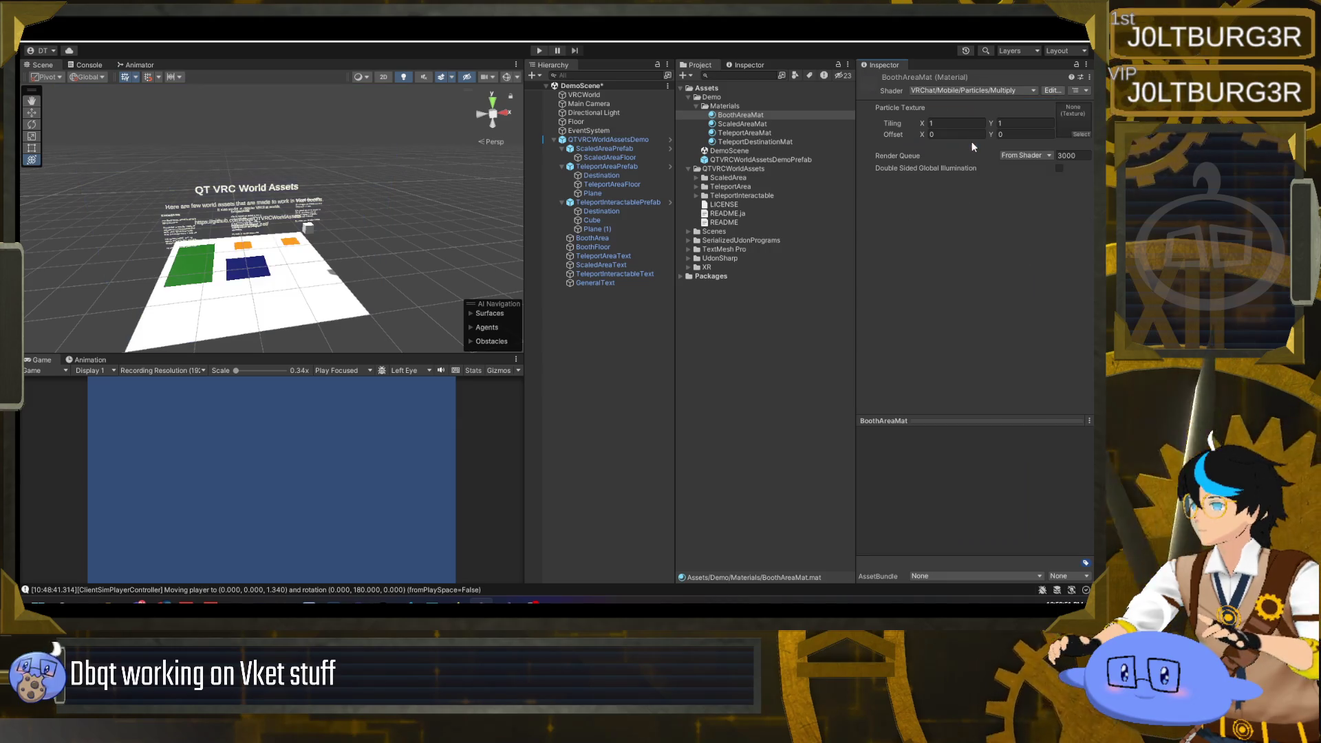
{"action": "left_click", "coordinate": [991, 90]}
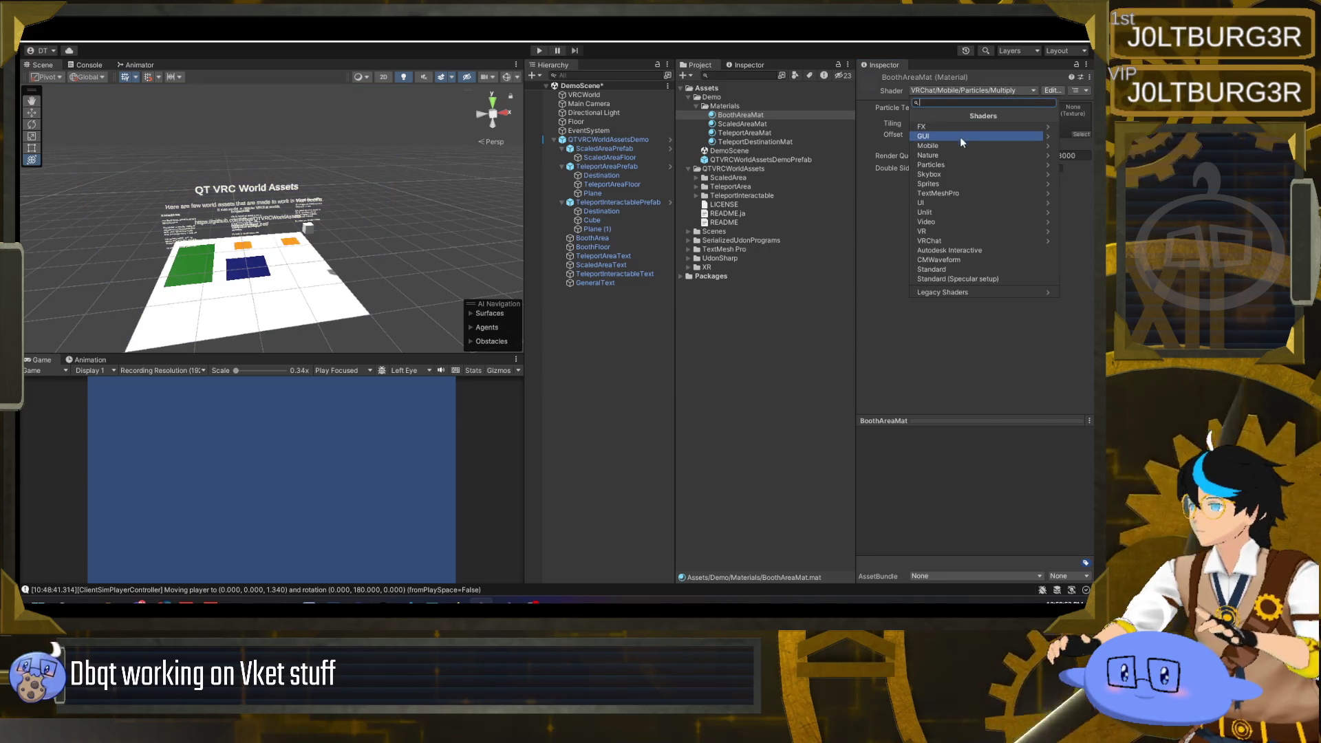
{"action": "left_click", "coordinate": [943, 241]}
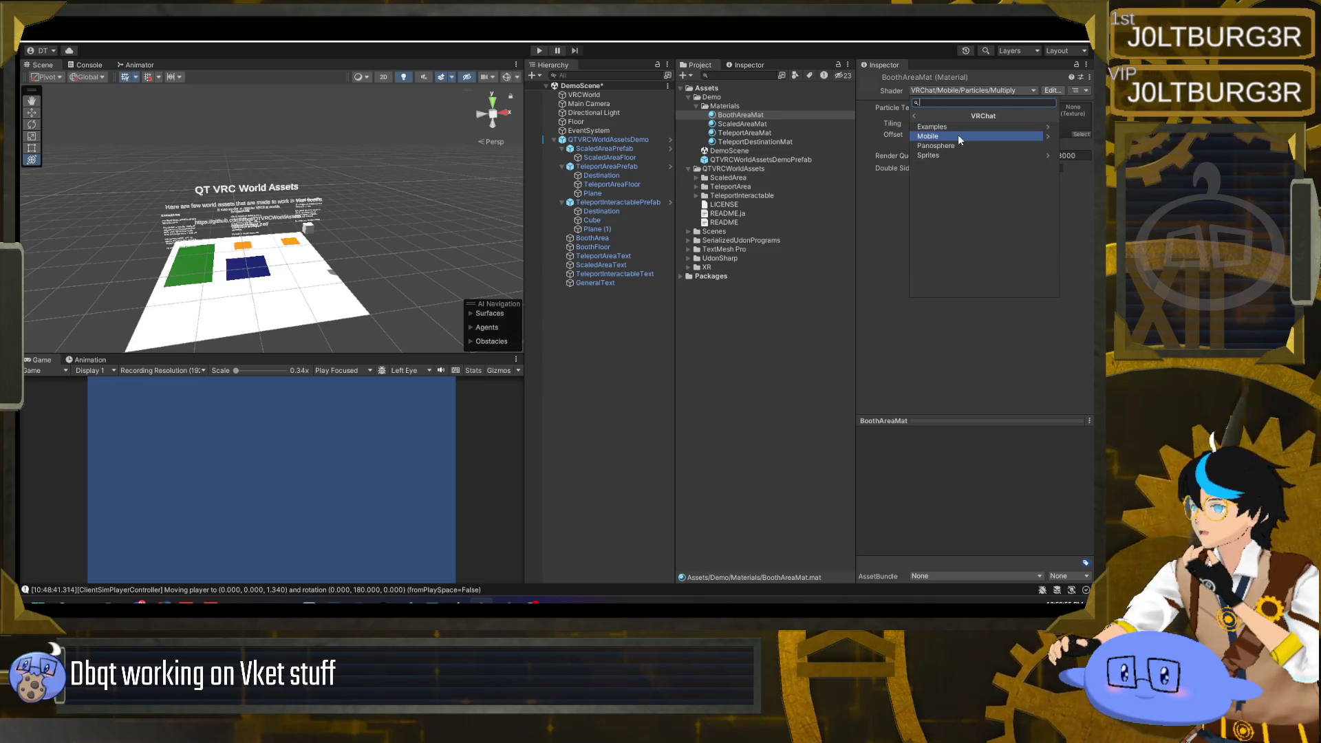
{"action": "left_click", "coordinate": [957, 134]}
{"action": "left_click", "coordinate": [955, 177]}
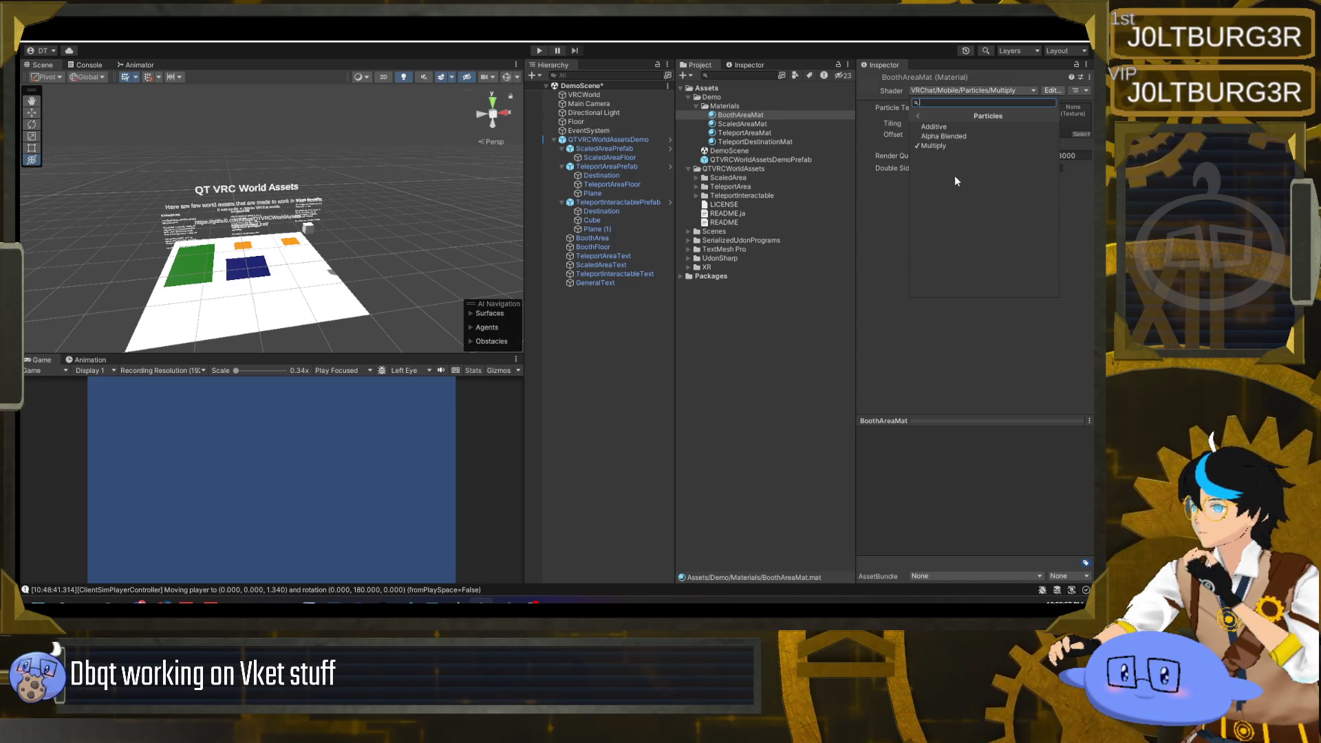
{"action": "left_click", "coordinate": [963, 126]}
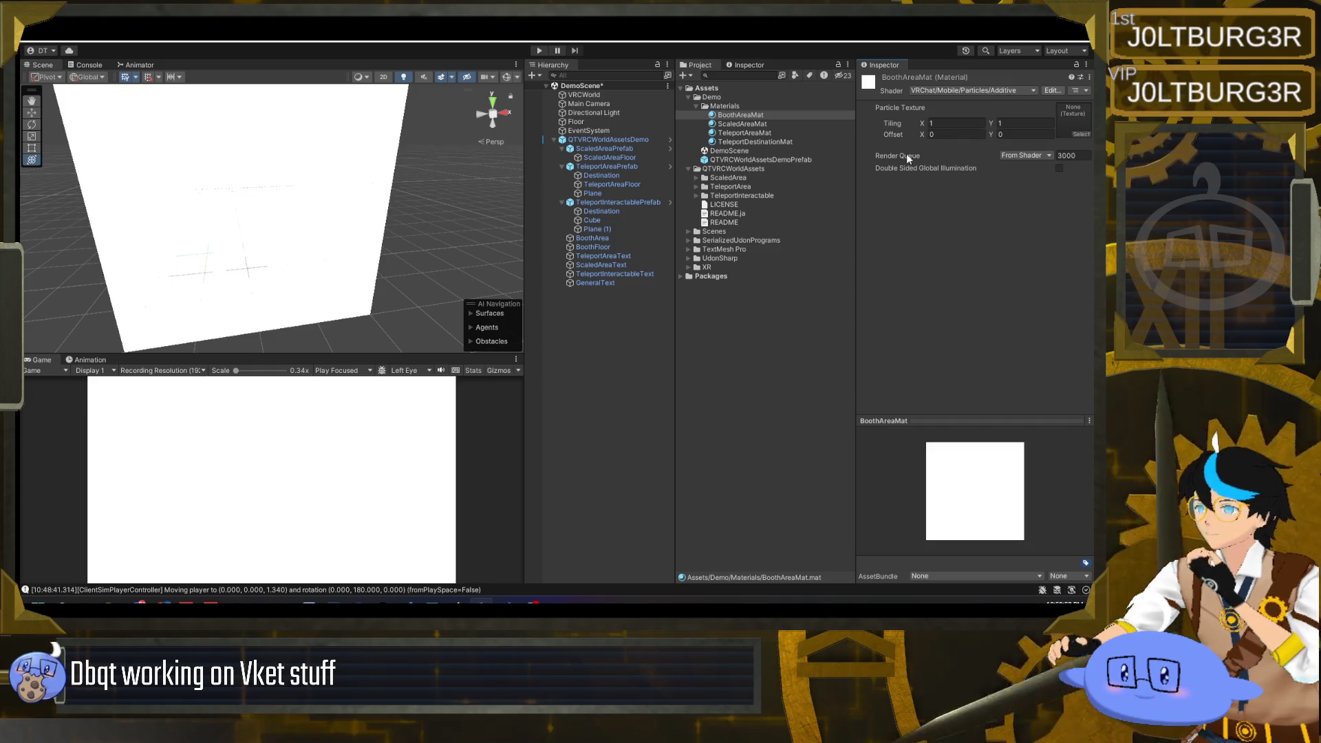
{"action": "left_click", "coordinate": [1005, 89]}
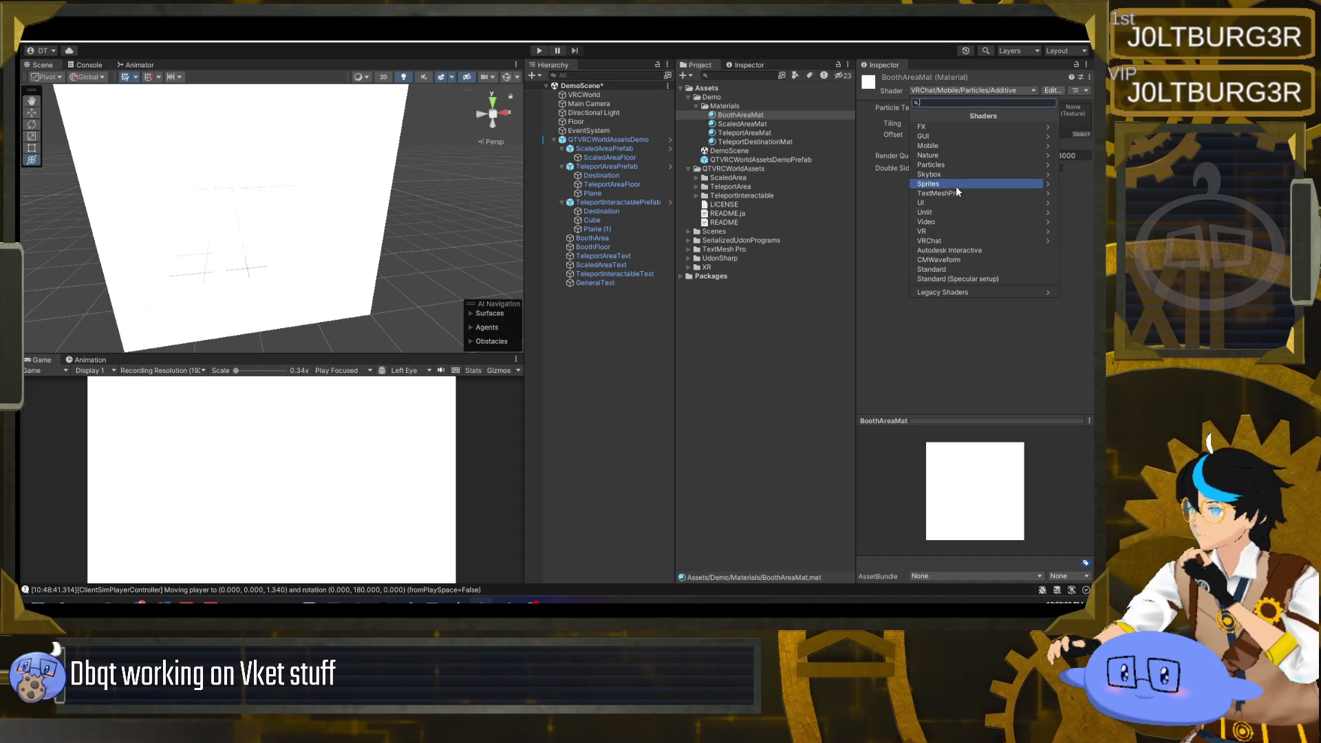
{"action": "left_click", "coordinate": [941, 240]}
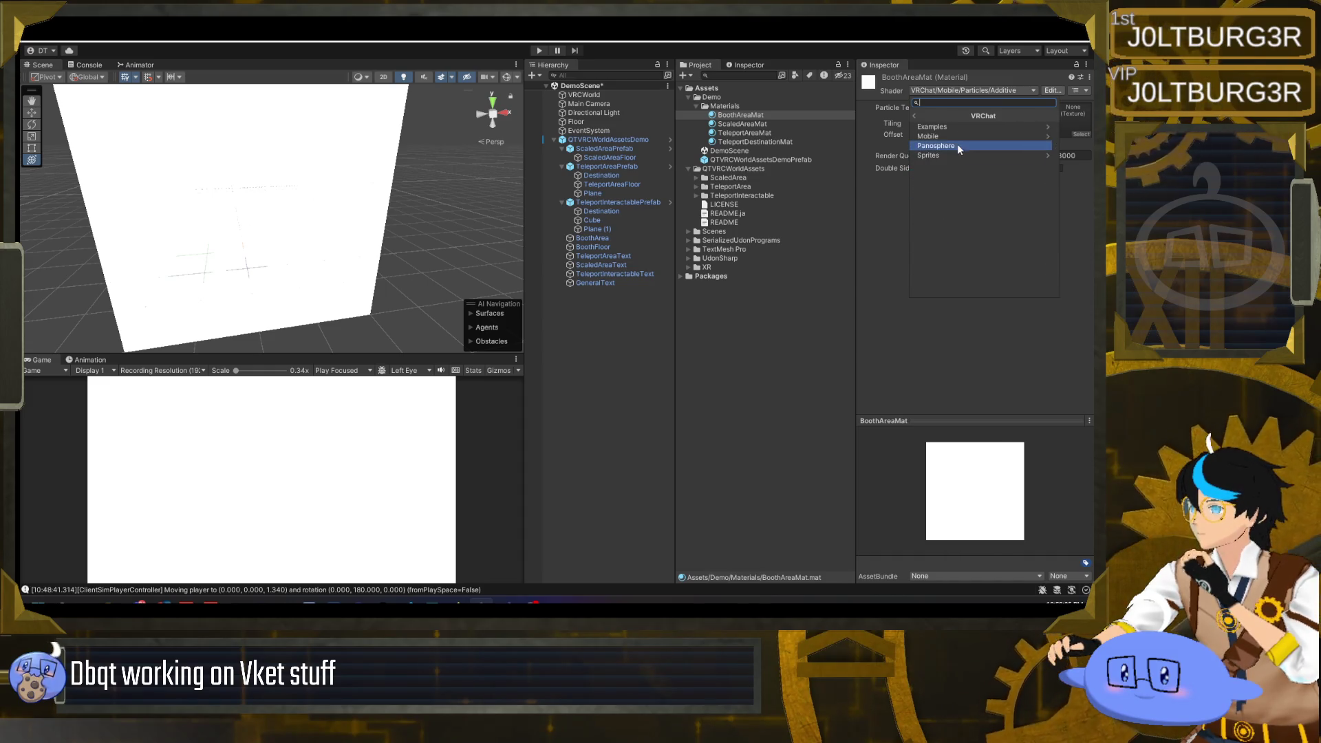
{"action": "left_click", "coordinate": [960, 137]}
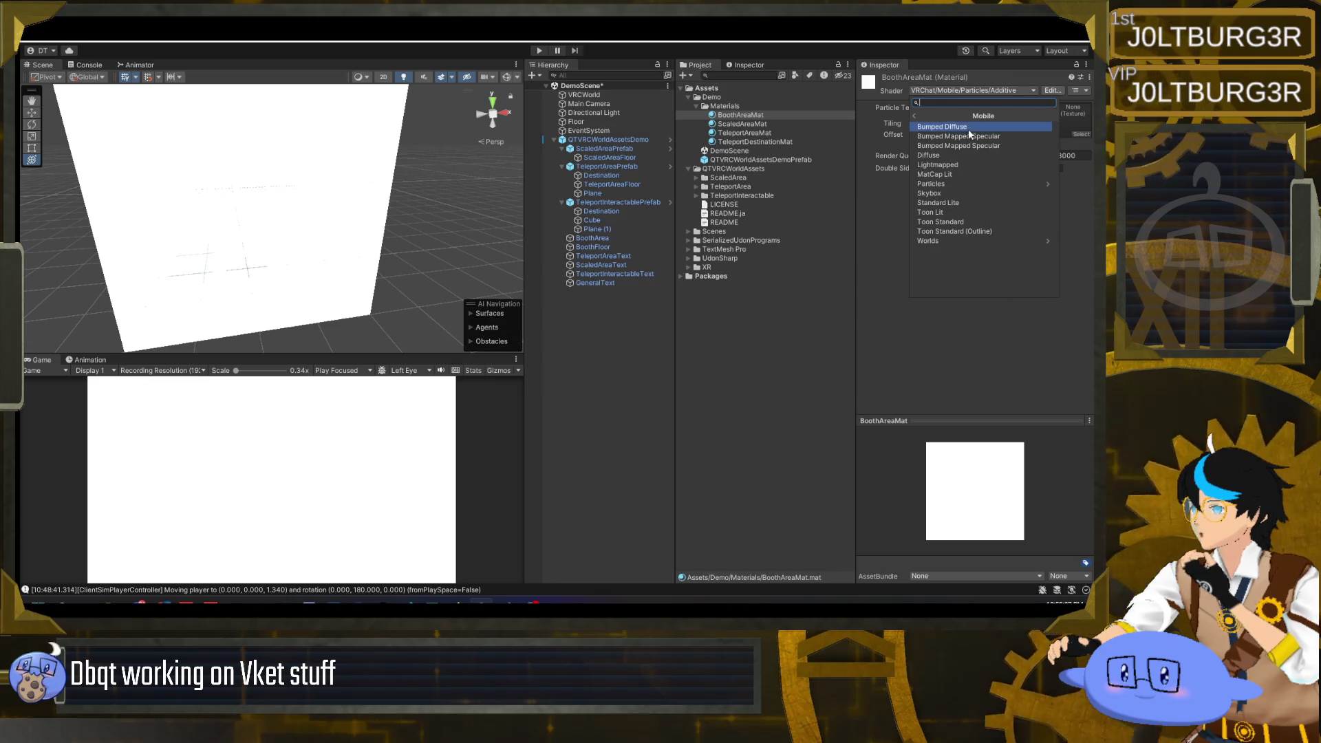
{"action": "left_click", "coordinate": [984, 153]}
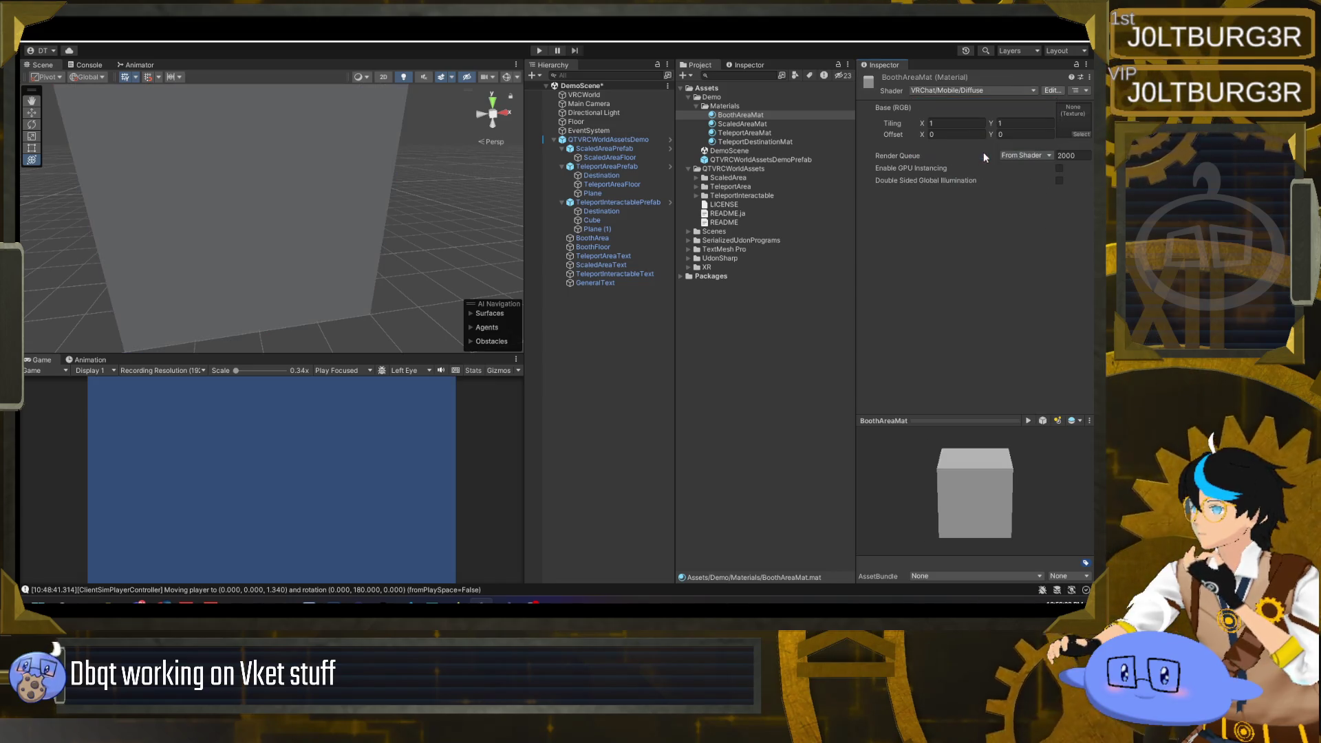
- Set BoothAreaMat's shader to VRChat/Mobile/Particles/Alpha Blended
{"action": "left_click", "coordinate": [960, 90]}
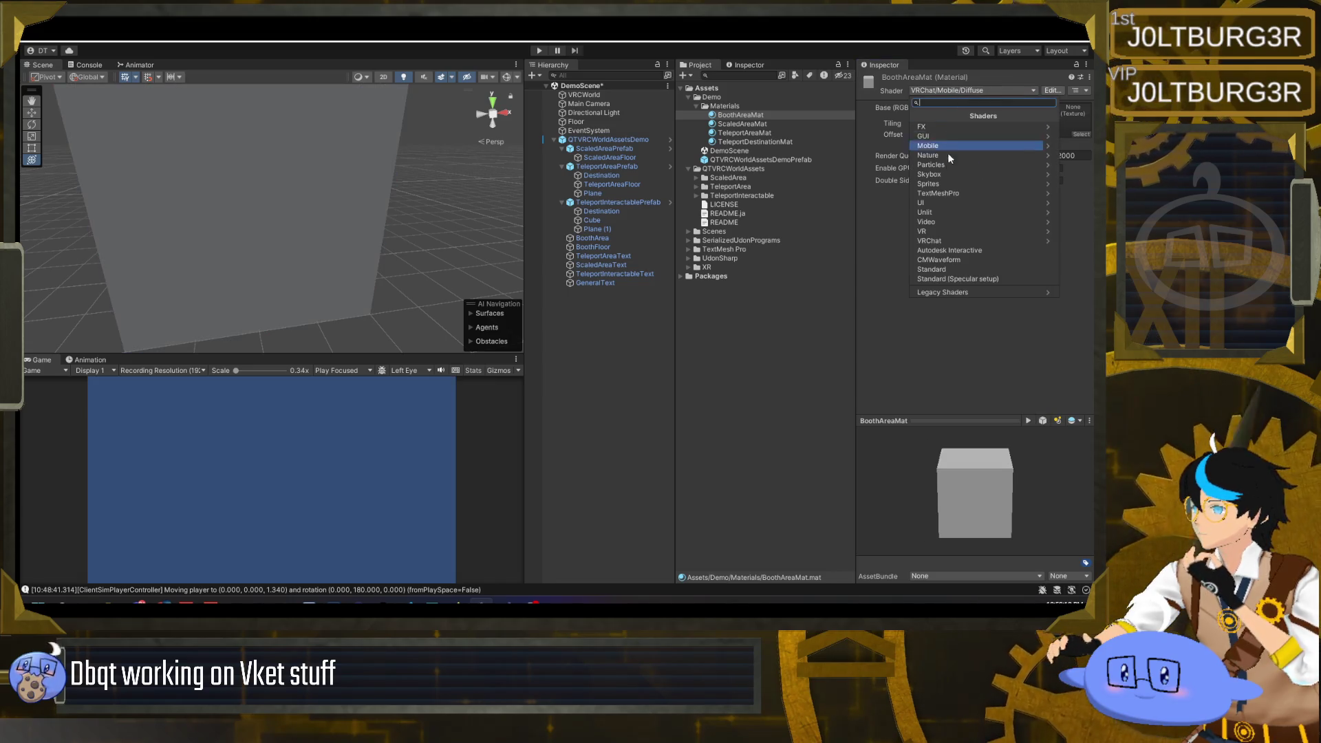
{"action": "left_click", "coordinate": [951, 241]}
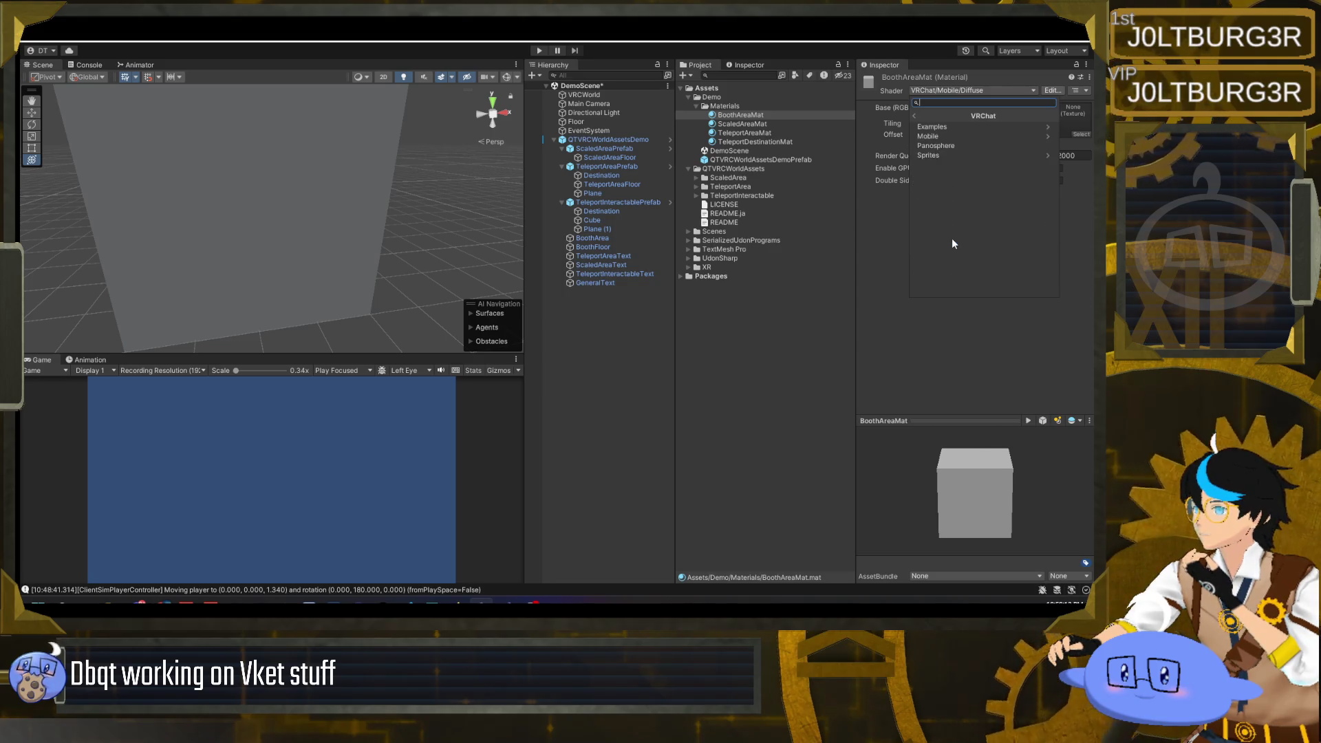
{"action": "left_click", "coordinate": [915, 115]}
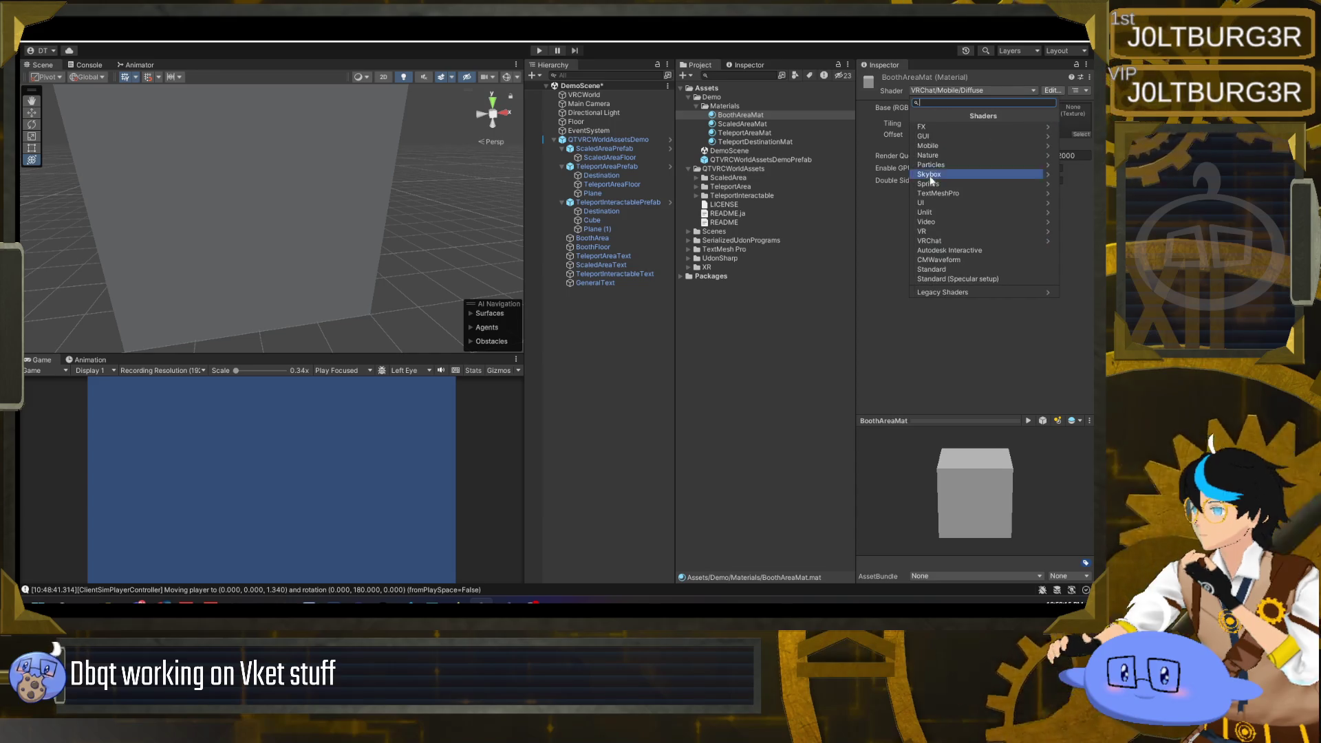
{"action": "left_click", "coordinate": [960, 165]}
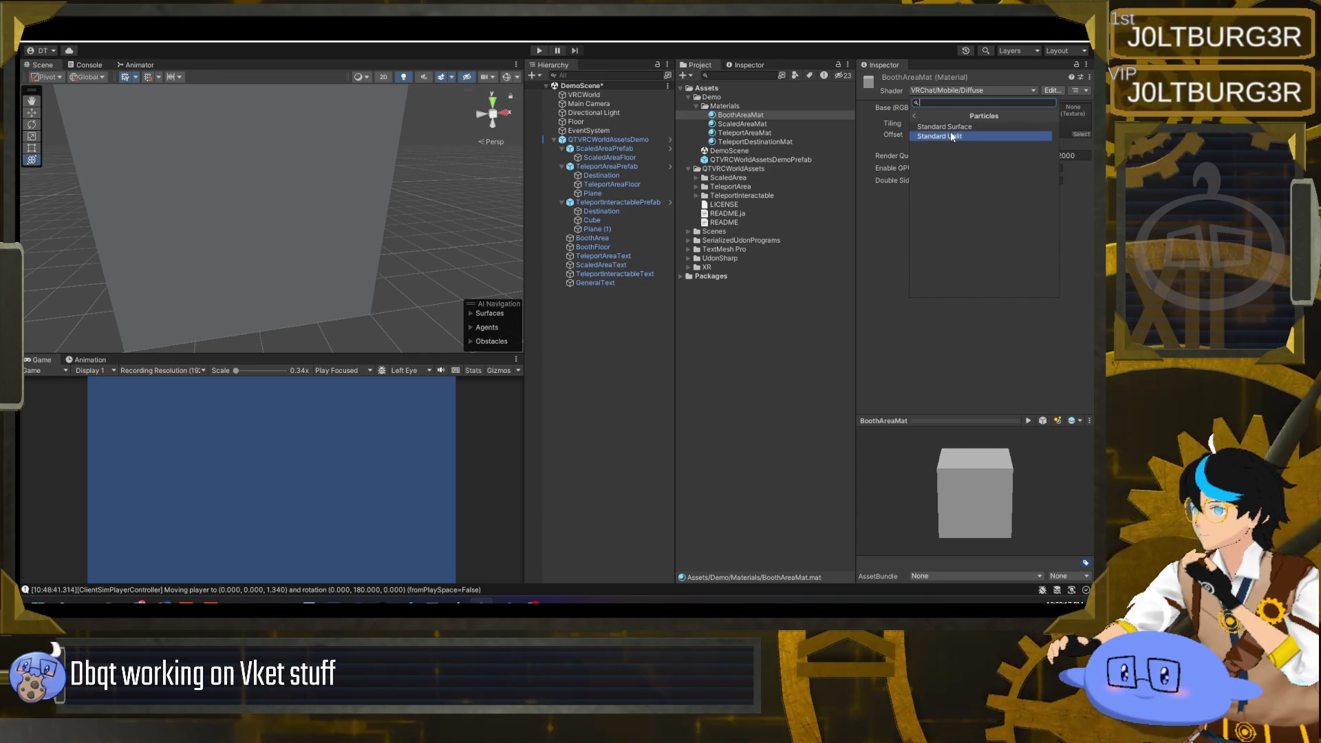
{"action": "left_click", "coordinate": [914, 115]}
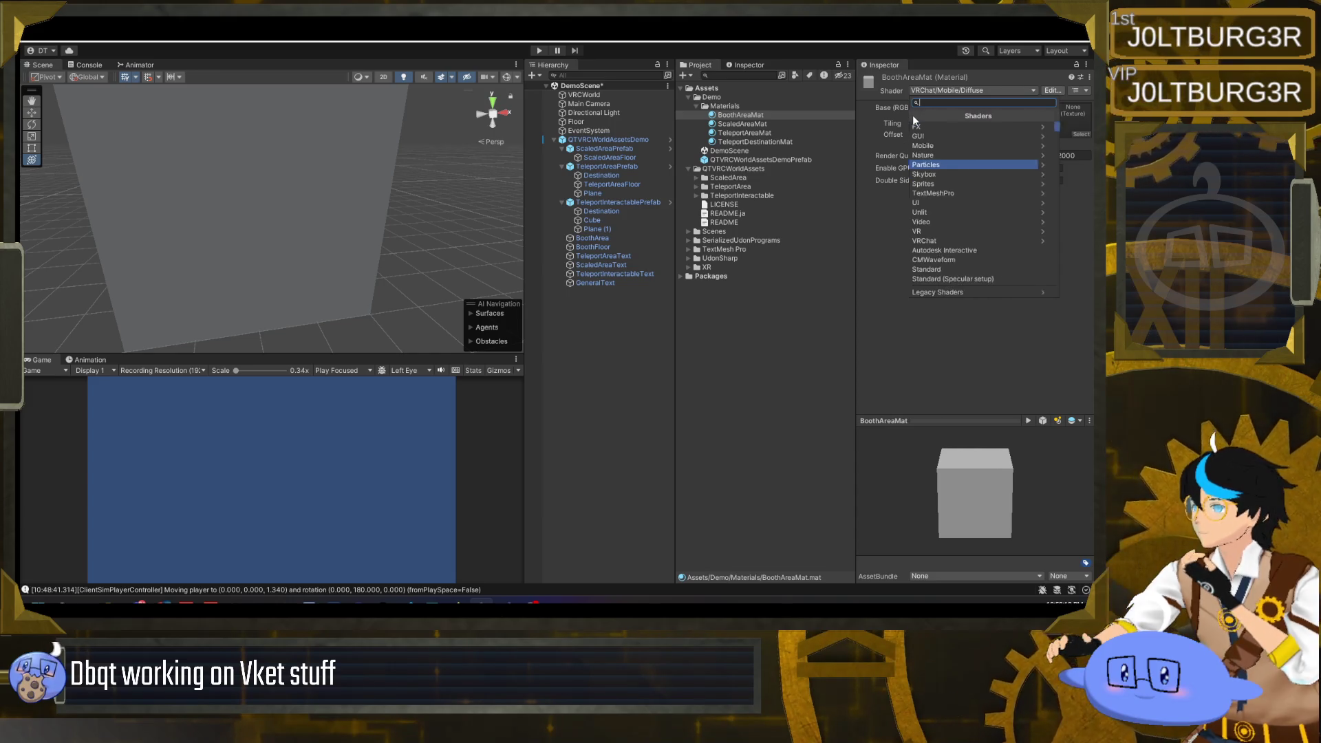
{"action": "left_click", "coordinate": [934, 240]}
{"action": "left_click", "coordinate": [969, 136]}
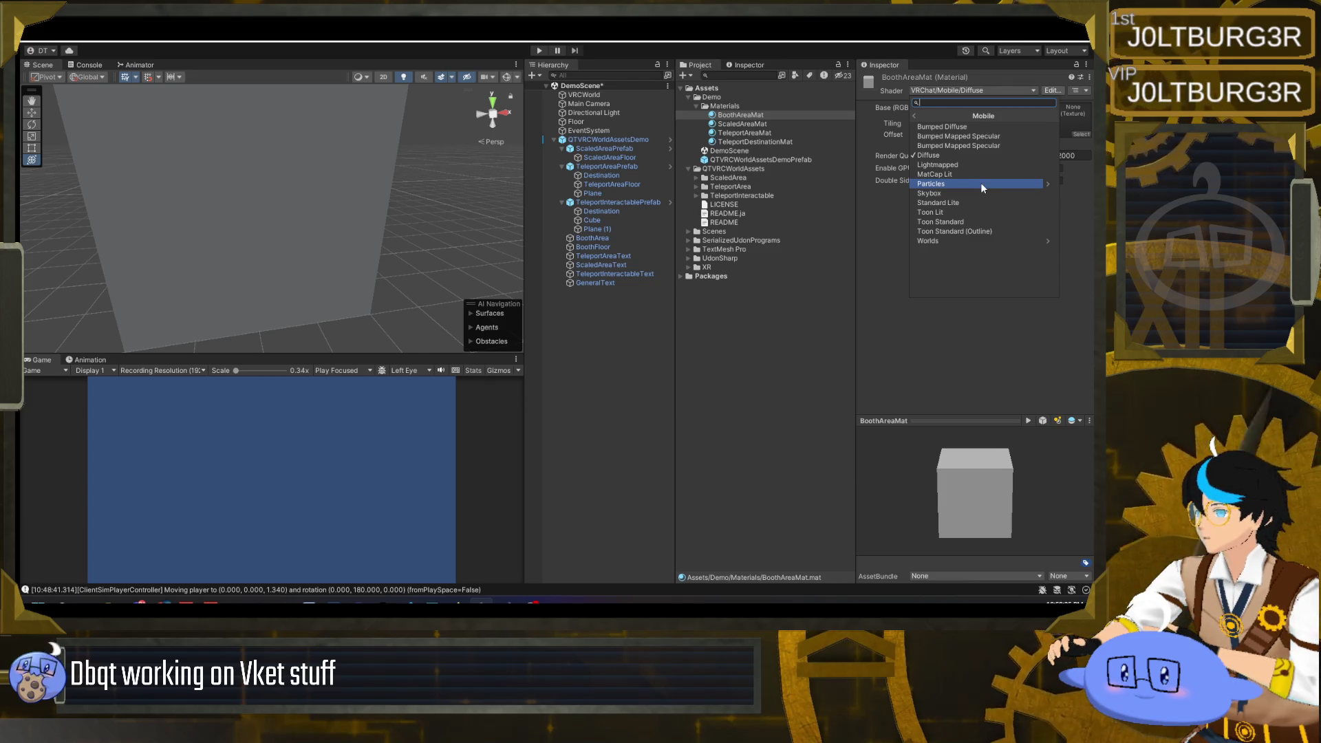
{"action": "left_click", "coordinate": [981, 183]}
{"action": "left_click", "coordinate": [969, 136]}
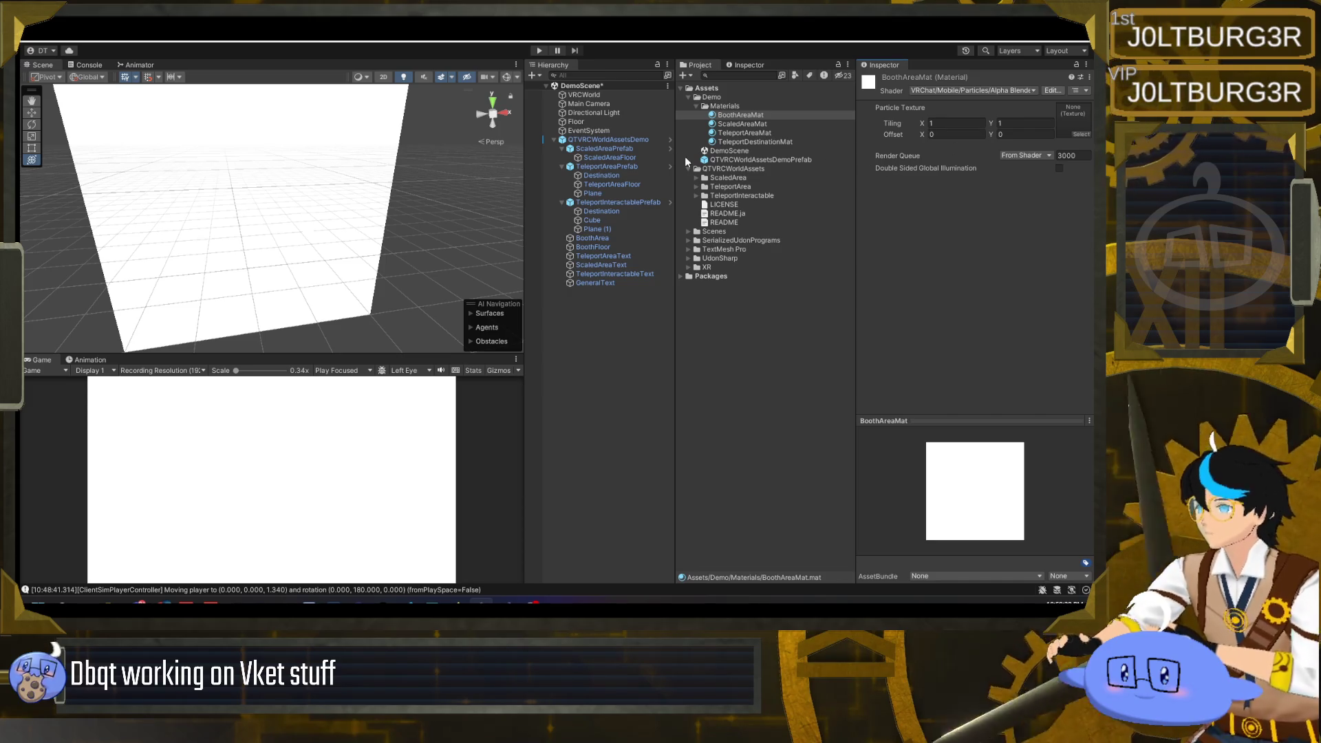
{"action": "left_click", "coordinate": [1080, 134]}
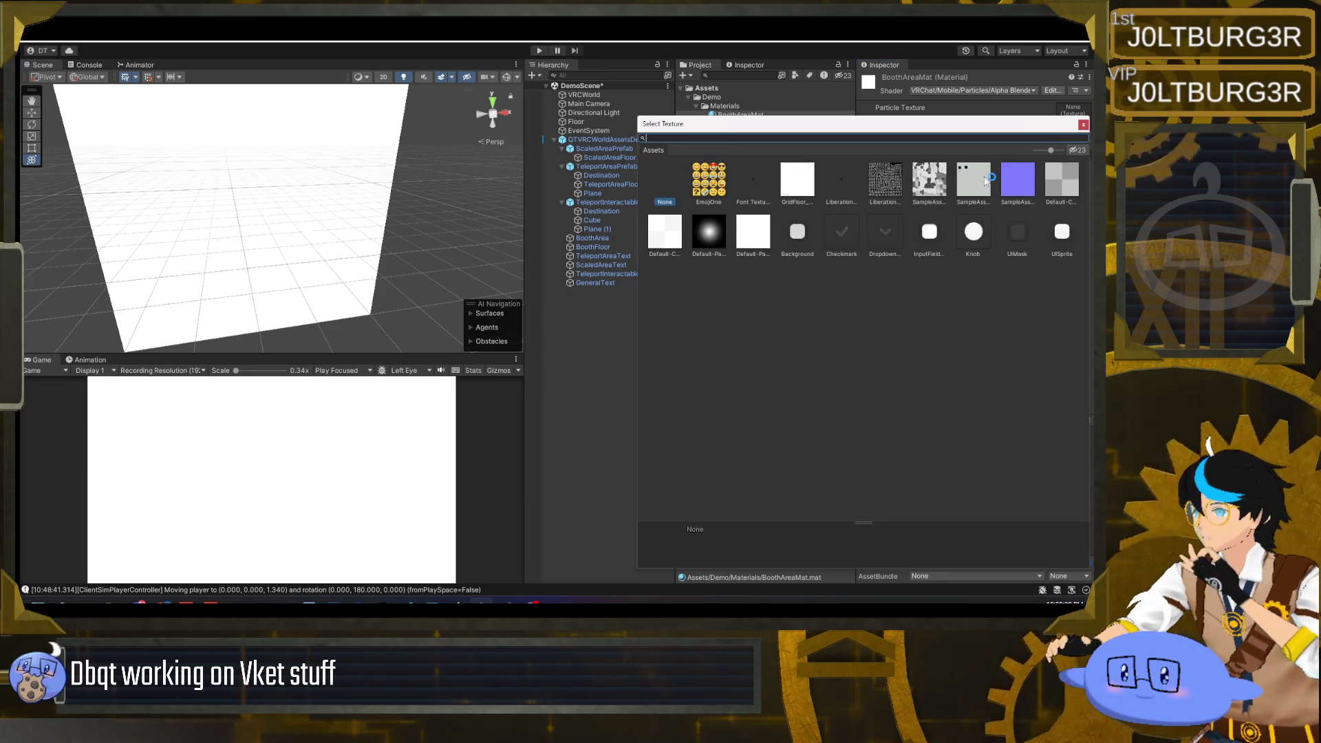
- After trying several built-in textures, set the particle texture to SampleAssetsSet_V1_phong1_MetallicSmoothness
{"action": "left_click", "coordinate": [1019, 182]}
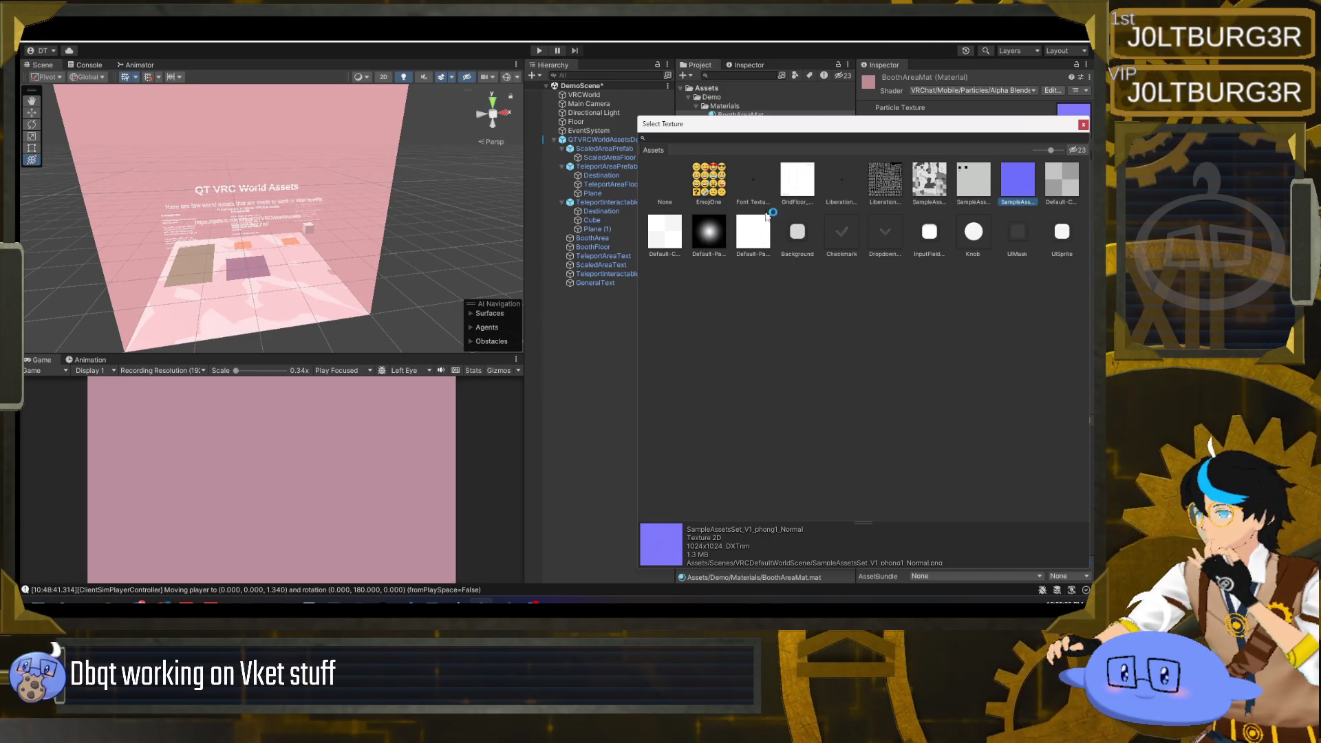
{"action": "left_click", "coordinate": [666, 233]}
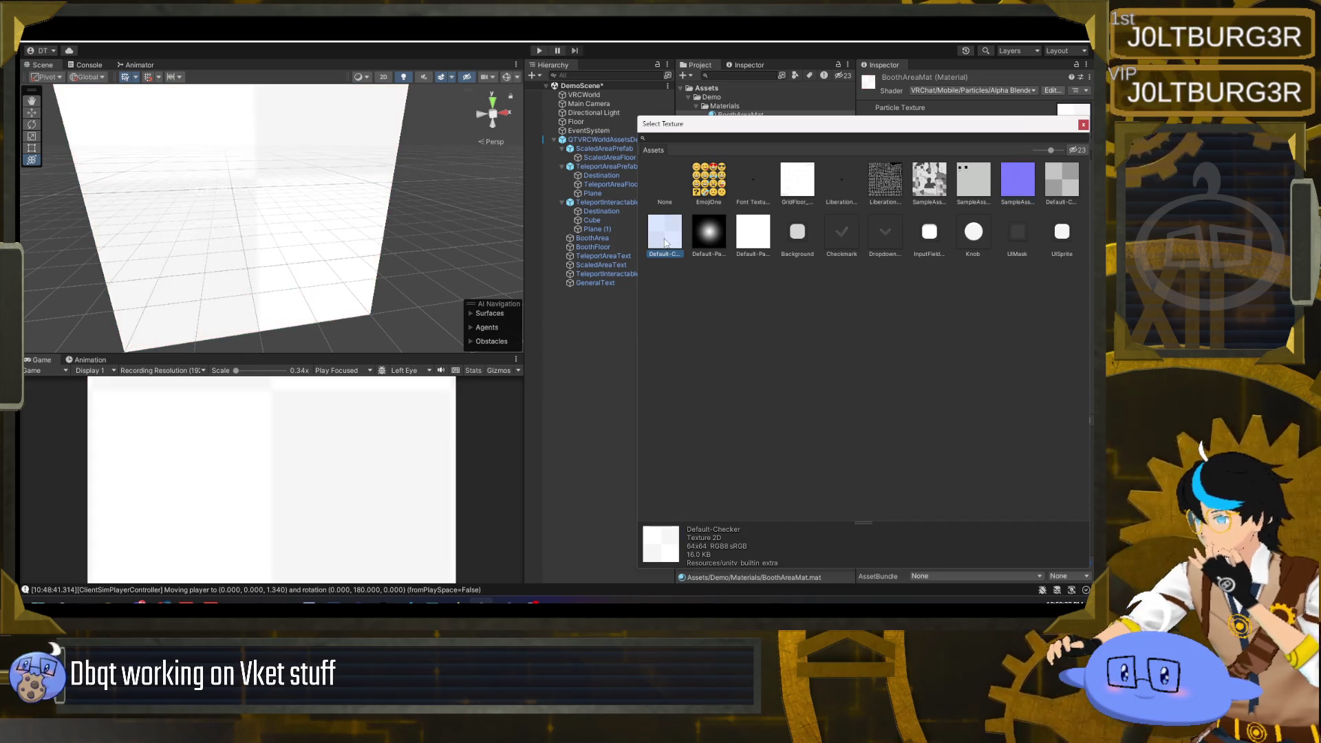
{"action": "left_click", "coordinate": [754, 235]}
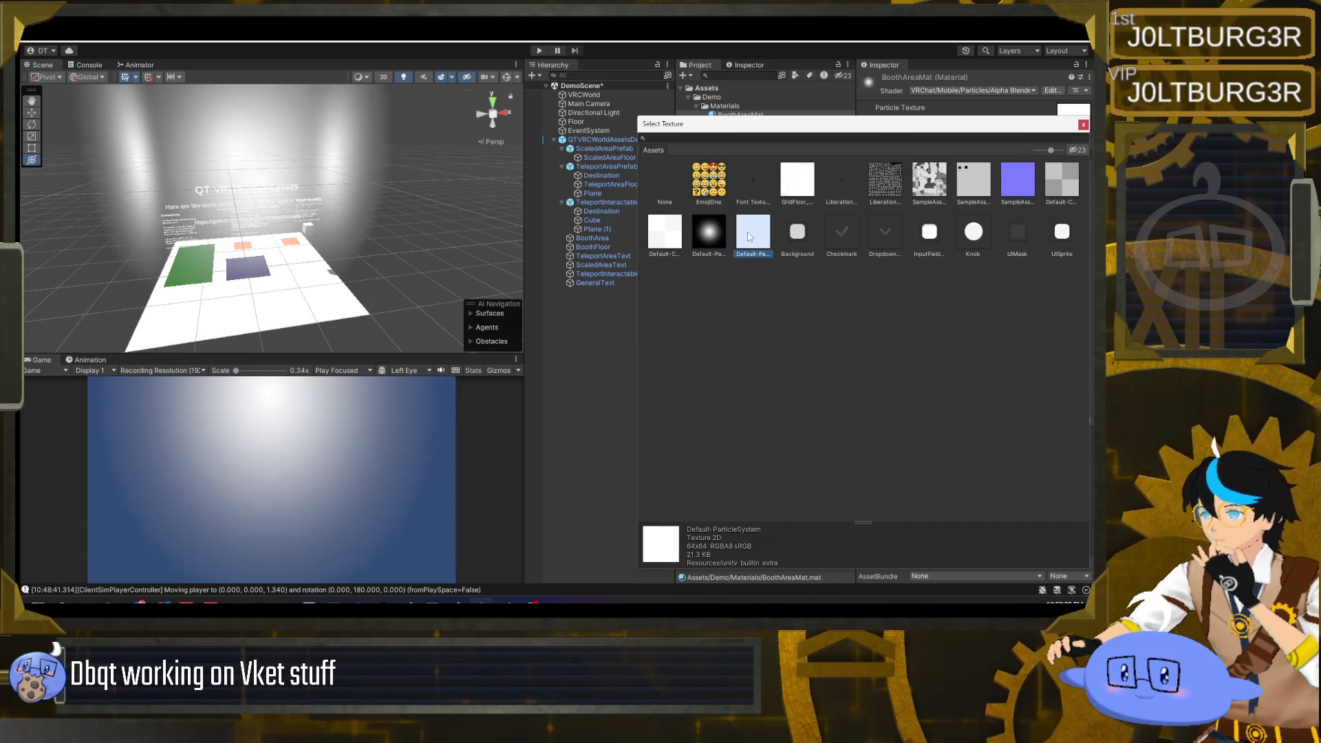
{"action": "left_click", "coordinate": [927, 232]}
{"action": "left_click", "coordinate": [1021, 234]}
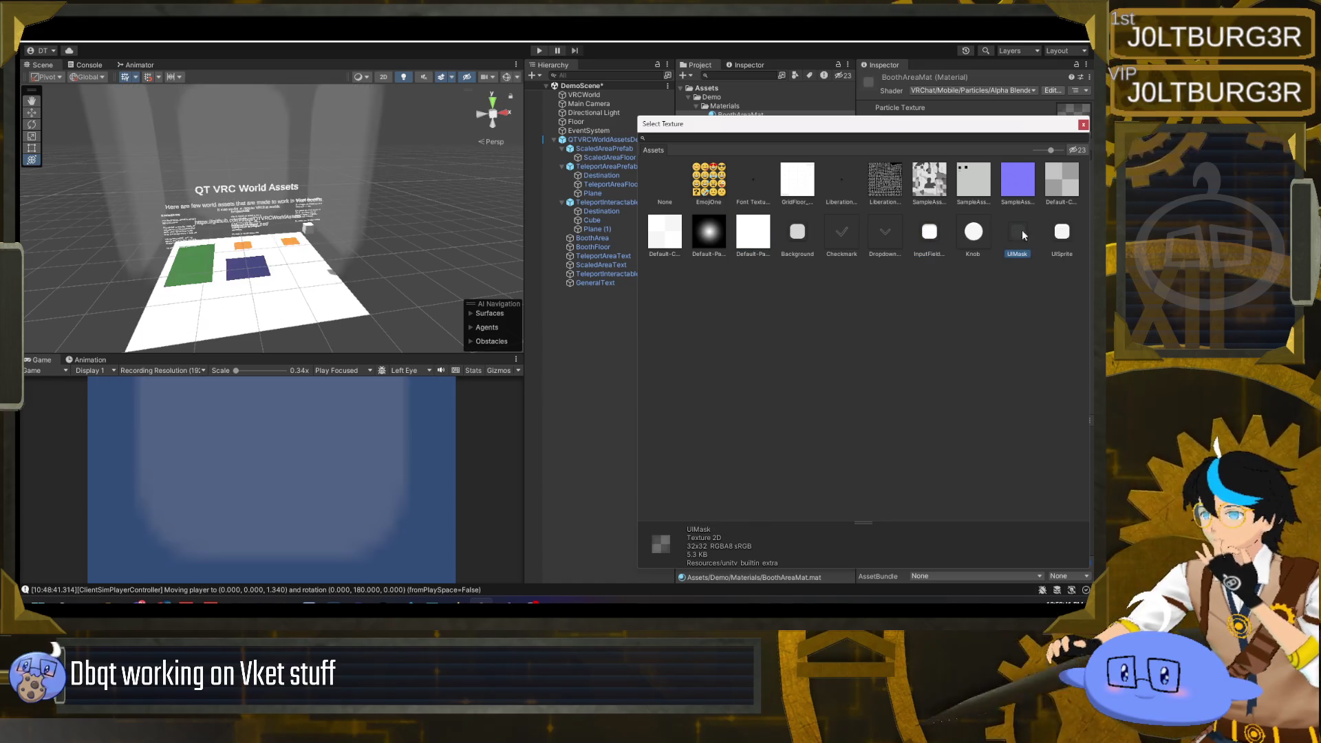
{"action": "left_click", "coordinate": [1060, 233]}
{"action": "left_click", "coordinate": [965, 185]}
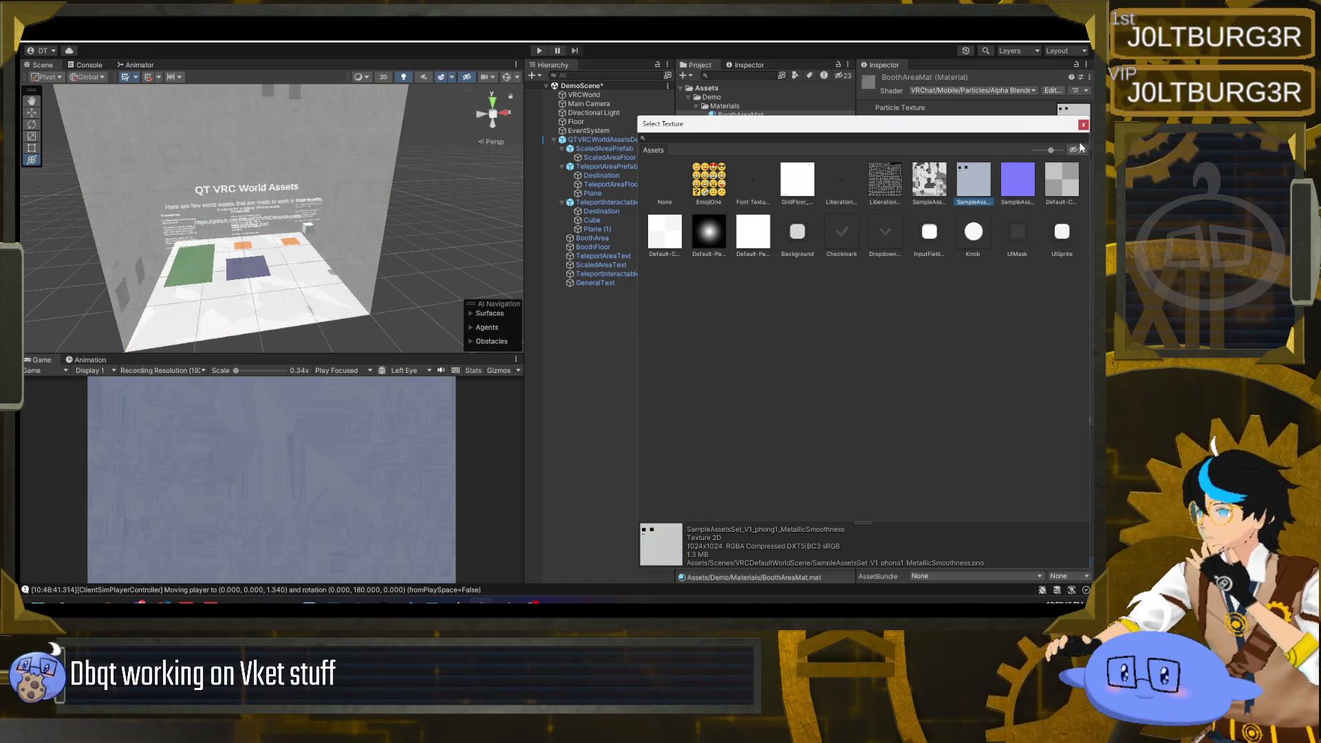
{"action": "left_click", "coordinate": [1083, 124]}
- Dismiss the Materials folder menu and launch Paint from Windows search
{"action": "right_click", "coordinate": [742, 106]}
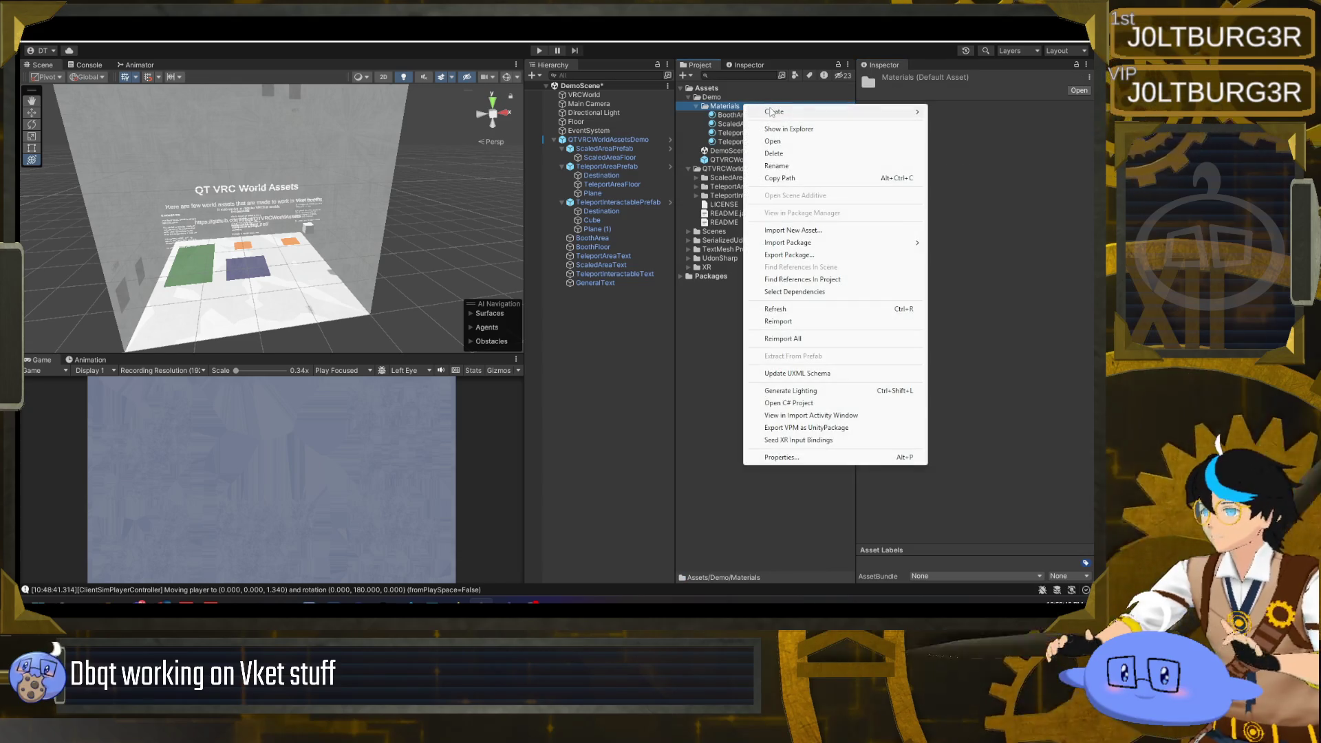
{"action": "left_click", "coordinate": [719, 322]}
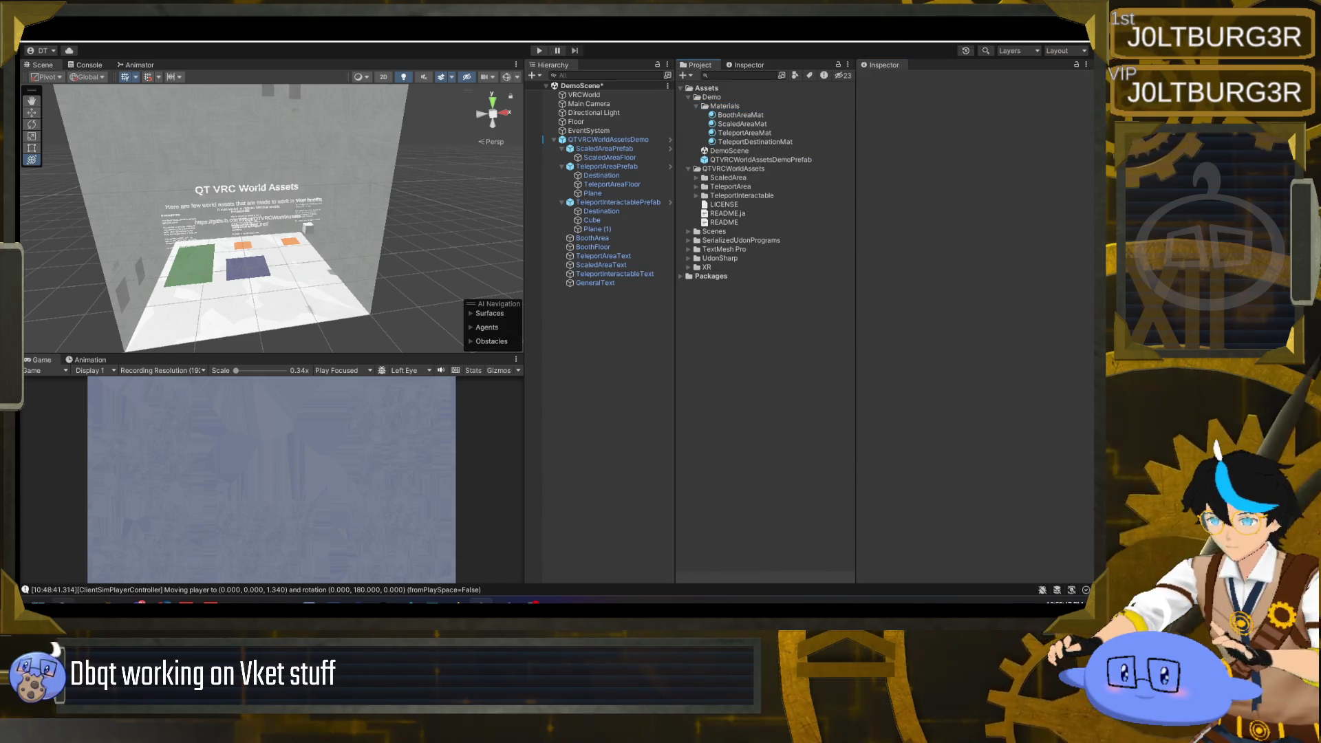
{"action": "key", "text": "super"}
{"action": "left_click", "coordinate": [735, 468]}
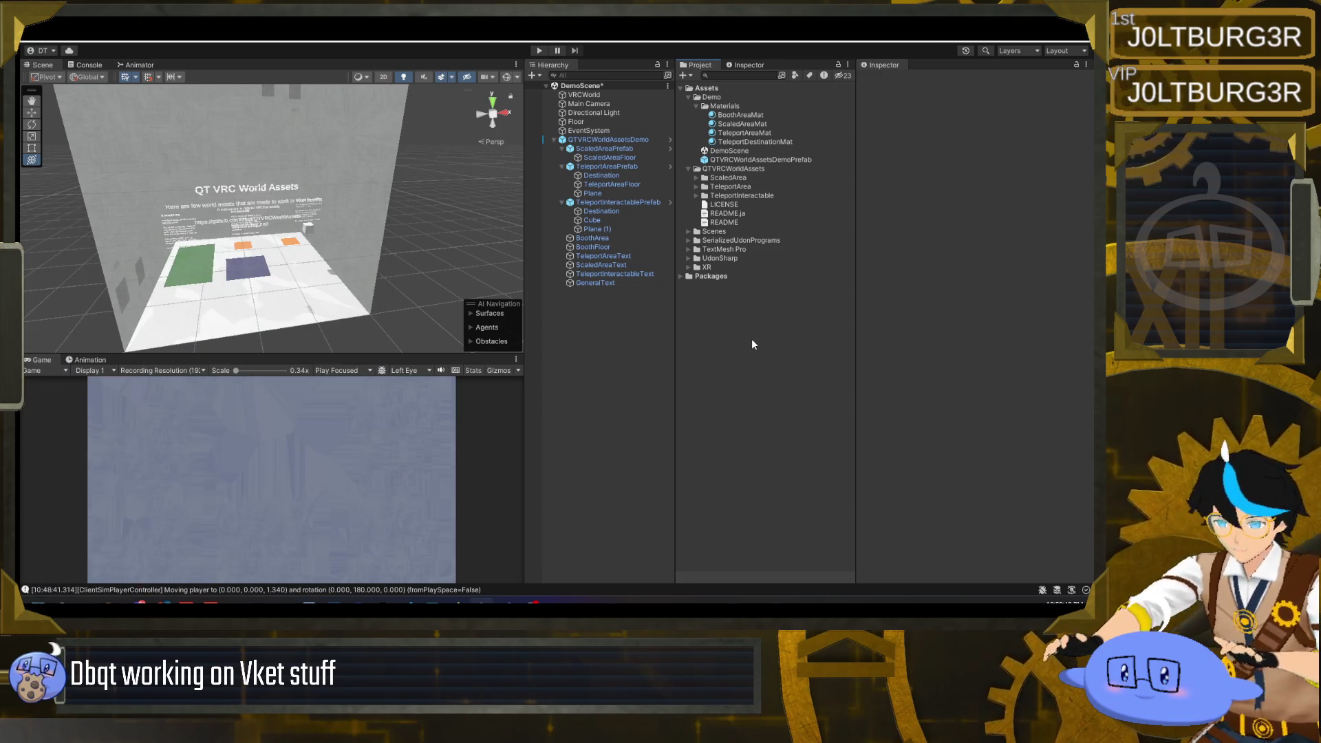
{"action": "key", "text": "super"}
{"action": "key", "text": "Escape"}
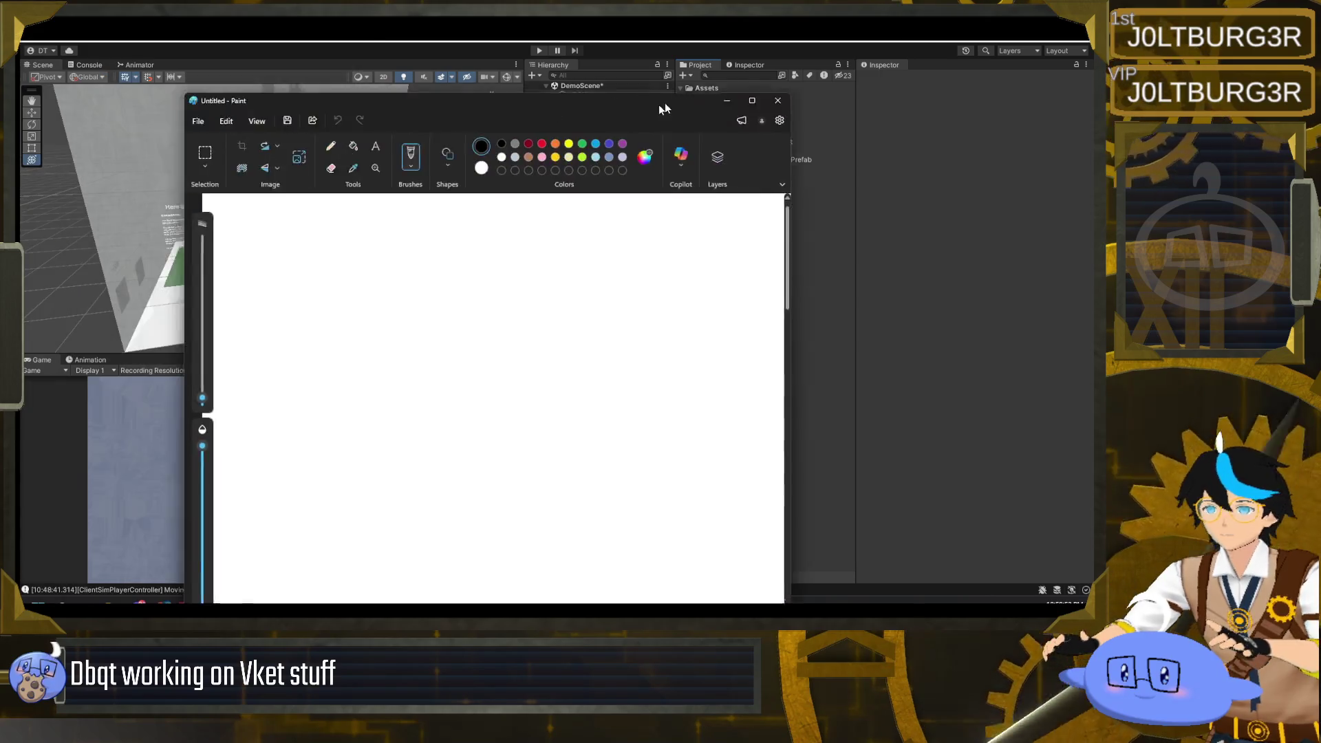
- Resize the Paint canvas to 10 × 10 px in Image properties
{"action": "left_click", "coordinate": [237, 74]}
{"action": "left_click", "coordinate": [237, 73]}
{"action": "left_click", "coordinate": [237, 73]}
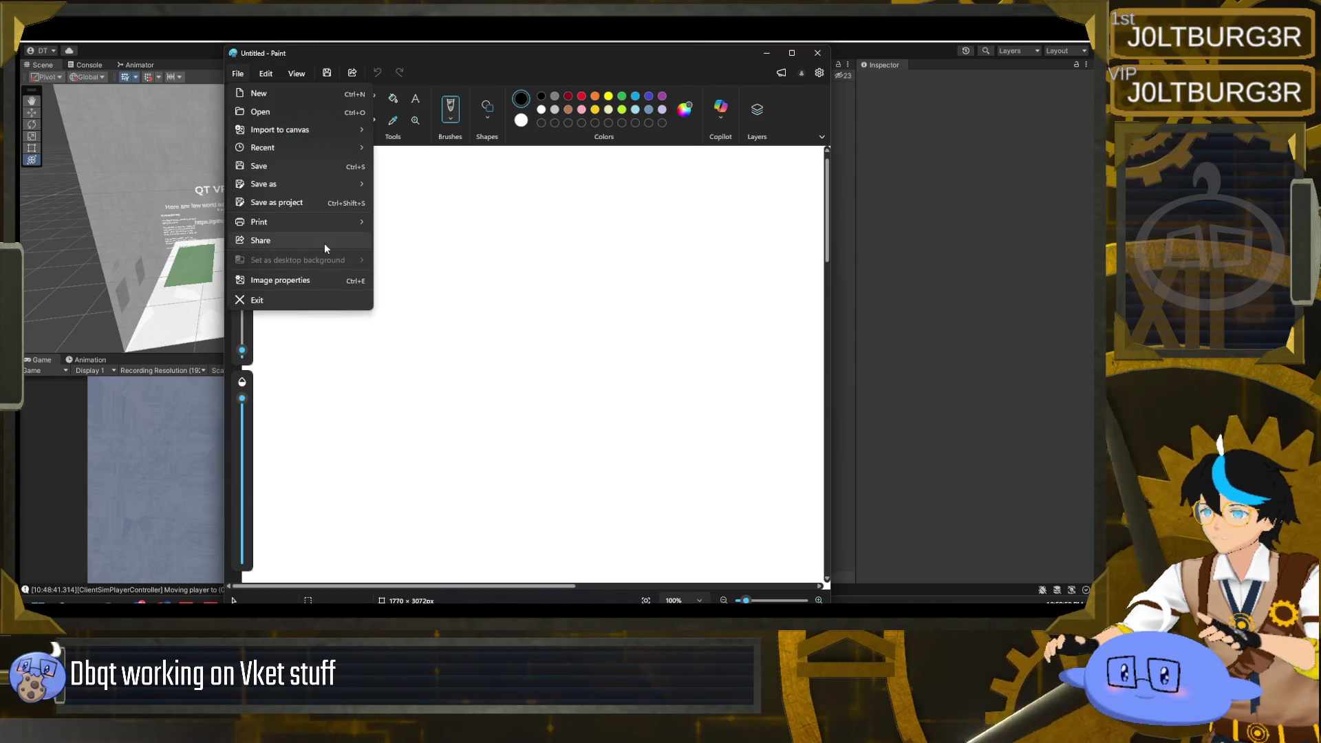
{"action": "left_click", "coordinate": [328, 280]}
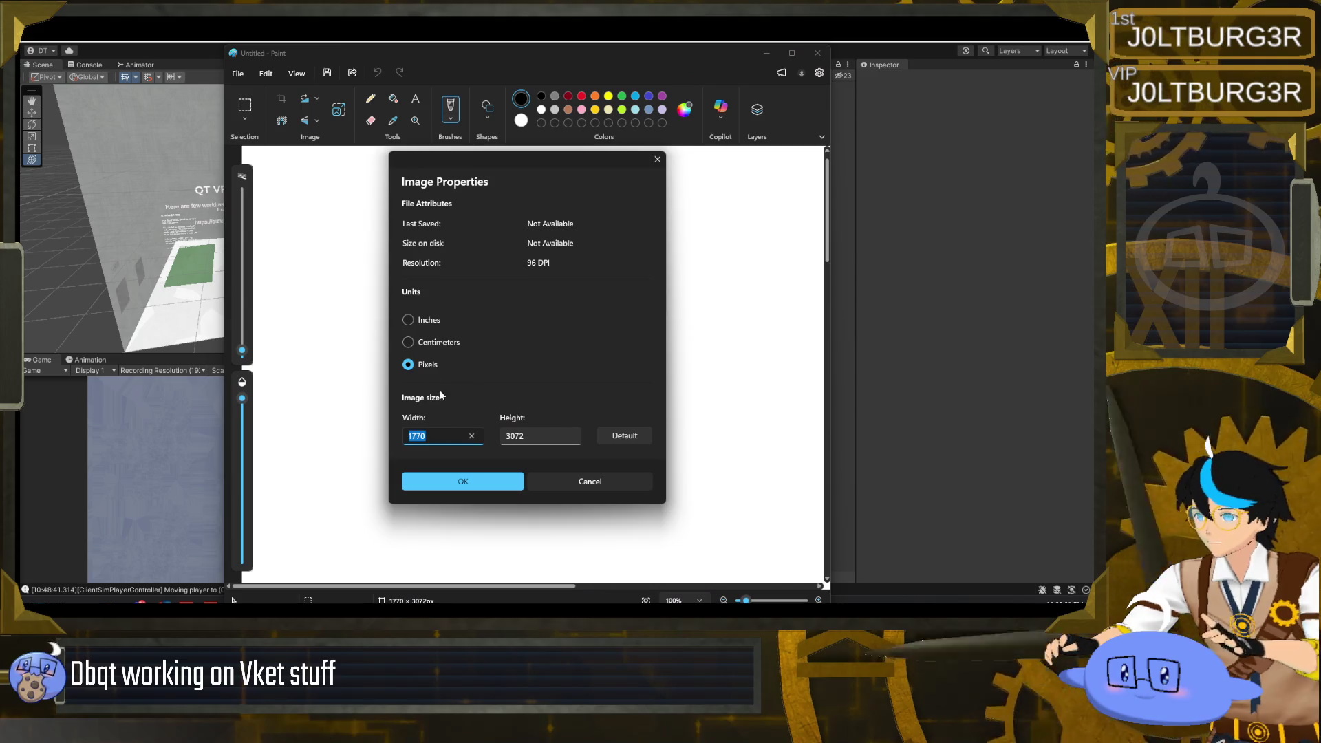
{"action": "type", "text": "10"}
{"action": "key", "text": "Tab"}
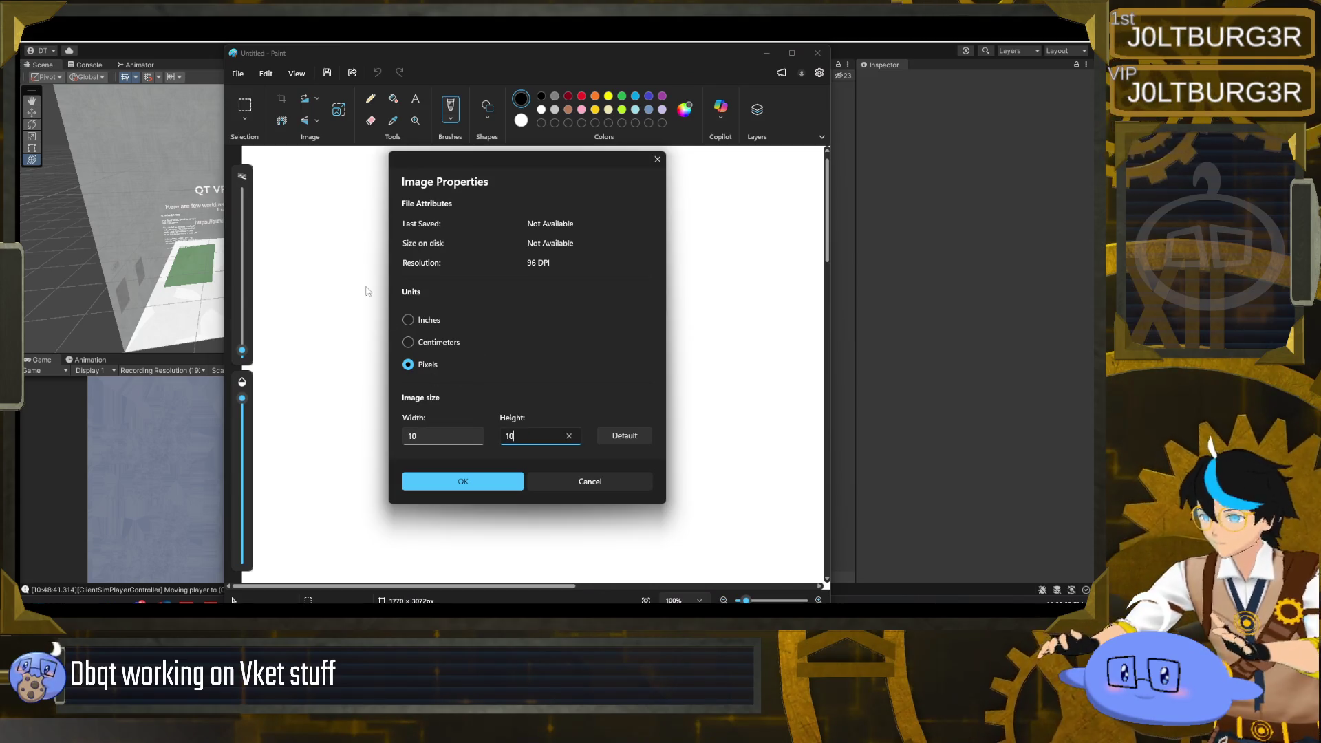
{"action": "left_click", "coordinate": [441, 481]}
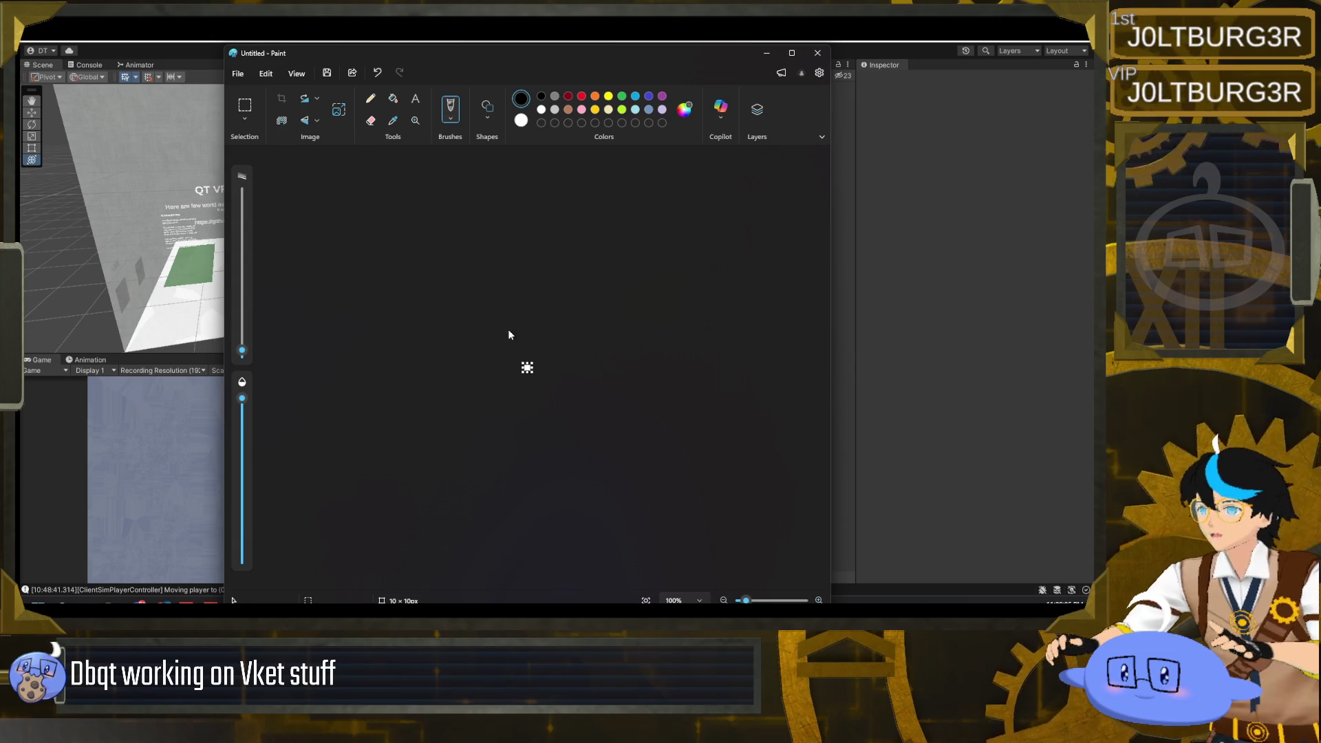
- Try a brighter #00B2FF blue in Edit colors, cancel it, and close Paint without saving
{"action": "scroll", "coordinate": [547, 377], "scroll_direction": "up", "scroll_amount": 5}
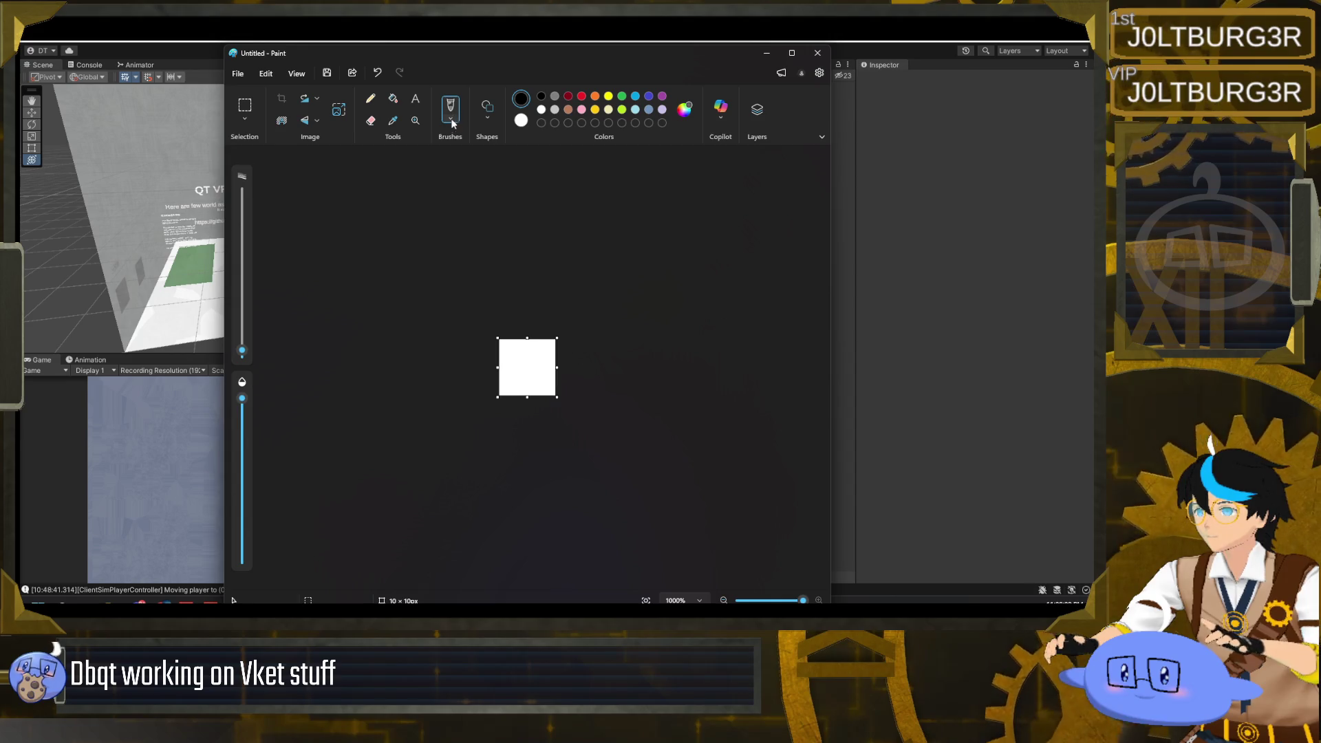
{"action": "left_click", "coordinate": [396, 96]}
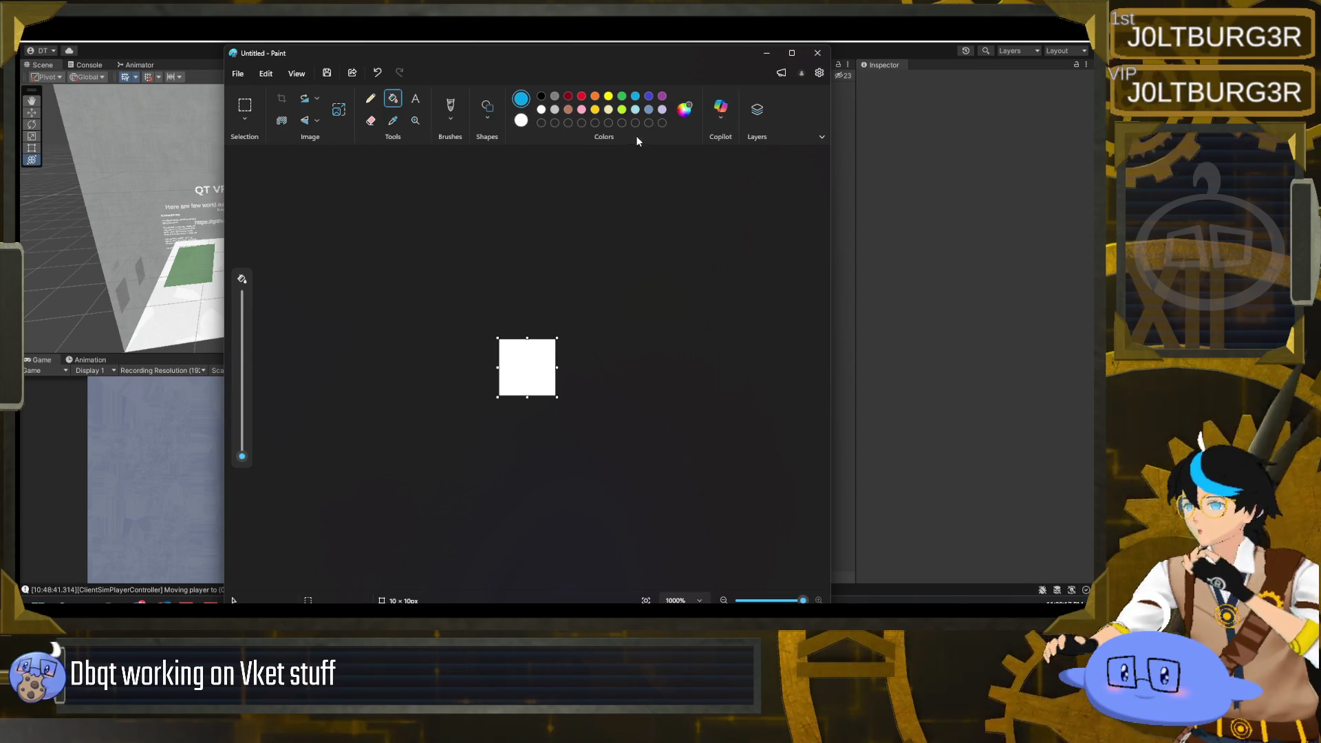
{"action": "left_click", "coordinate": [685, 109]}
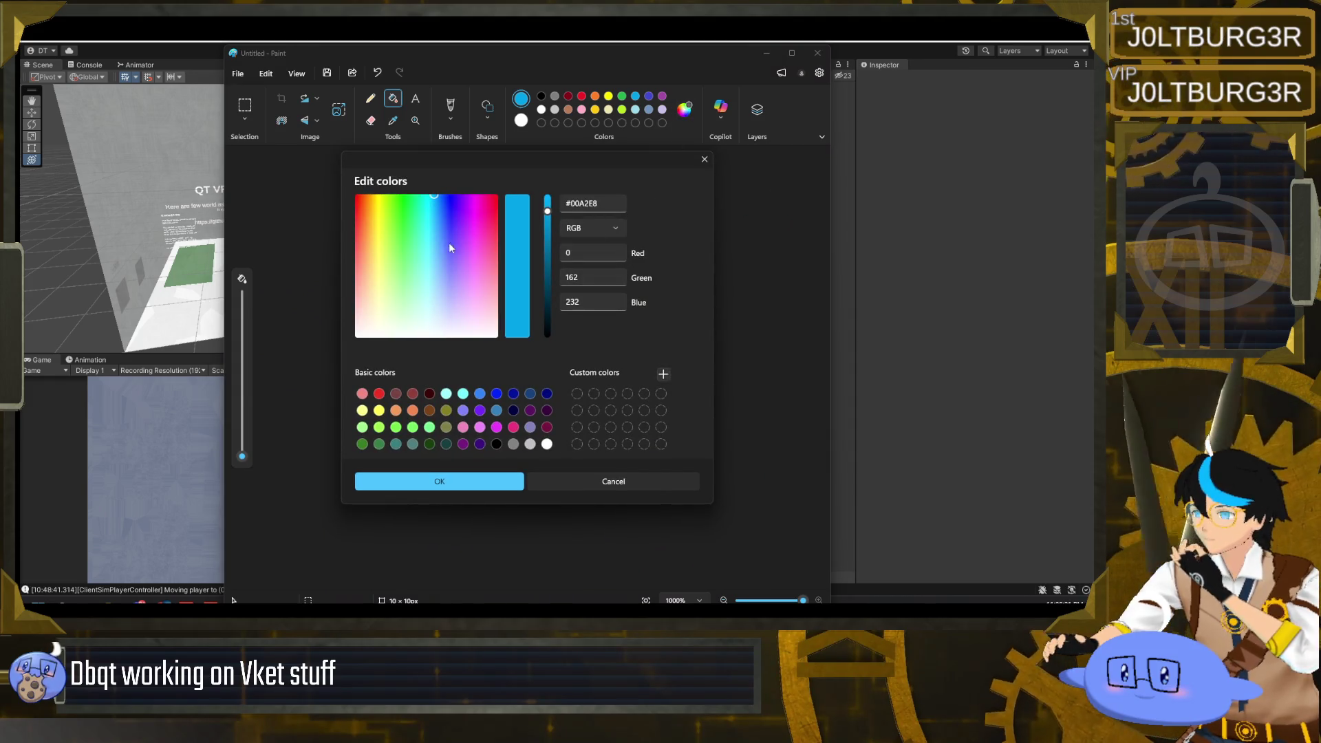
{"action": "left_click_drag", "start_coordinate": [551, 237], "coordinate": [556, 191]}
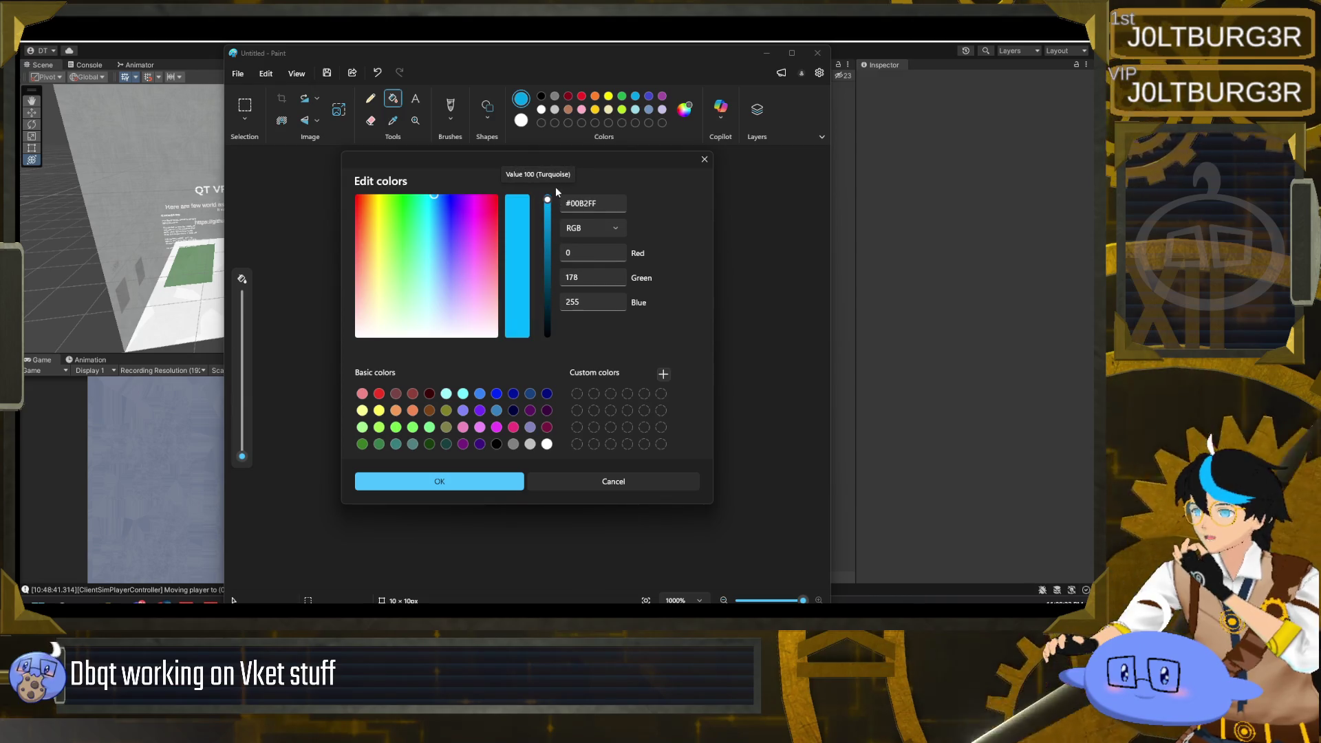
{"action": "left_click", "coordinate": [654, 487]}
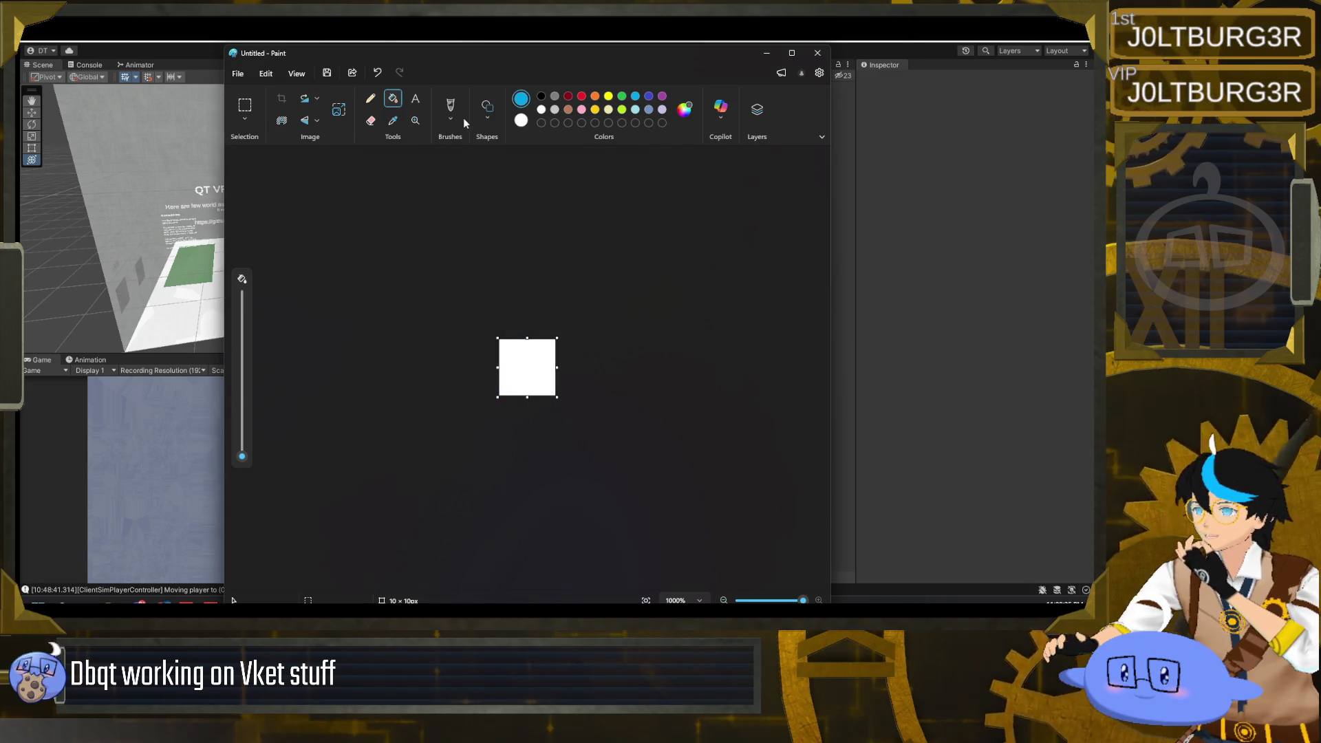
{"action": "left_click", "coordinate": [818, 53]}
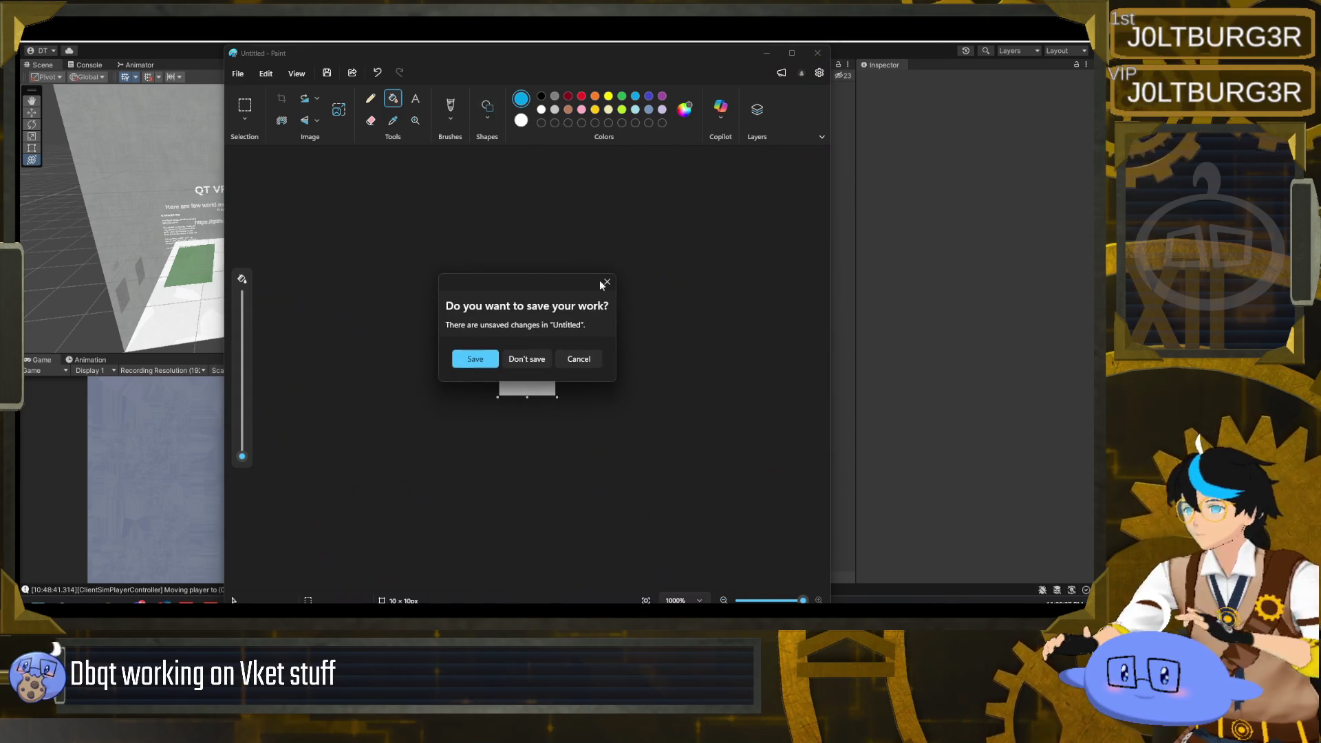
{"action": "left_click", "coordinate": [544, 359]}
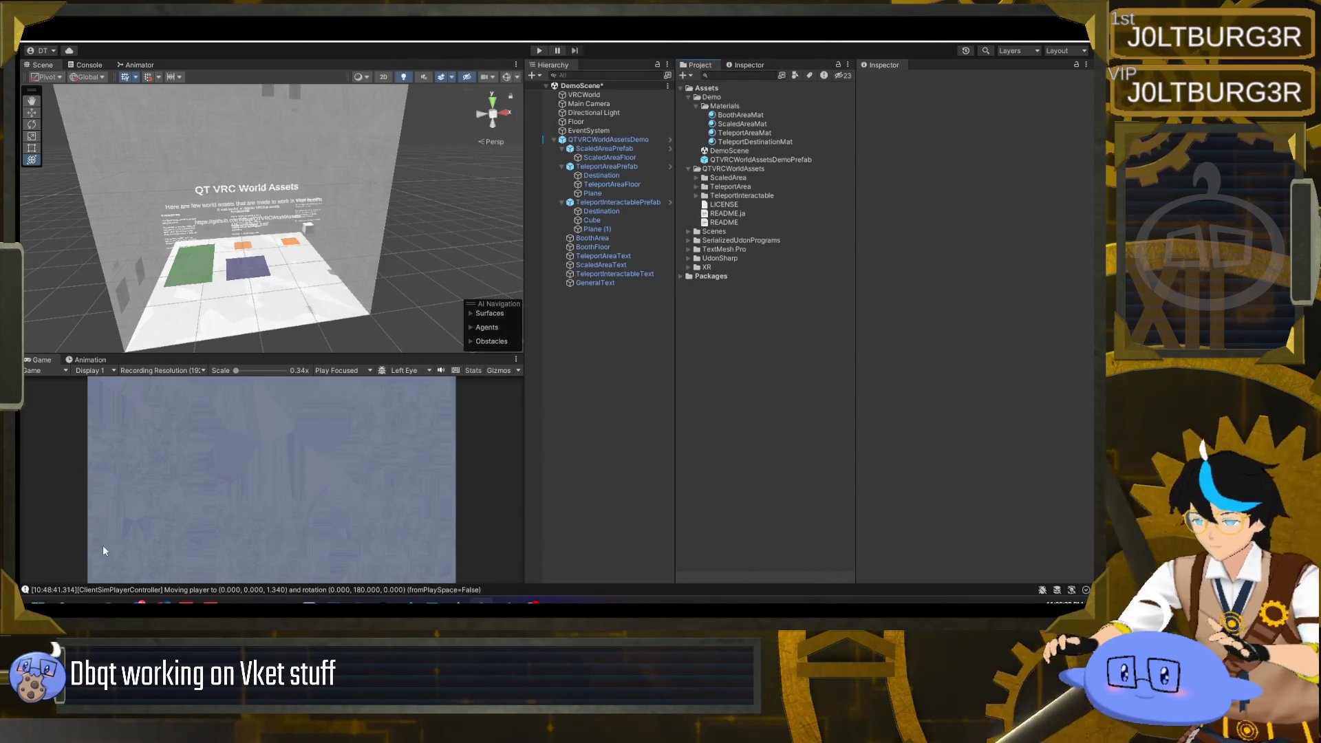
- Select and then deselect GeneralText in the Hierarchy
{"action": "left_click", "coordinate": [38, 603]}
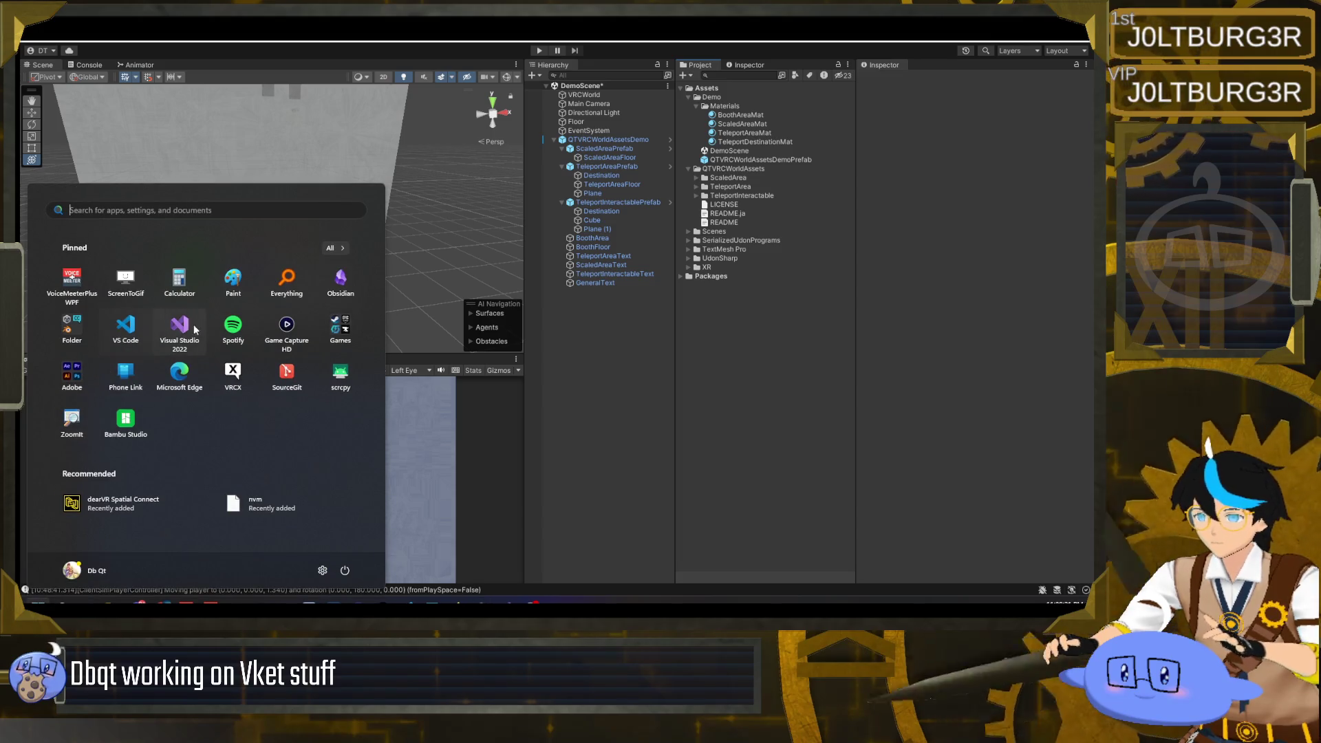
{"action": "left_click", "coordinate": [798, 318]}
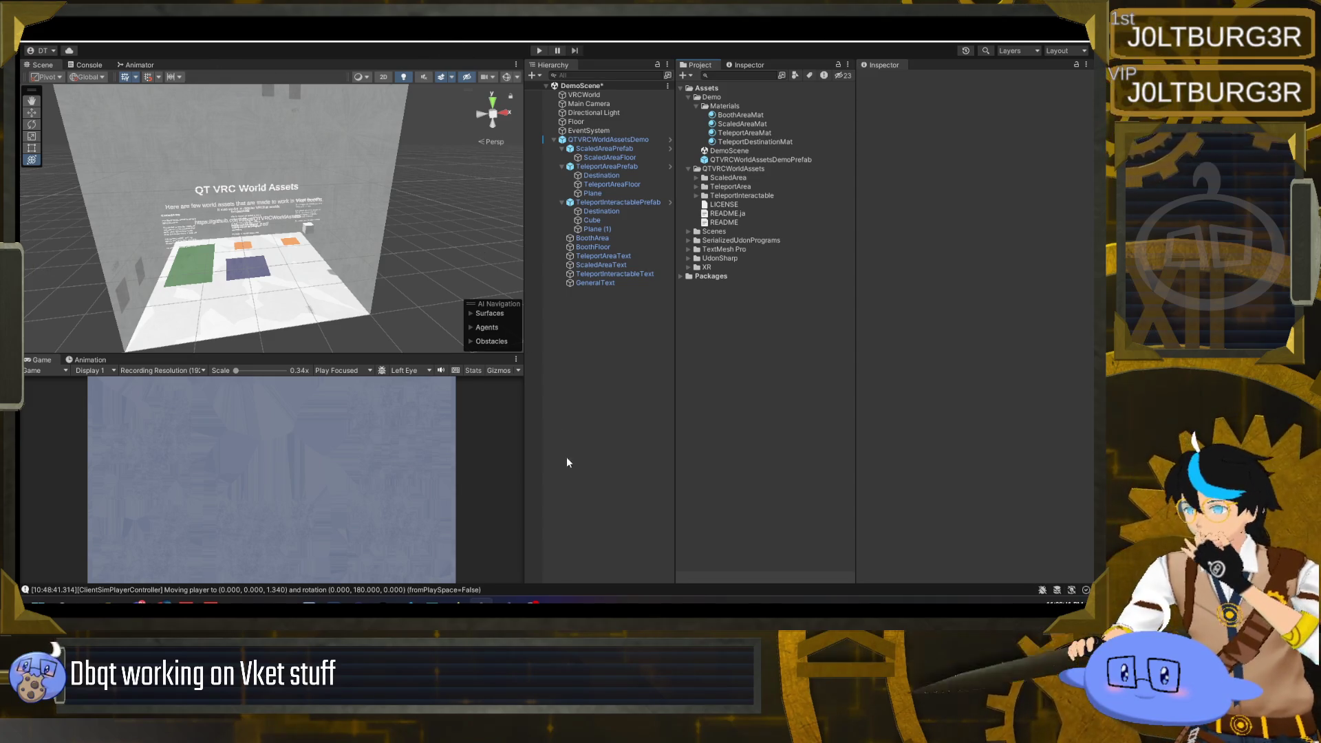
{"action": "left_click", "coordinate": [639, 282]}
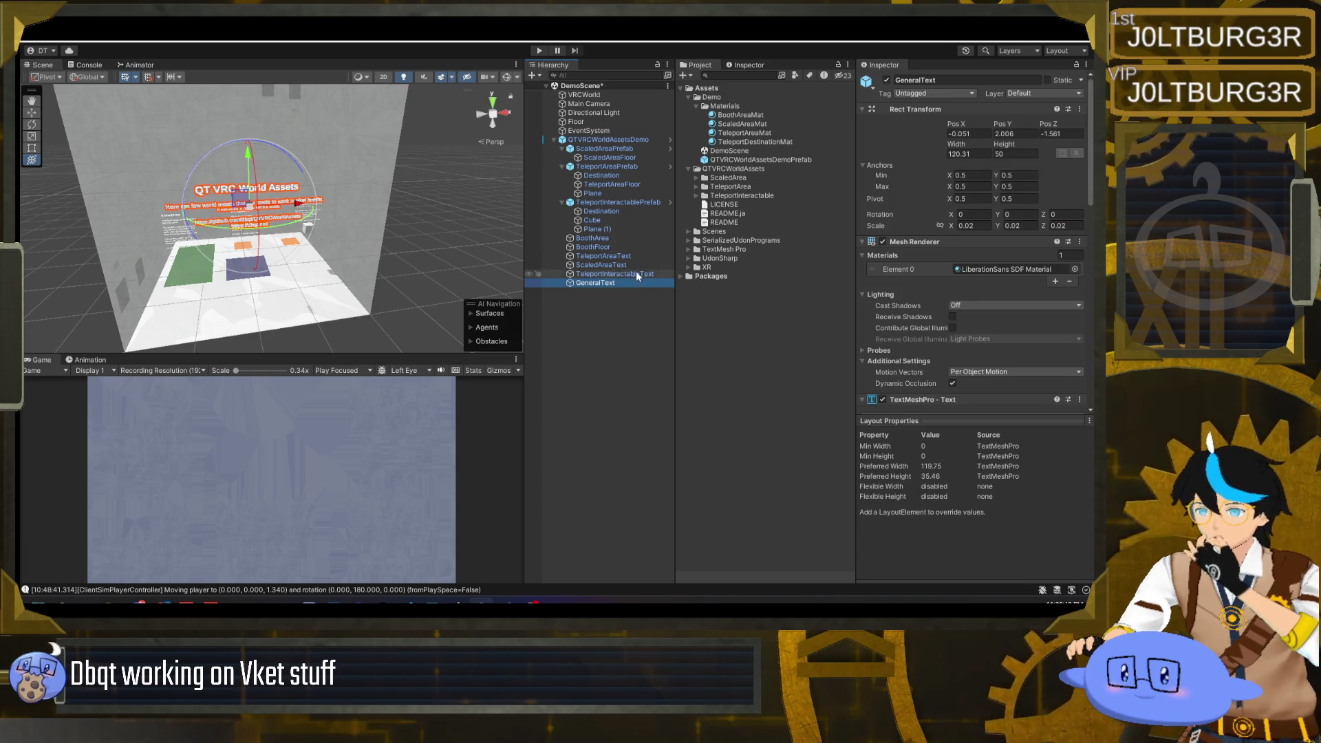
{"action": "left_click", "coordinate": [631, 311]}
- Zoom out and orbit the Scene view to frame the whole booth box, then select BoothAreaMat
{"action": "scroll", "coordinate": [340, 234], "scroll_direction": "down", "scroll_amount": 3}
{"action": "mouse_move", "coordinate": [340, 234]}
{"action": "left_mouse_down"}
{"action": "mouse_move", "coordinate": [426, 237]}
{"action": "mouse_move", "coordinate": [326, 249]}
{"action": "mouse_move", "coordinate": [333, 260]}
{"action": "left_mouse_up"}
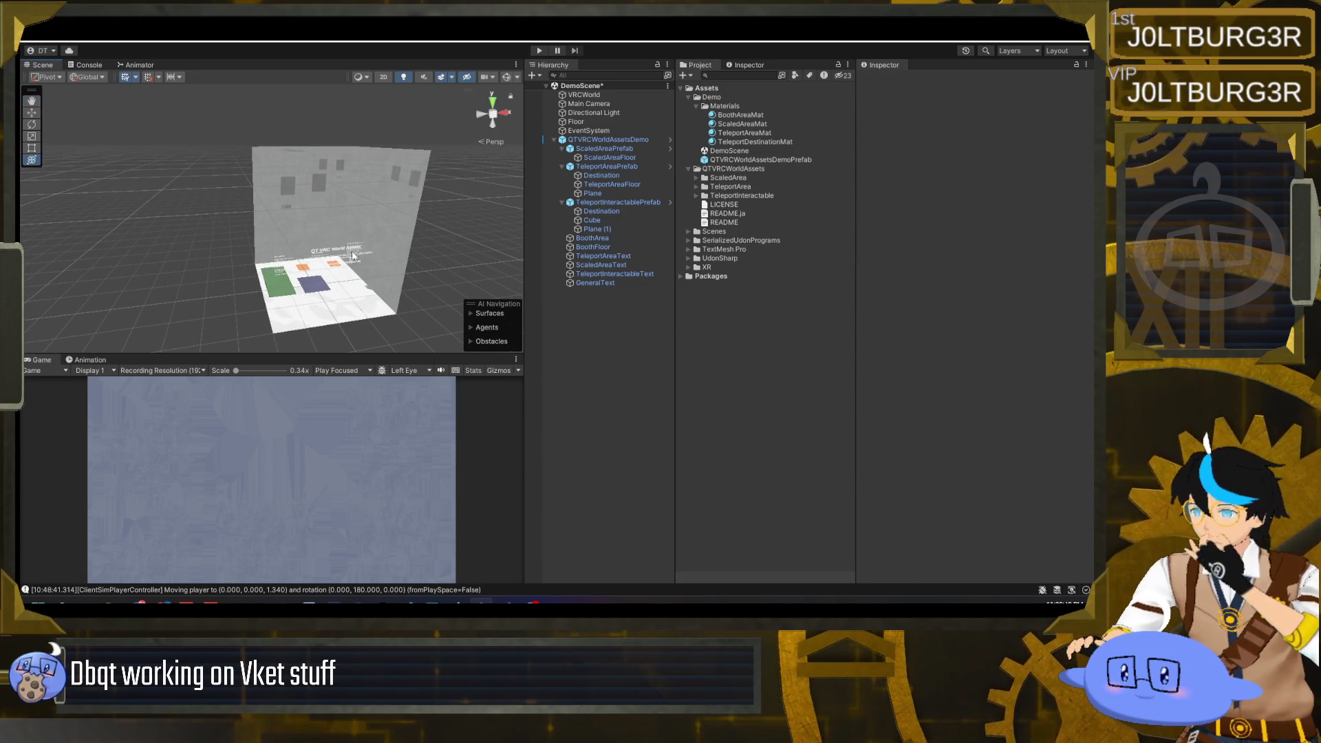
{"action": "mouse_move", "coordinate": [402, 260]}
{"action": "left_mouse_down"}
{"action": "mouse_move", "coordinate": [378, 248]}
{"action": "mouse_move", "coordinate": [391, 329]}
{"action": "left_mouse_up"}
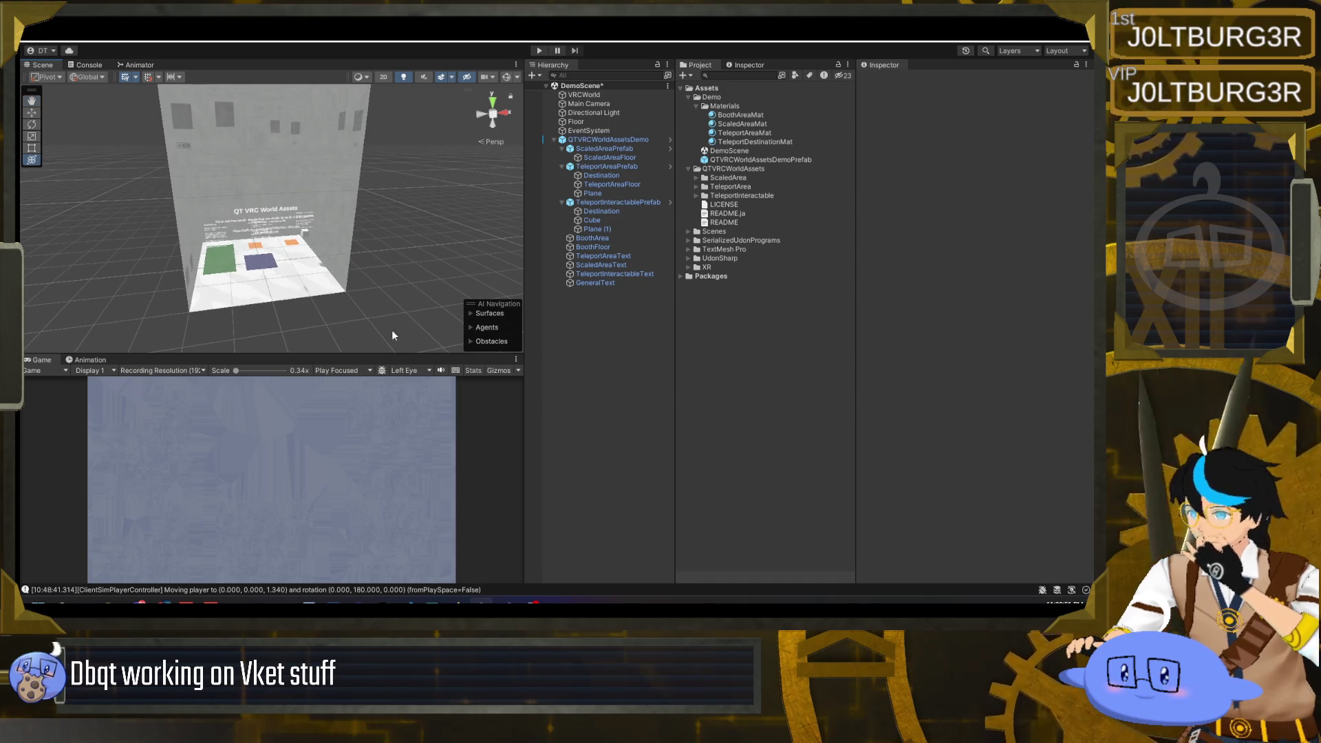
{"action": "key", "text": "super"}
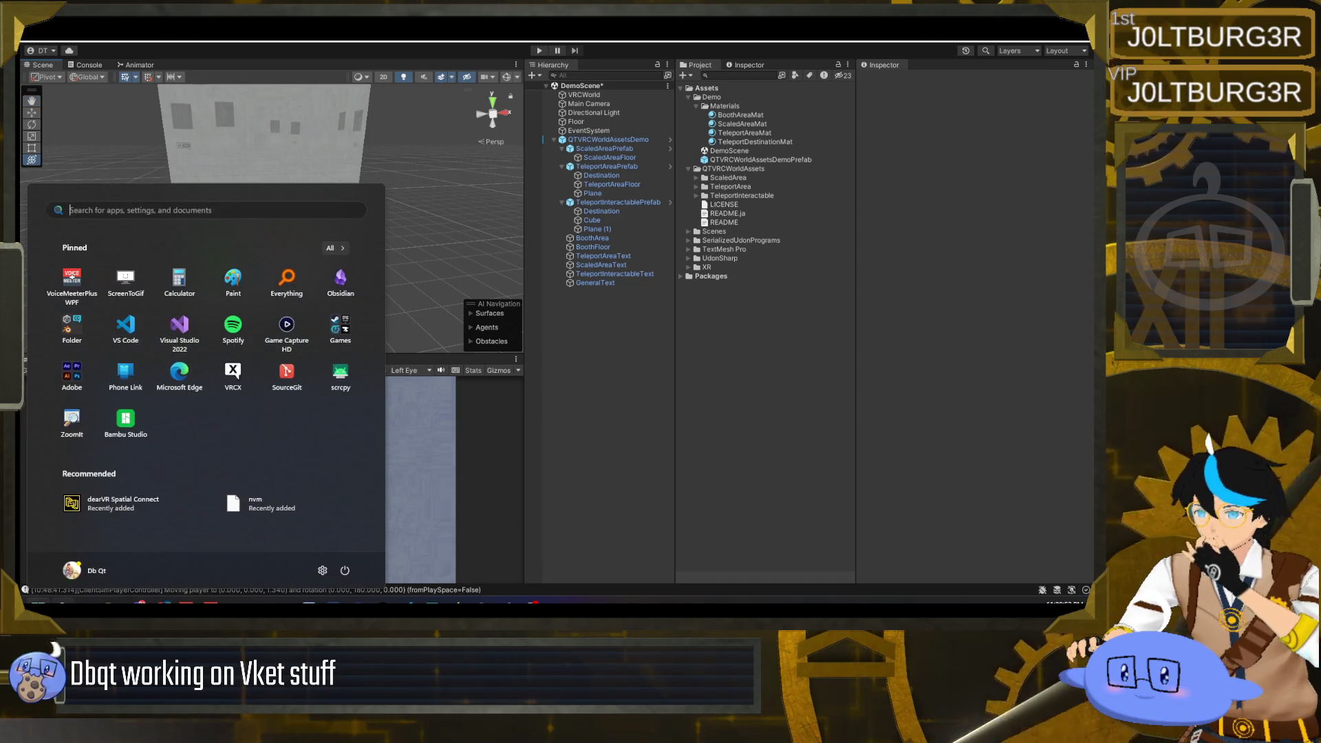
{"action": "left_click", "coordinate": [741, 305]}
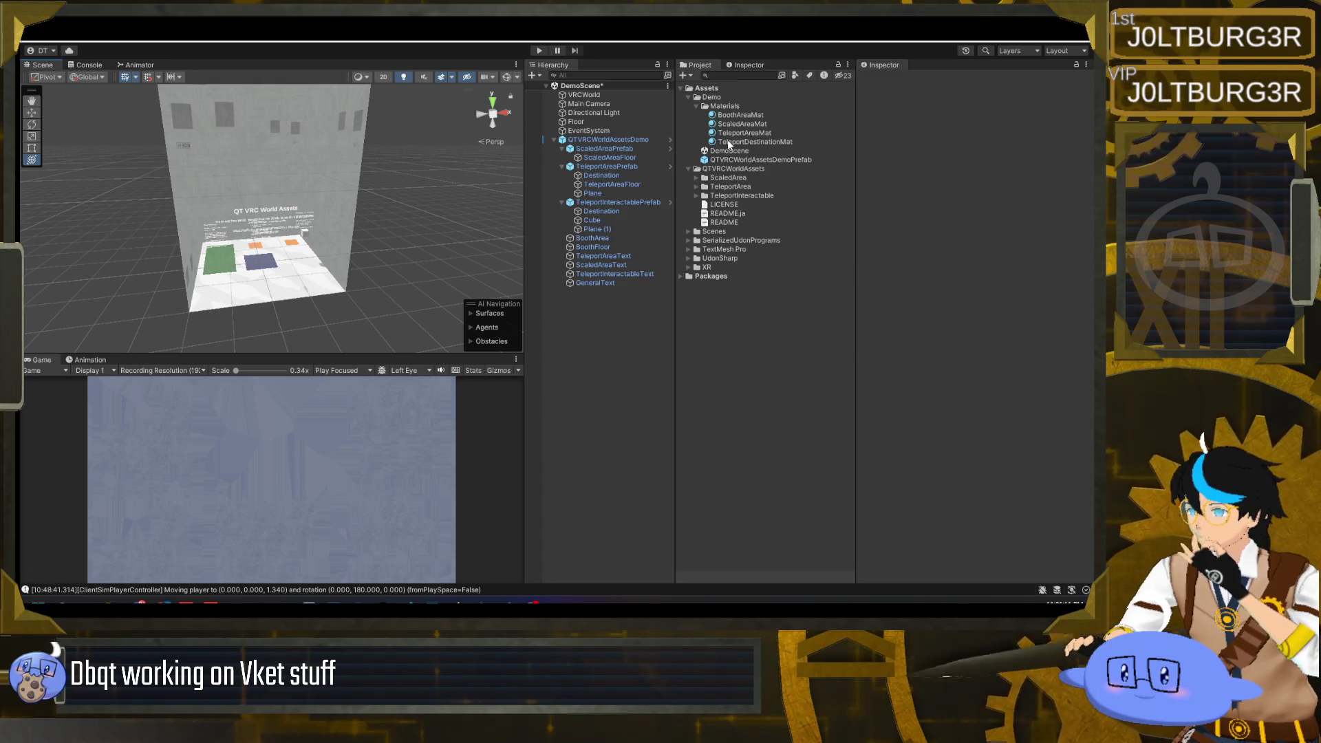
{"action": "left_click", "coordinate": [740, 115]}
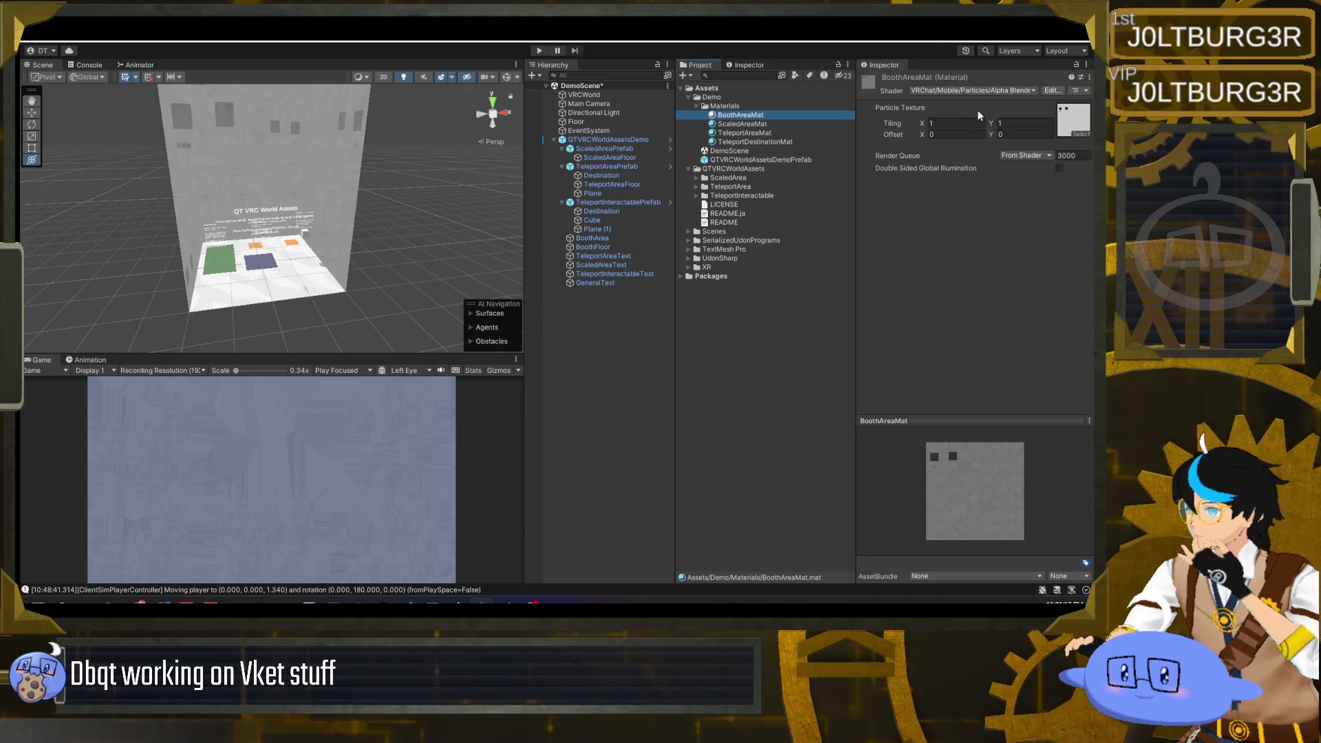
- Set BoothAreaMat's shader to VRChat/Mobile/Particles/Additive after briefly trying Multiply
{"action": "left_click", "coordinate": [998, 90]}
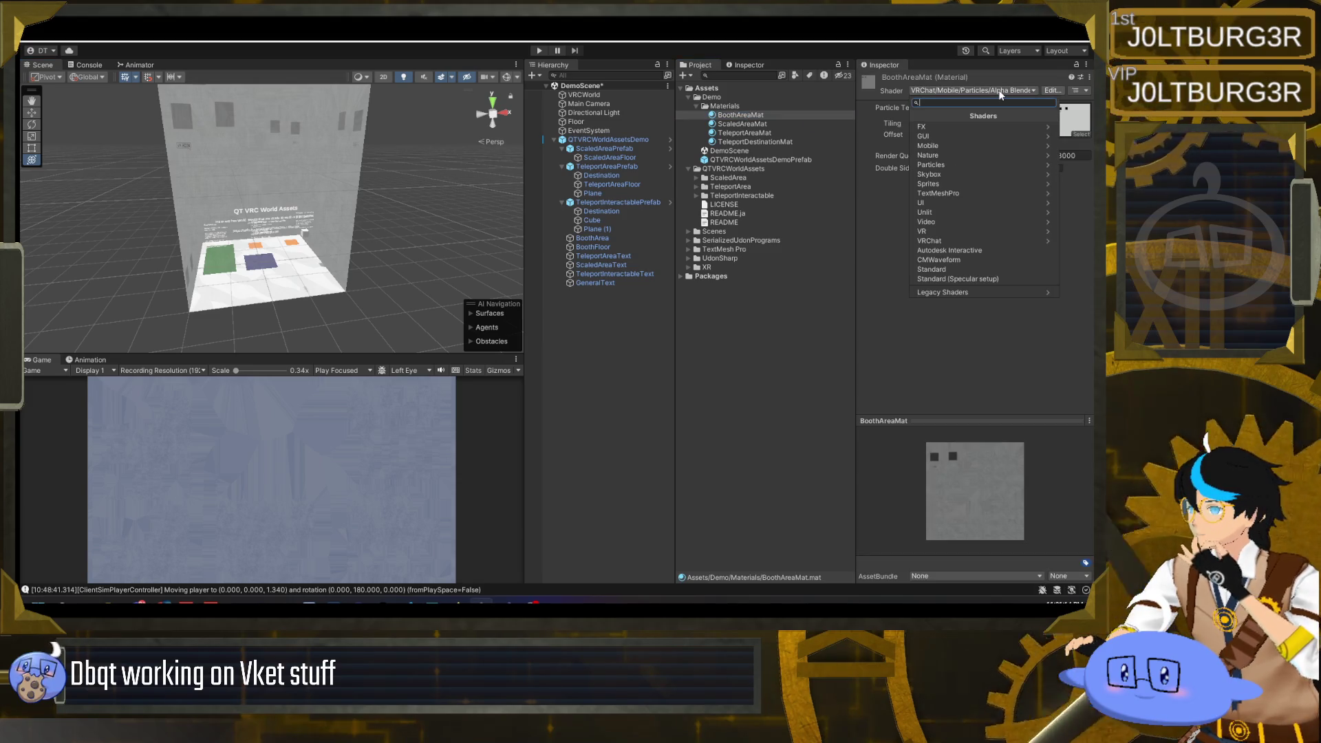
{"action": "left_click", "coordinate": [969, 240]}
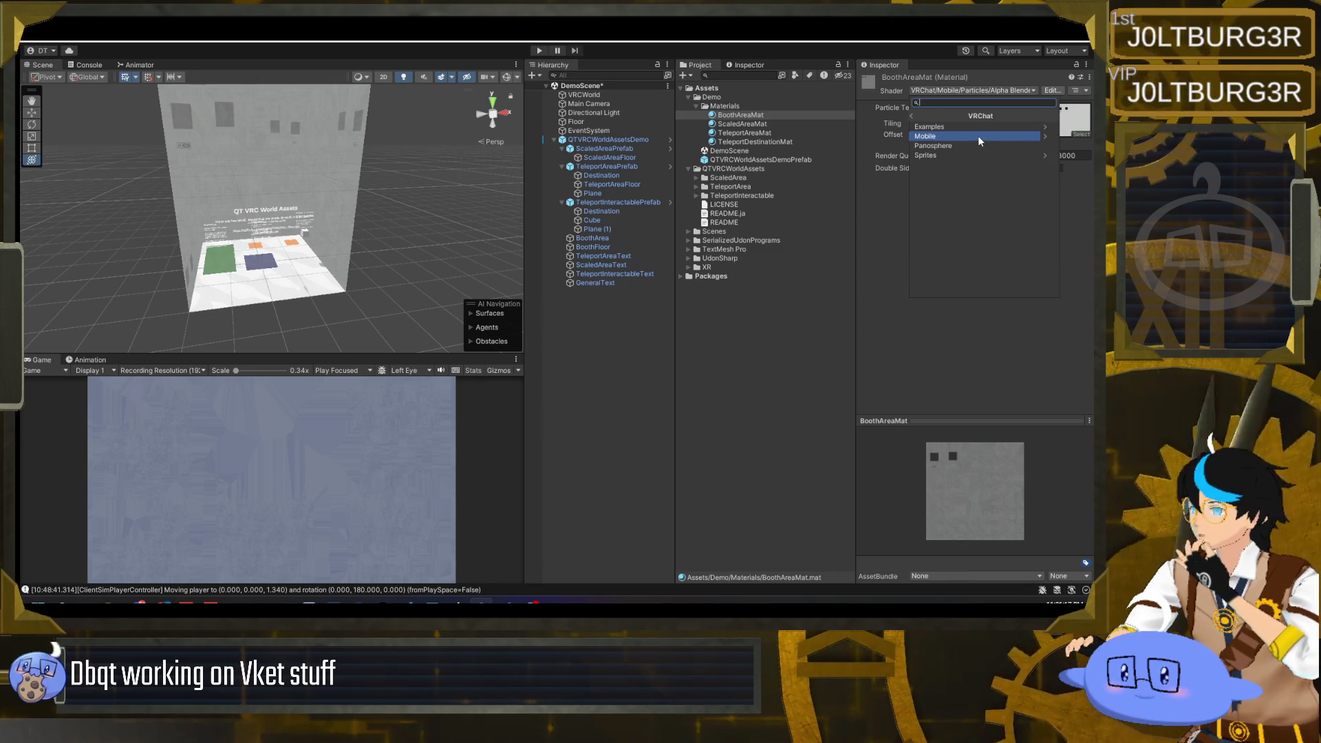
{"action": "left_click", "coordinate": [977, 135]}
{"action": "left_click", "coordinate": [968, 183]}
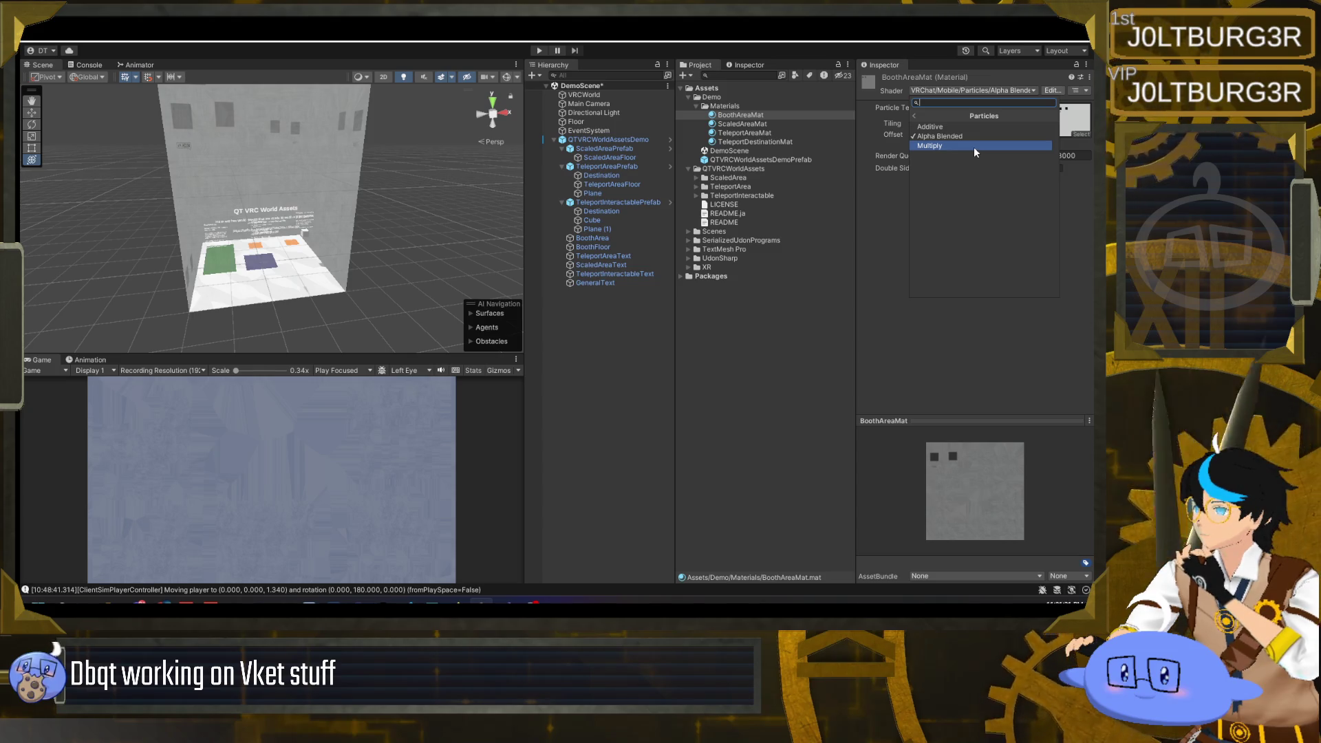
{"action": "left_click", "coordinate": [973, 146]}
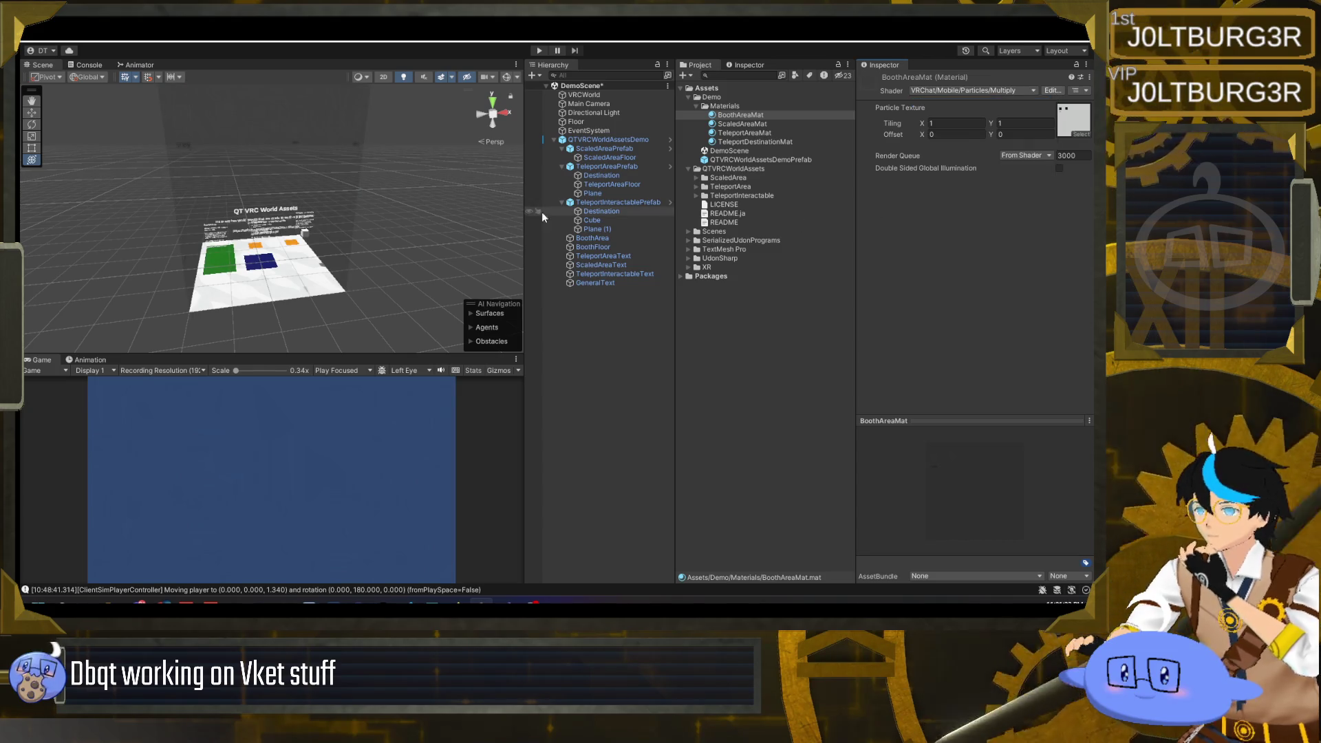
{"action": "left_click", "coordinate": [1020, 90]}
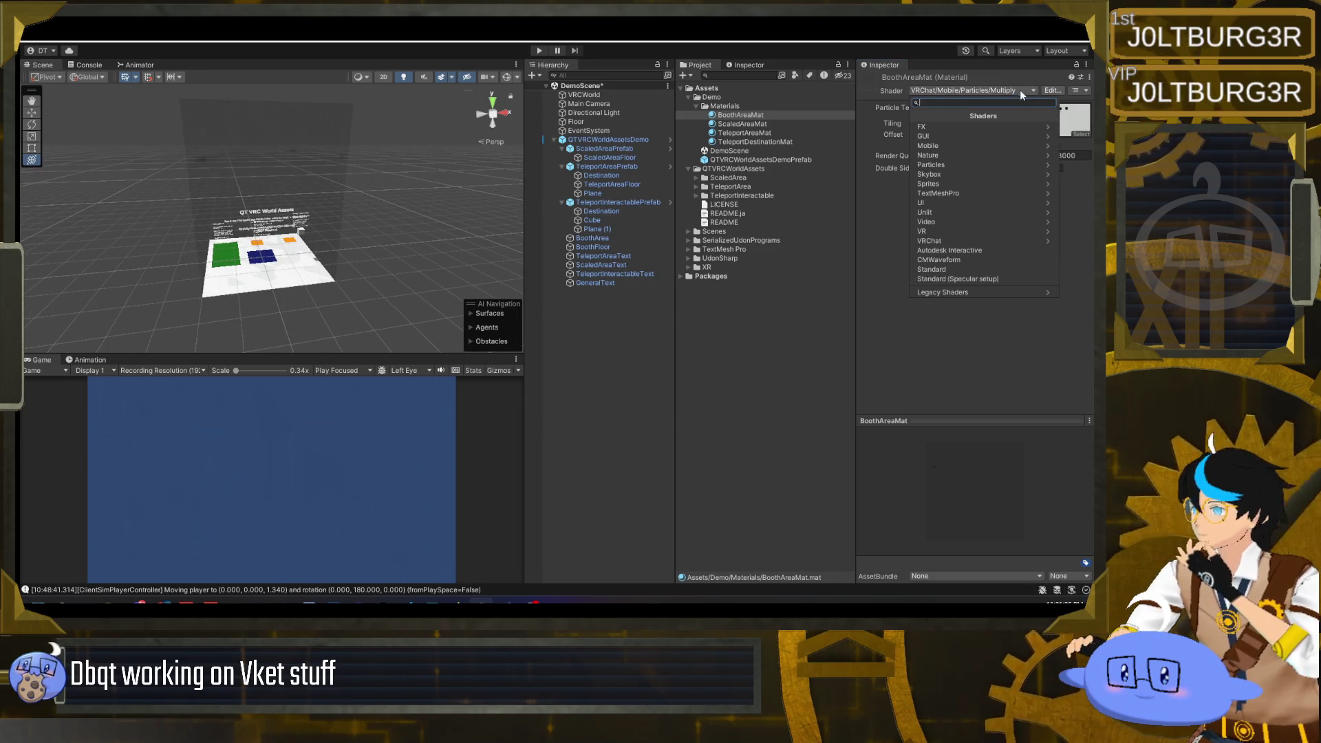
{"action": "left_click", "coordinate": [960, 241]}
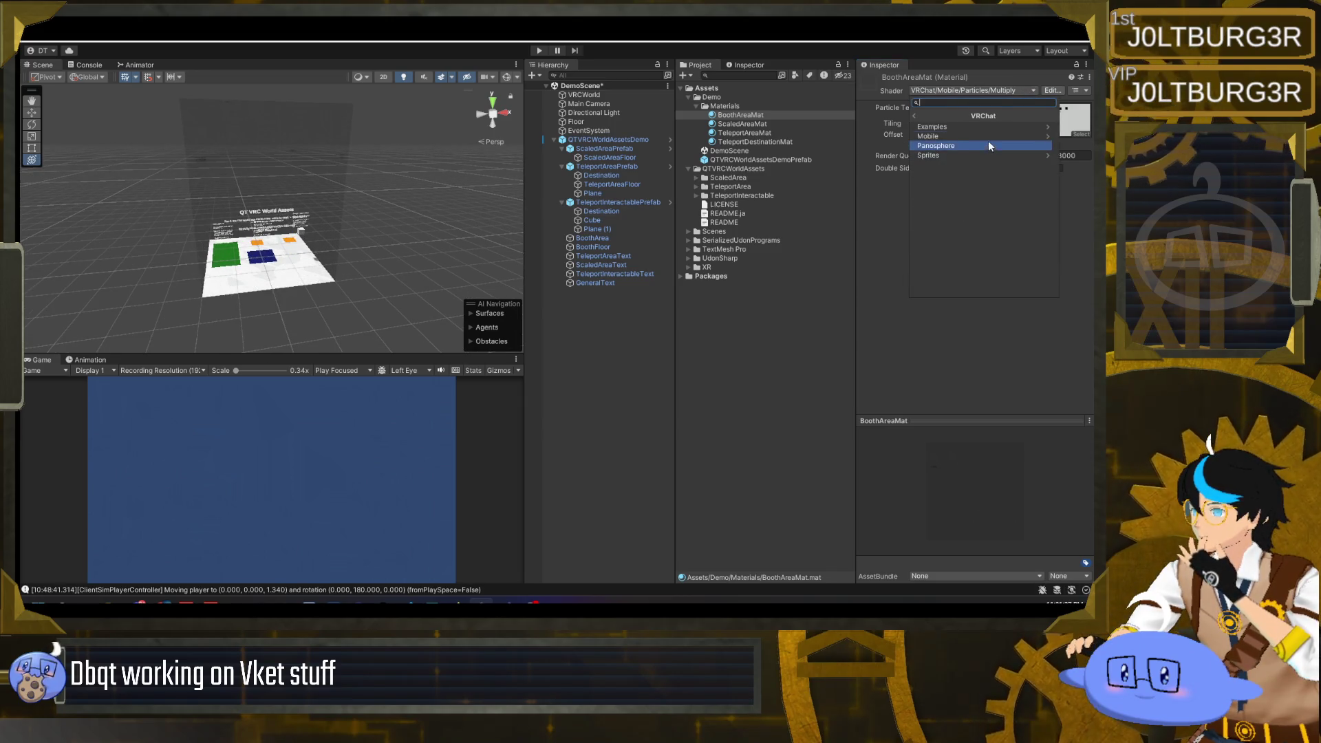
{"action": "left_click", "coordinate": [989, 138]}
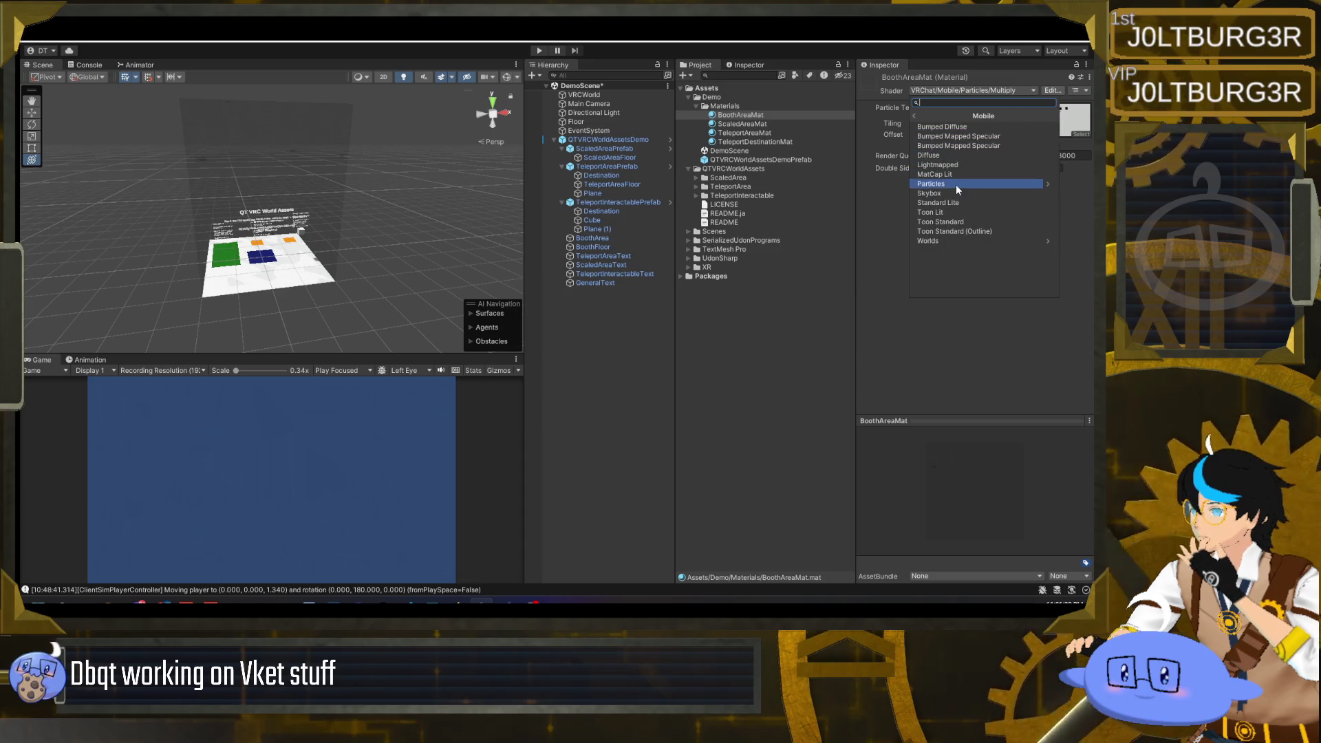
{"action": "left_click", "coordinate": [955, 185]}
{"action": "left_click", "coordinate": [972, 128]}
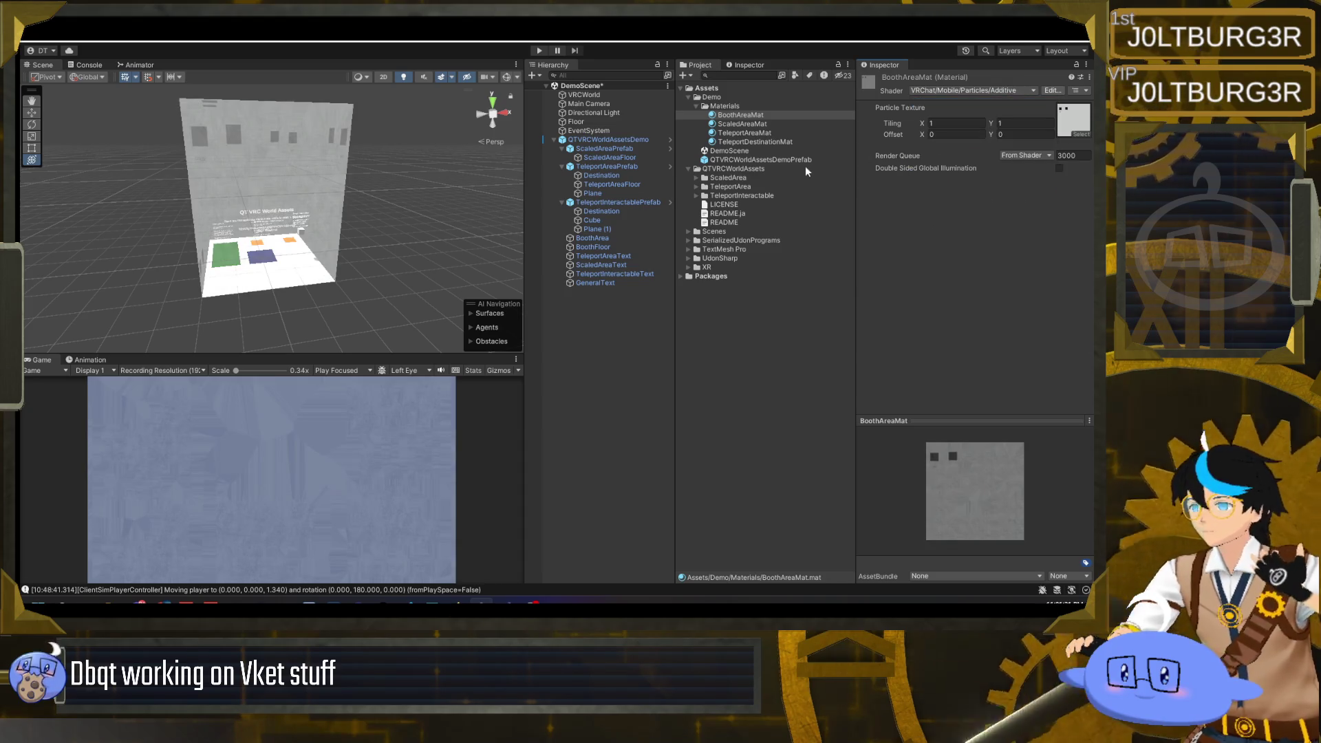
- Preview particle textures on BoothAreaMat: purple sample, EmojiOne, Default-Checker, Background, UIMask, UISprite
{"action": "left_click", "coordinate": [1081, 133]}
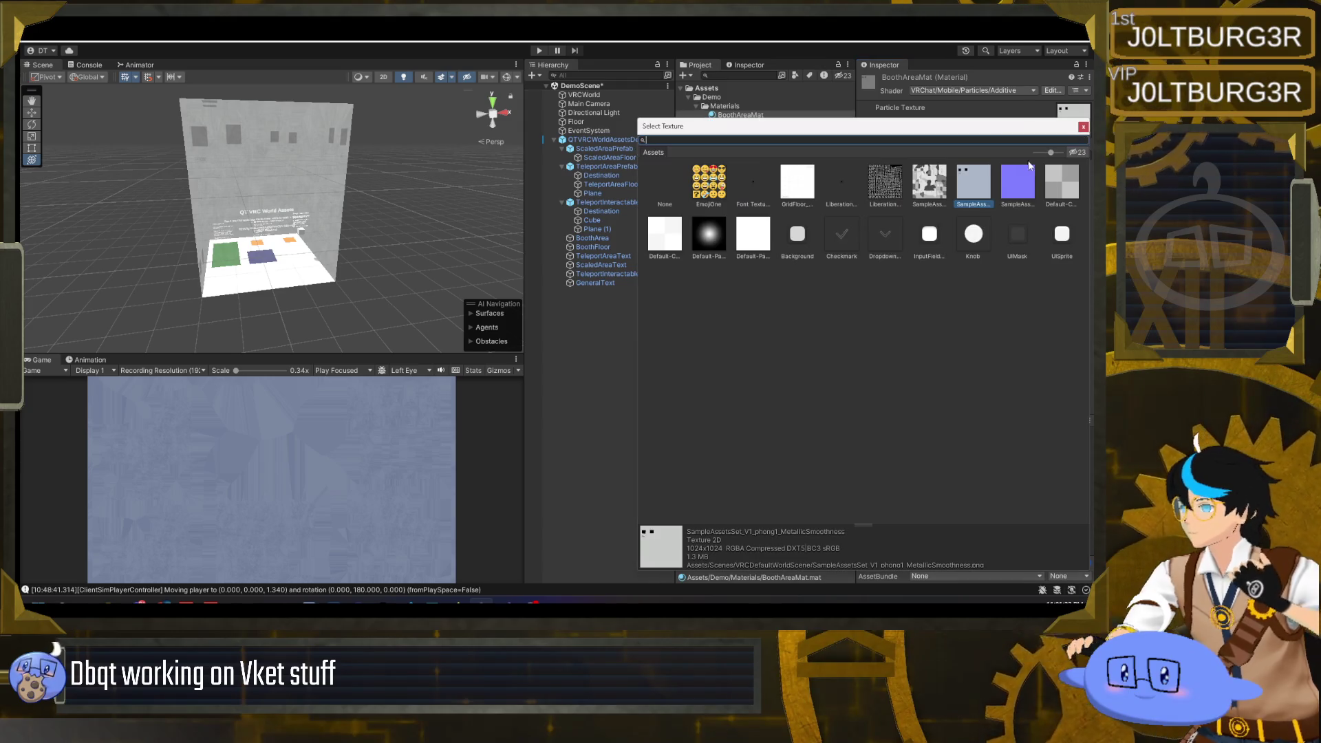
{"action": "left_click", "coordinate": [1013, 184]}
{"action": "left_click", "coordinate": [709, 182]}
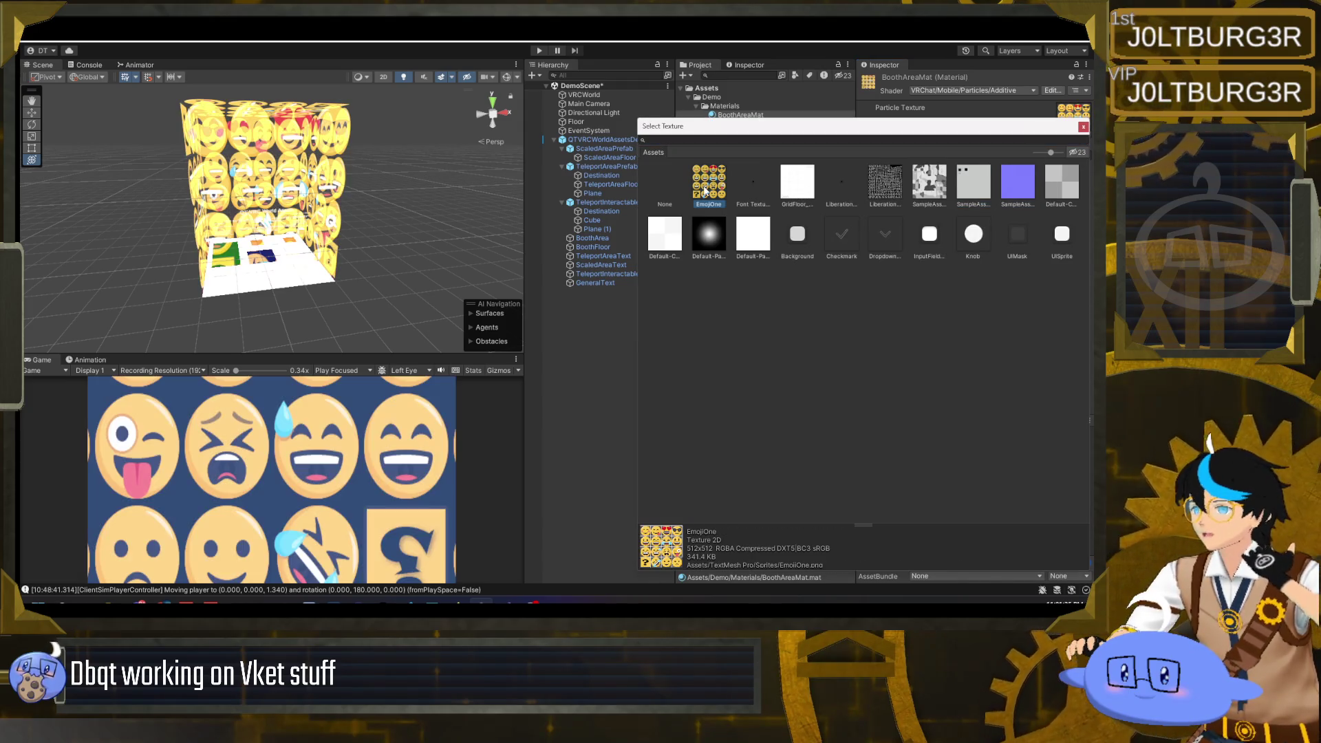
{"action": "left_click", "coordinate": [665, 186]}
{"action": "left_click", "coordinate": [664, 234]}
{"action": "left_click", "coordinate": [709, 234]}
{"action": "left_click", "coordinate": [797, 234]}
{"action": "left_click", "coordinate": [888, 236]}
{"action": "left_click", "coordinate": [929, 234]}
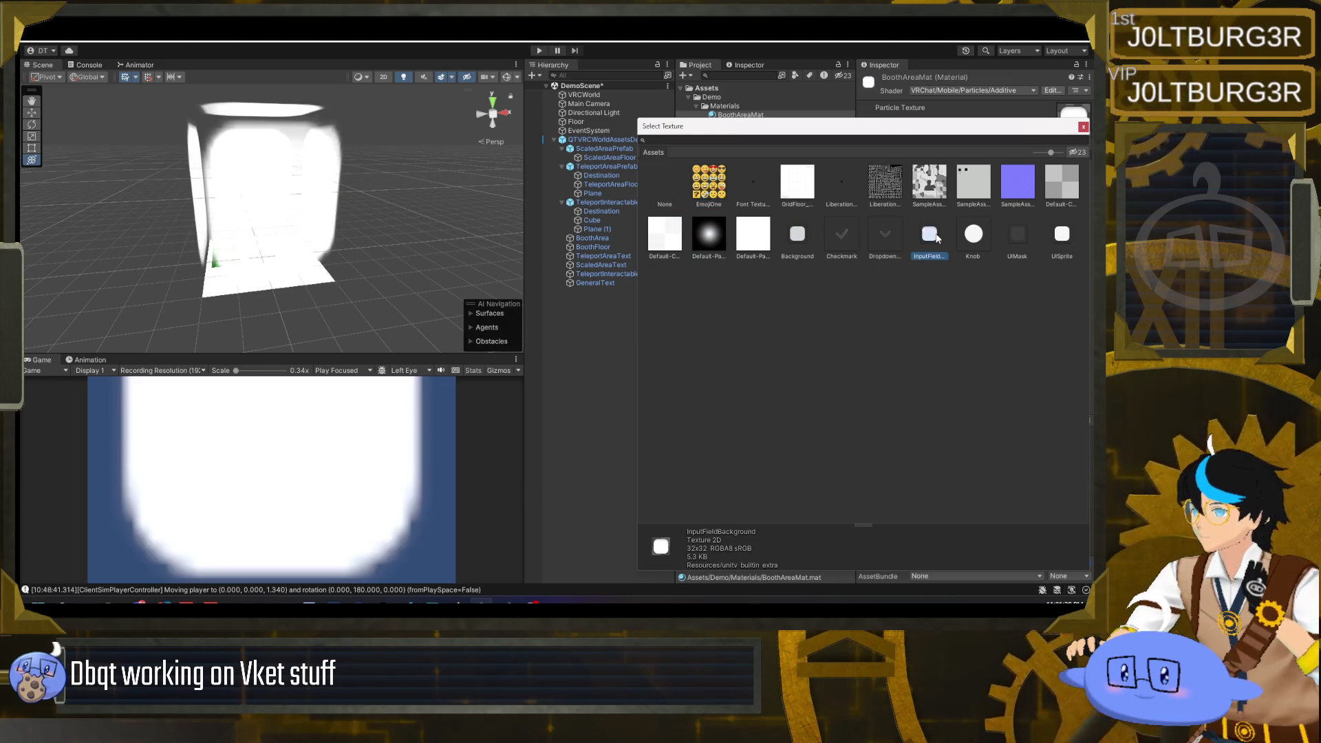
{"action": "left_click", "coordinate": [1032, 233]}
{"action": "left_click", "coordinate": [1053, 234]}
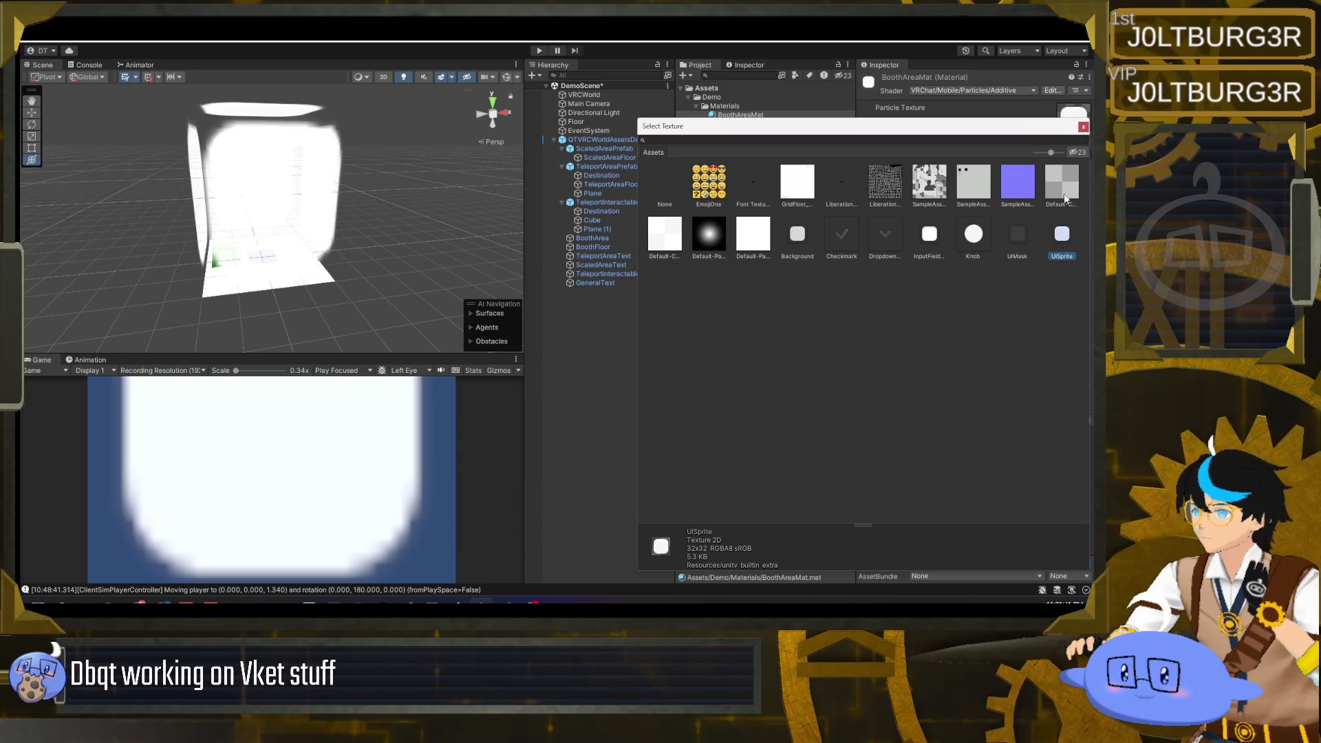
- Settle on the grey sample texture for BoothAreaMat and close the texture picker
{"action": "left_click", "coordinate": [1059, 183]}
{"action": "left_click", "coordinate": [1013, 180]}
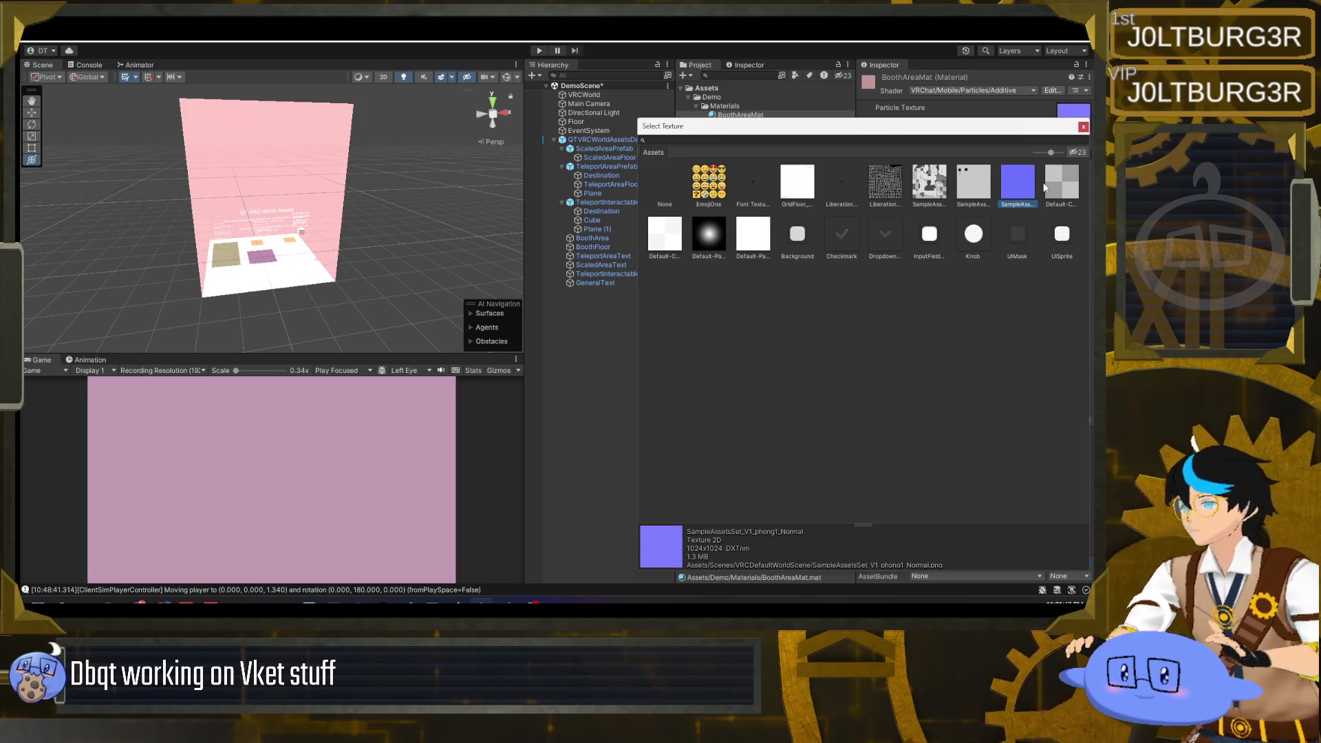
{"action": "left_click", "coordinate": [1062, 182]}
{"action": "left_click", "coordinate": [977, 185]}
{"action": "left_click", "coordinate": [929, 183]}
{"action": "left_click", "coordinate": [973, 183]}
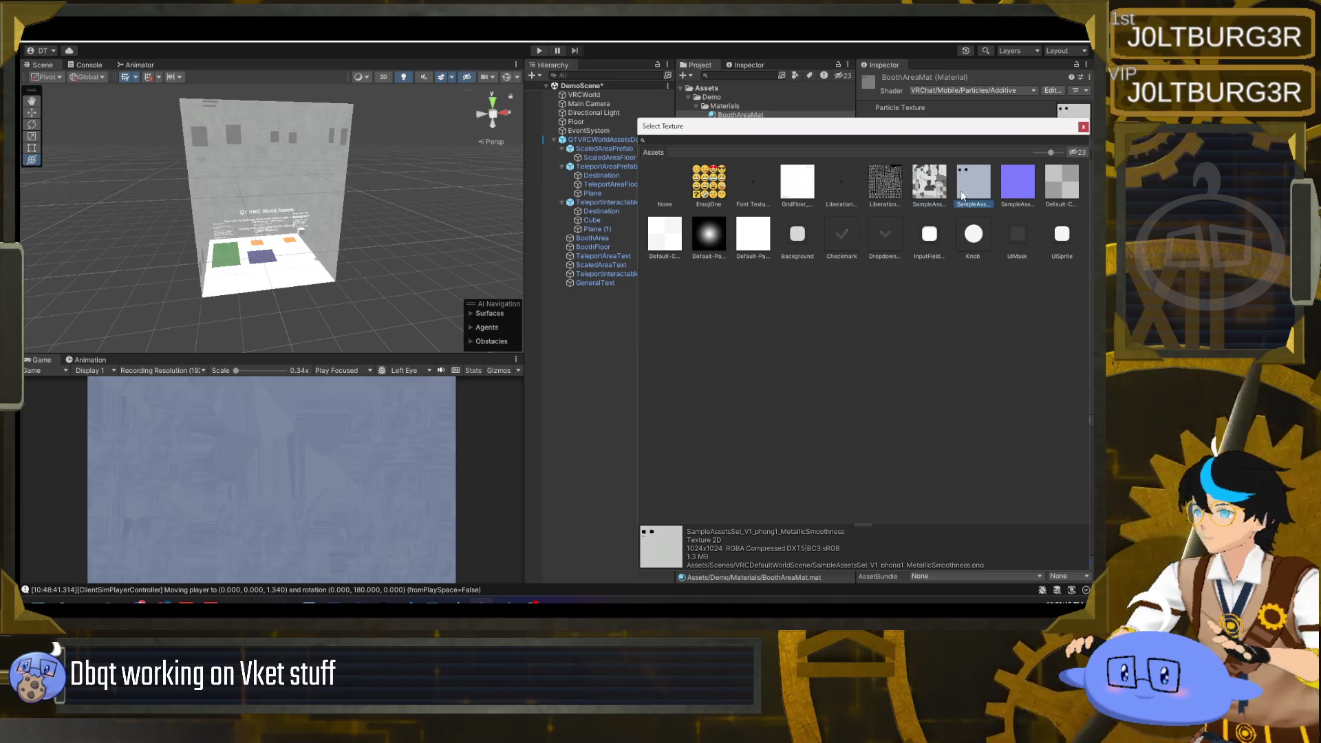
{"action": "left_click", "coordinate": [1083, 127]}
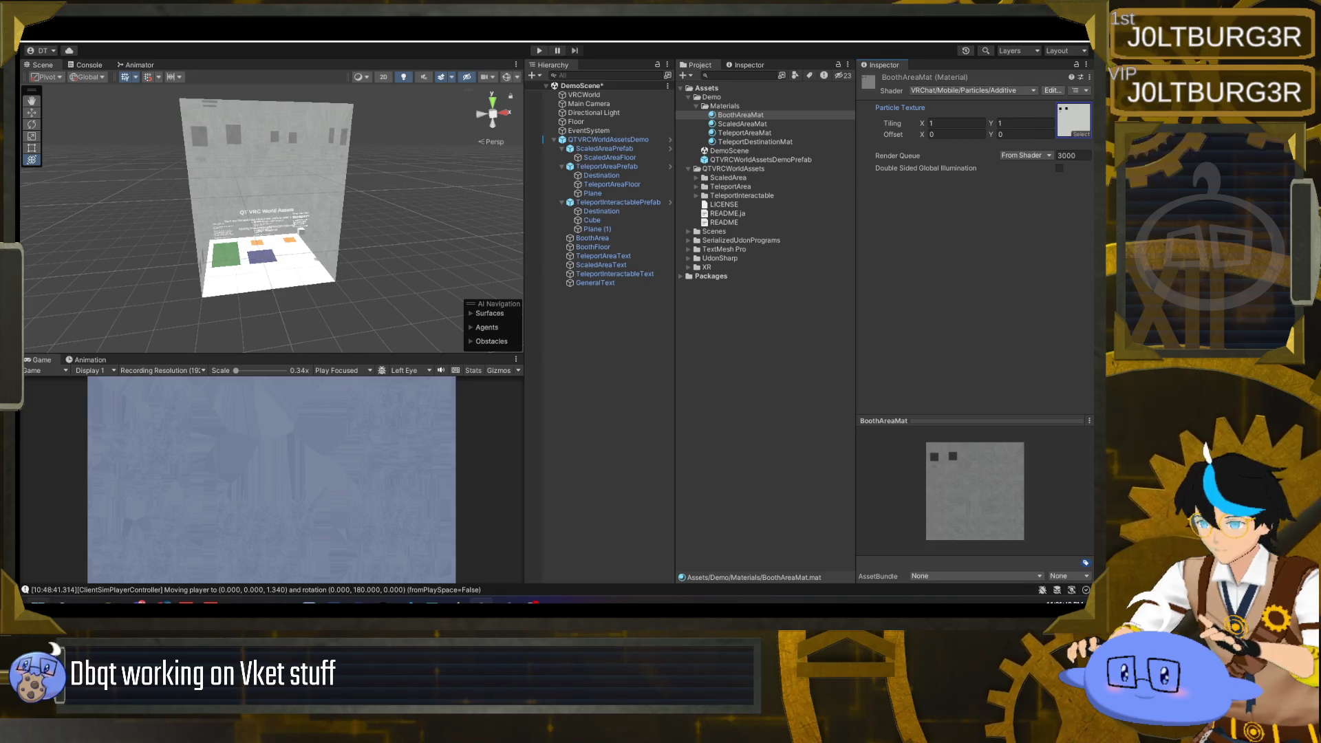
{"action": "left_click", "coordinate": [38, 603]}
{"action": "left_click", "coordinate": [699, 466]}
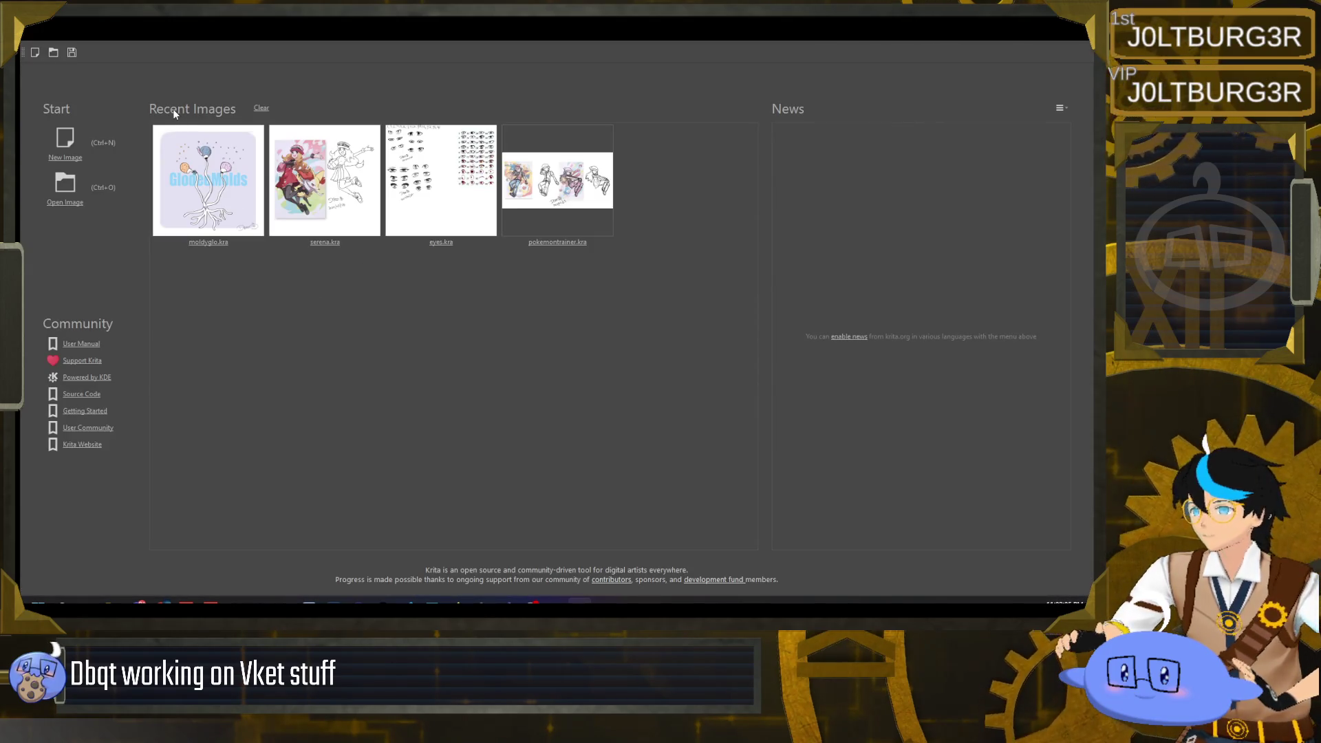
- Create a new Krita document 10 px wide and 10 px high via File > New
{"action": "left_click", "coordinate": [31, 27]}
{"action": "left_click", "coordinate": [35, 47]}
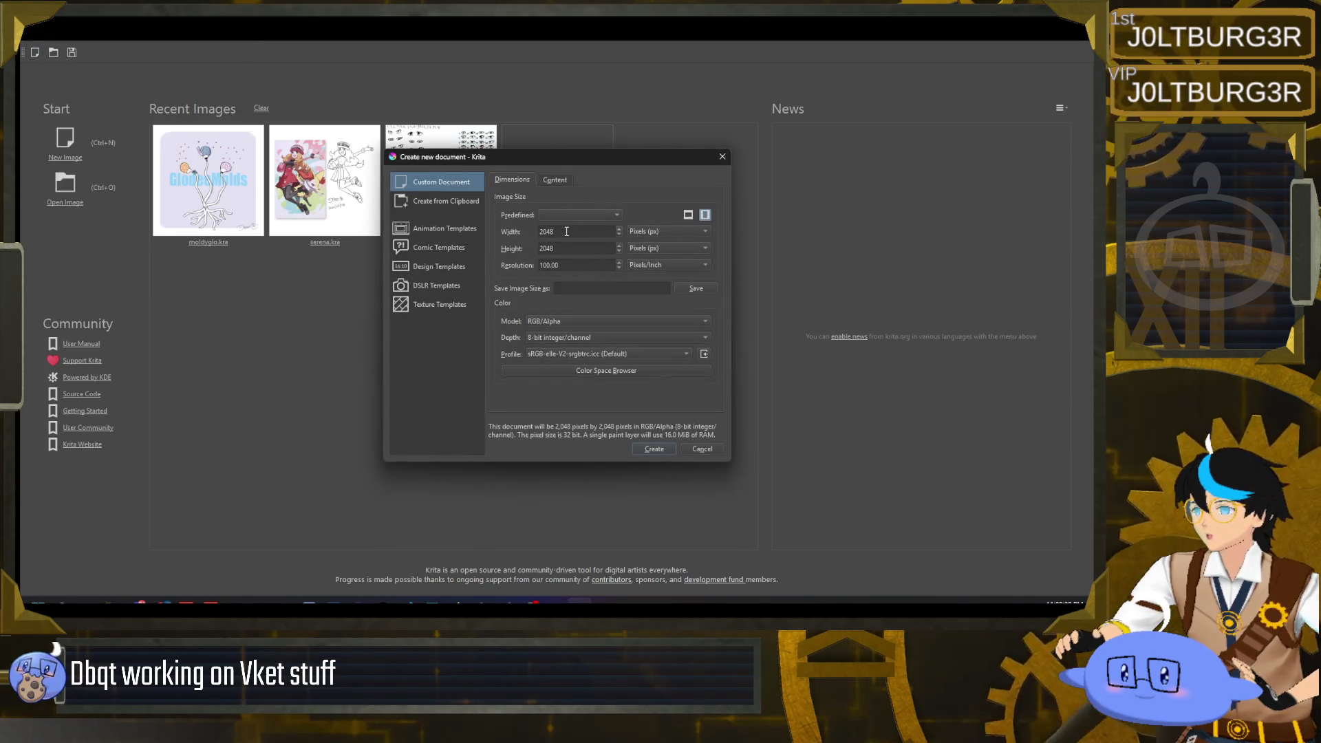
{"action": "key", "text": "BackSpace"}
{"action": "key", "text": "BackSpace"}
{"action": "key", "text": "BackSpace"}
{"action": "type", "text": "10"}
{"action": "key", "text": "Tab"}
{"action": "type", "text": "10"}
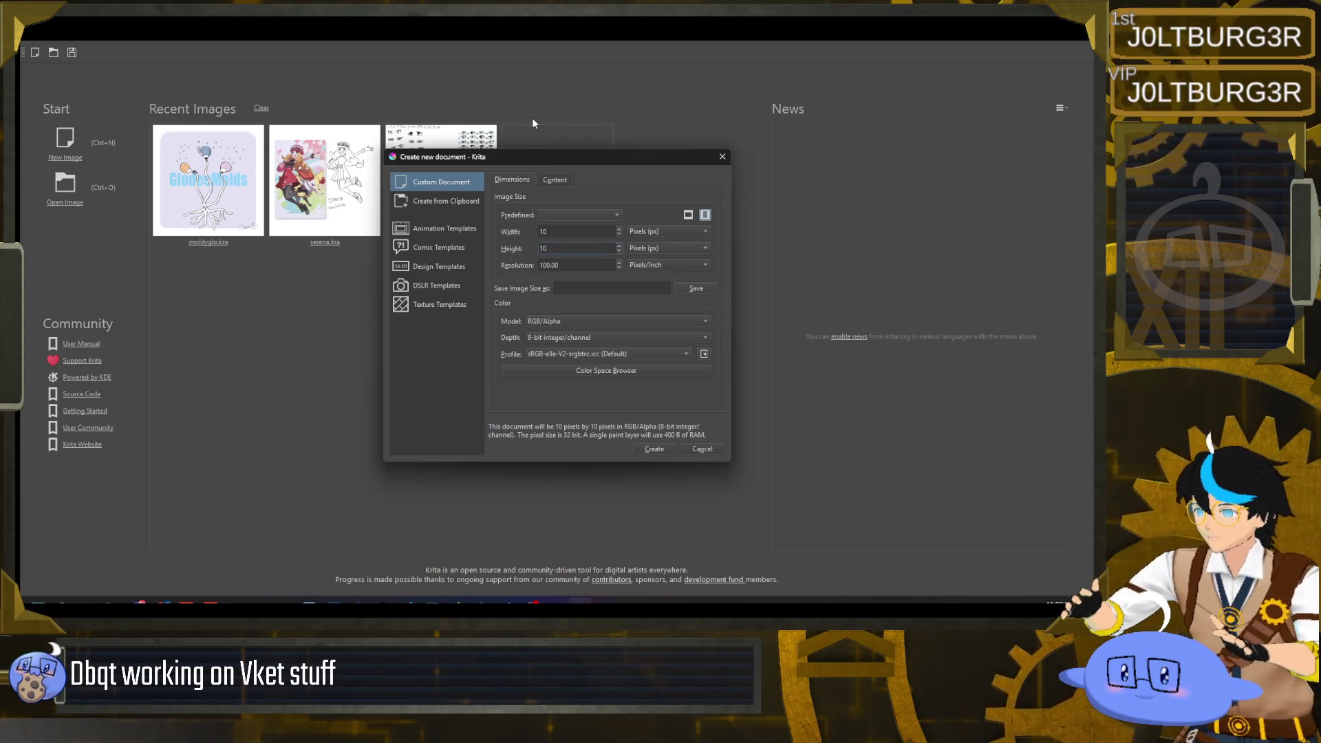
{"action": "left_click", "coordinate": [658, 447]}
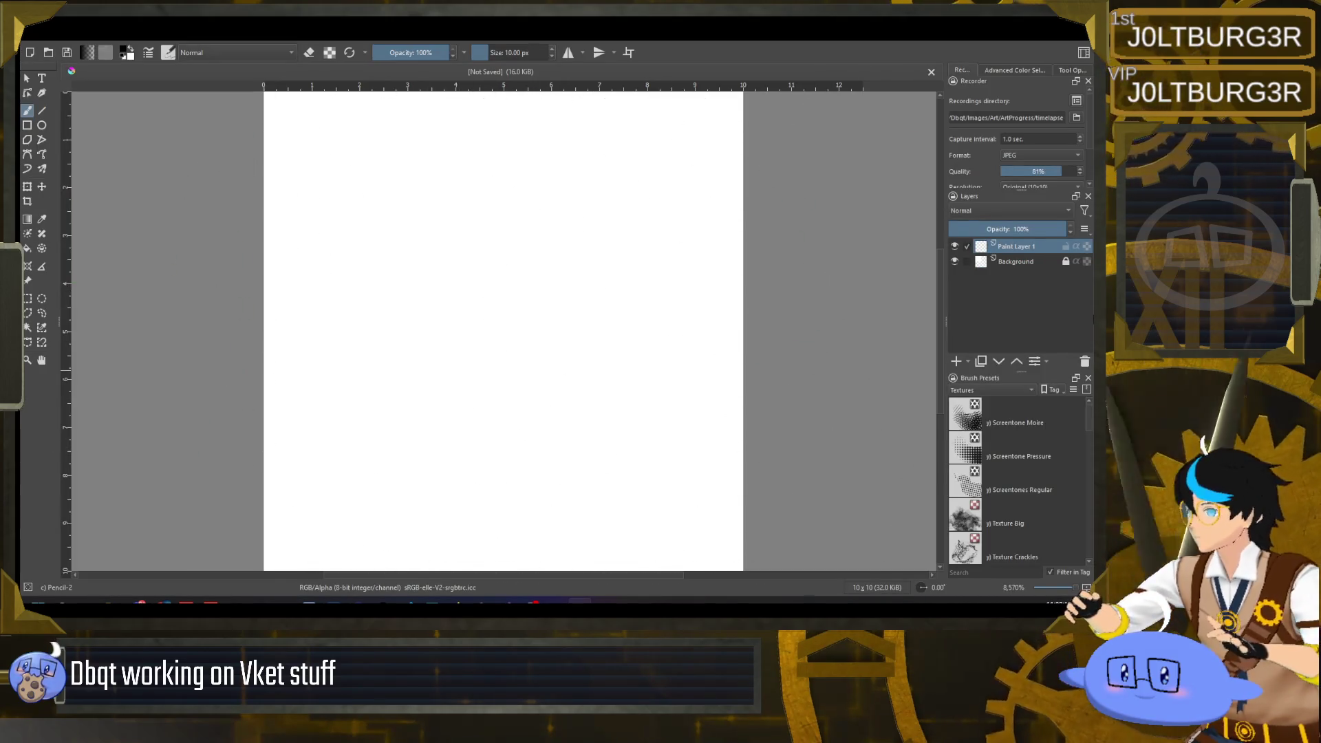
- Delete the Background layer and turn off transparency preservation
{"action": "left_click", "coordinate": [1018, 263]}
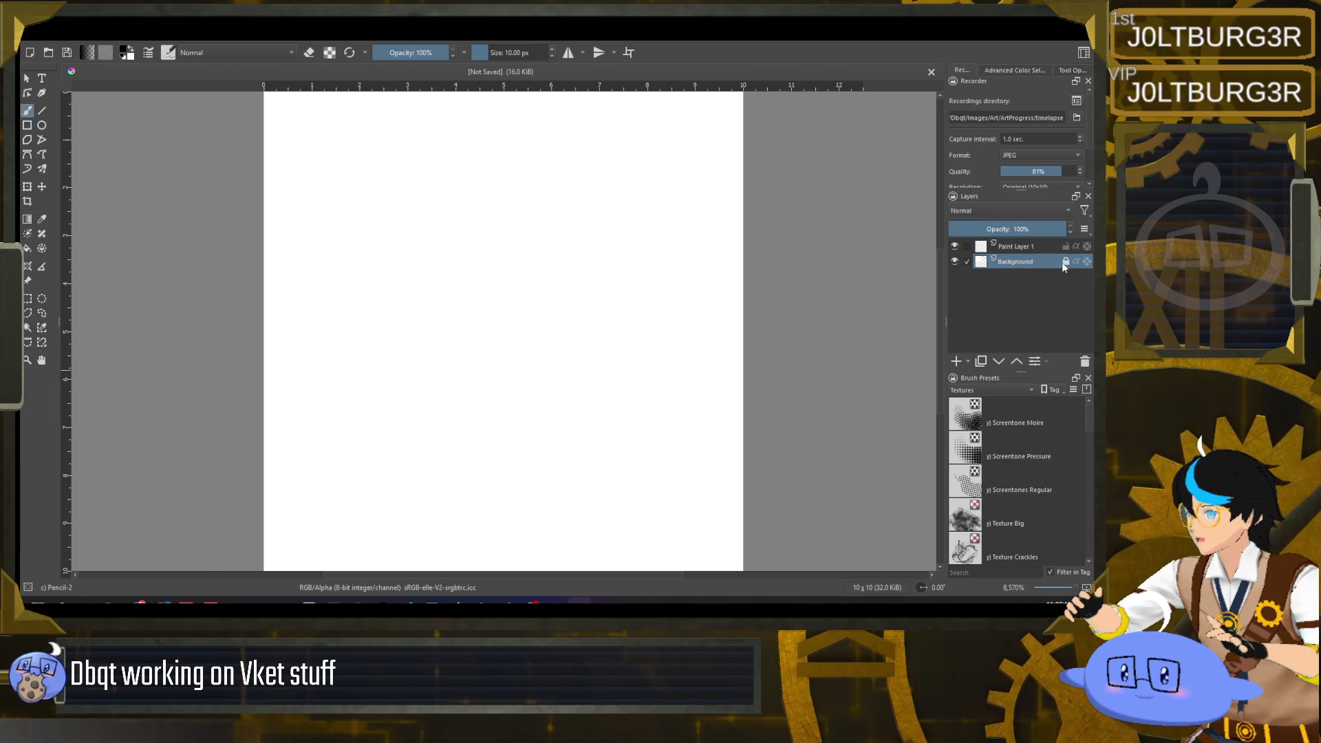
{"action": "right_click", "coordinate": [1015, 266]}
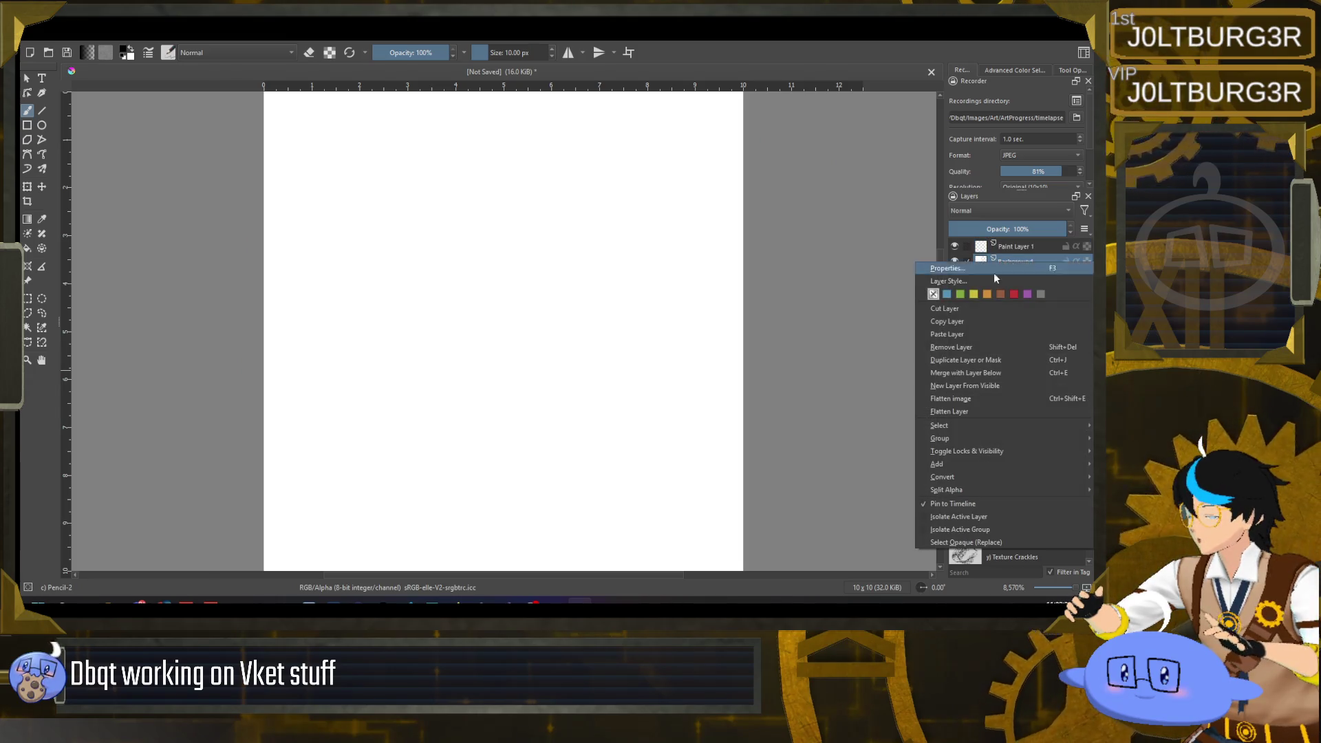
{"action": "left_click", "coordinate": [973, 347]}
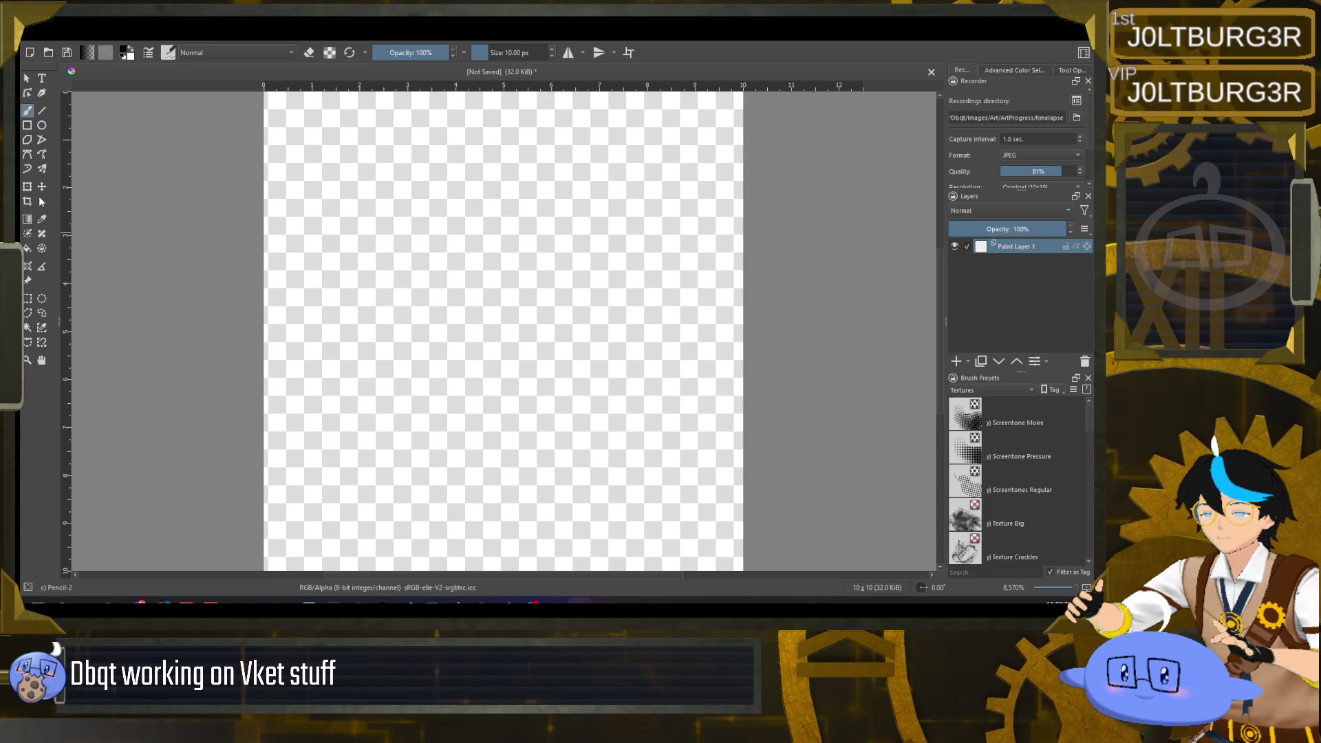
{"action": "left_click", "coordinate": [107, 55]}
{"action": "left_click", "coordinate": [311, 58]}
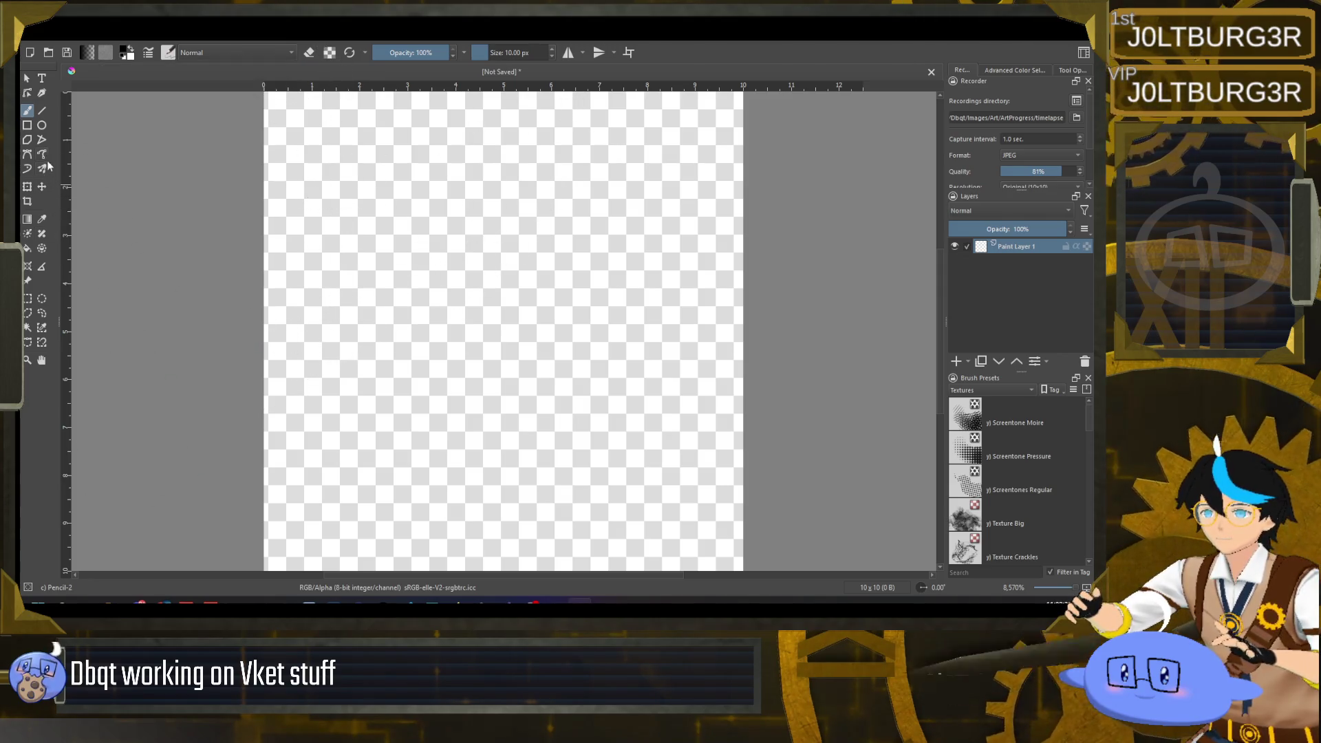
{"action": "left_click", "coordinate": [94, 58]}
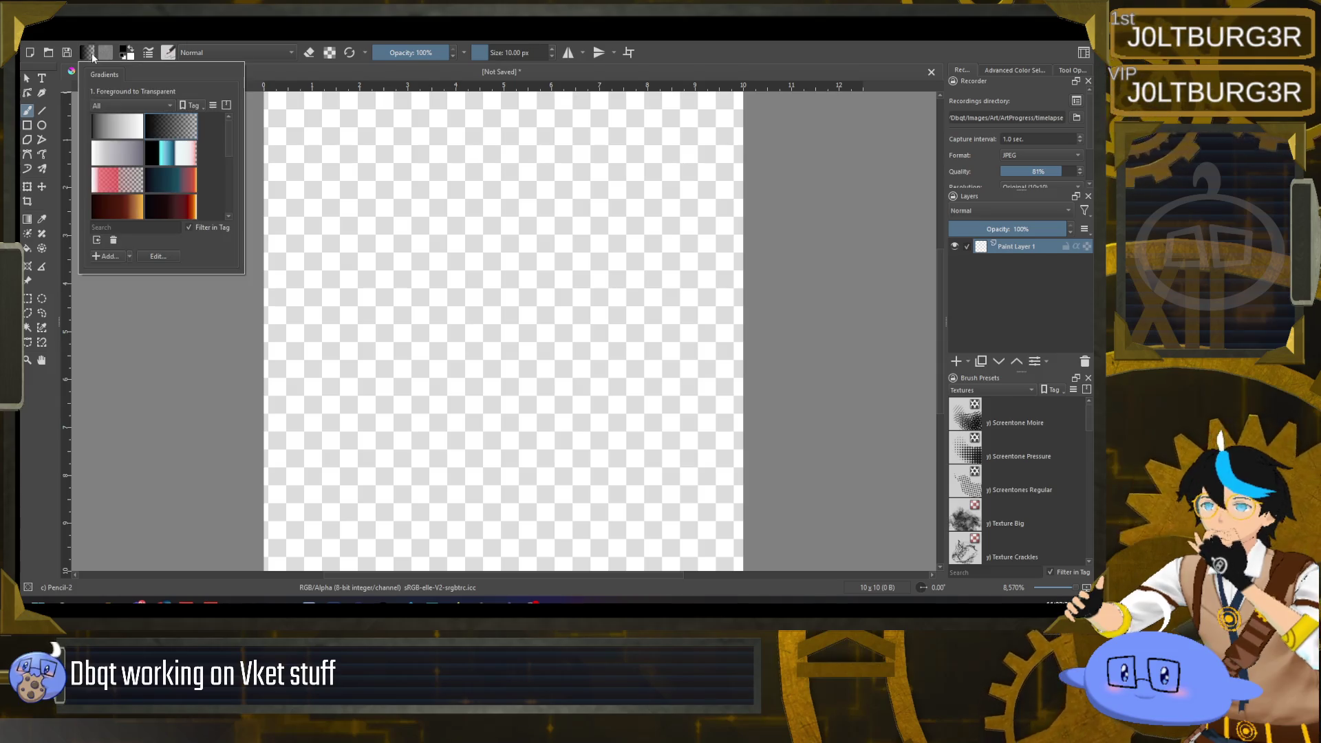
{"action": "left_click", "coordinate": [327, 43]}
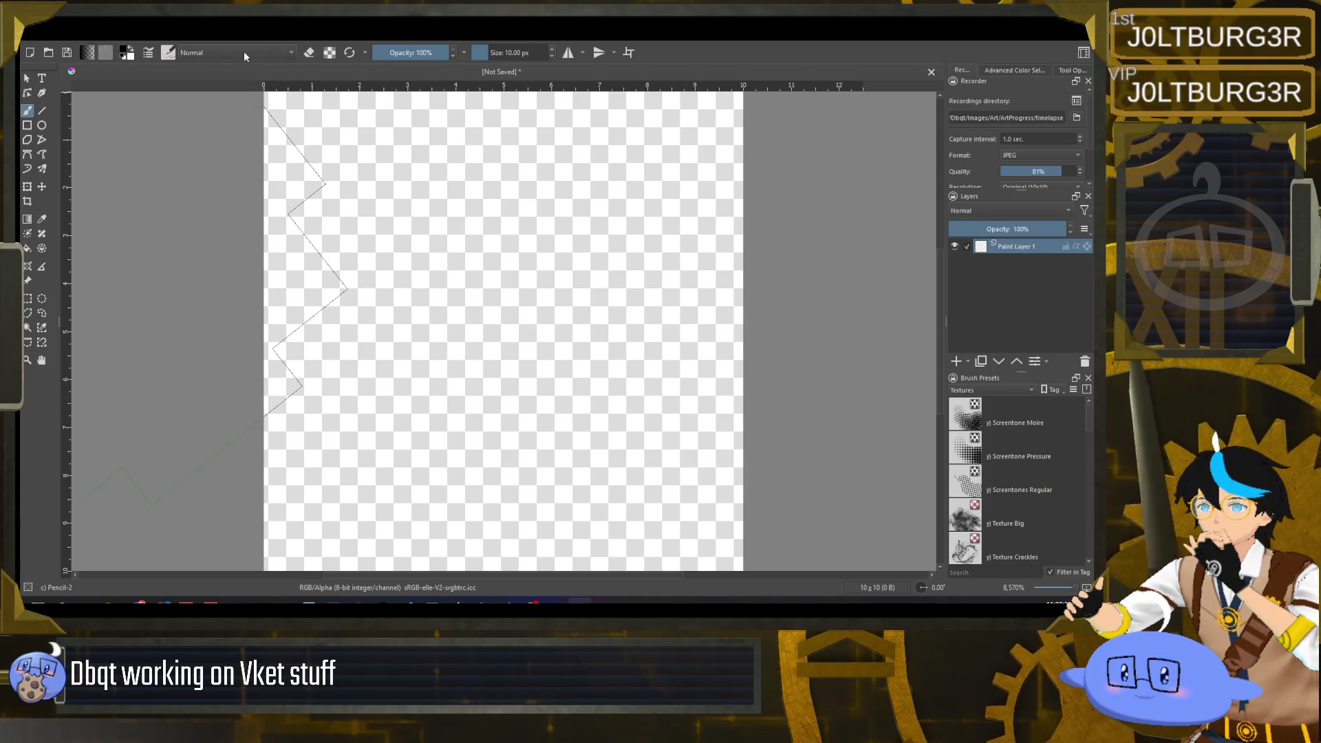
{"action": "left_click", "coordinate": [334, 58]}
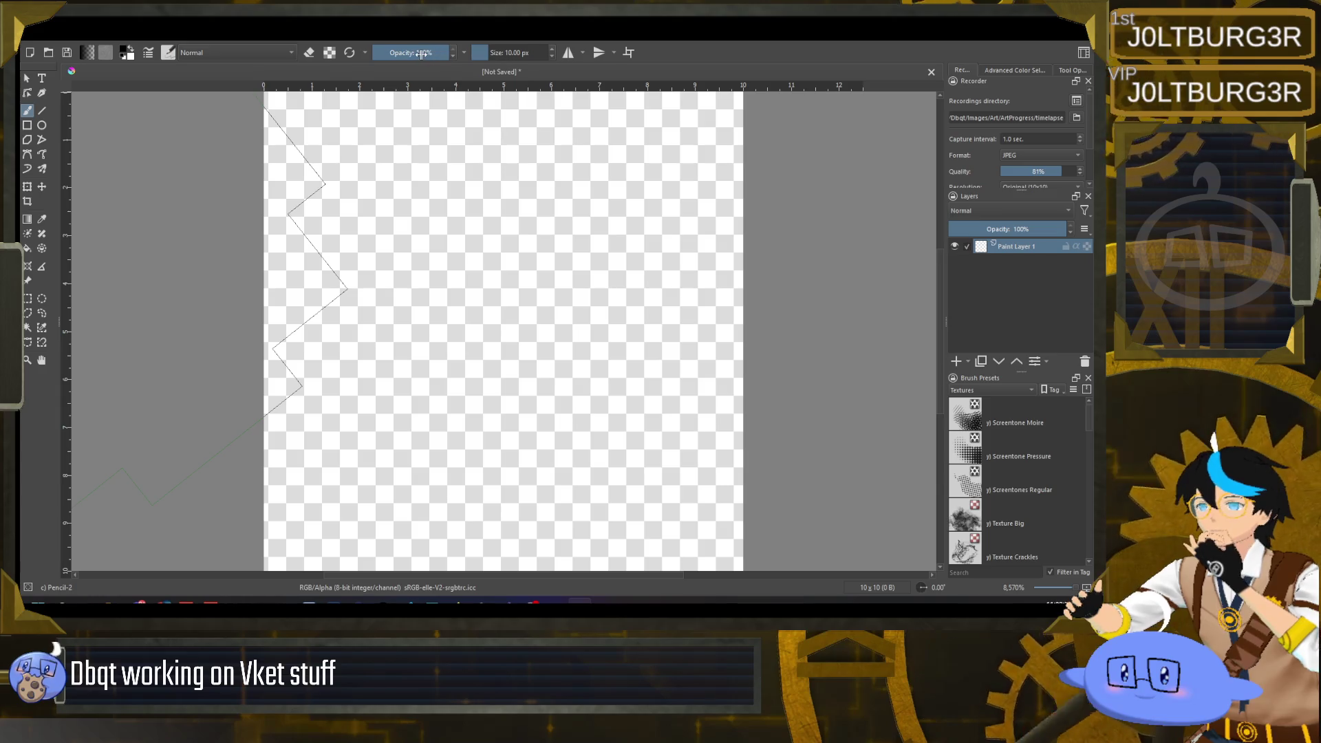
- Pick a darkened Lineart Blue (#005e92) at 17% opacity and brush it across the canvas
{"action": "left_click", "coordinate": [125, 51]}
{"action": "left_click", "coordinate": [609, 192]}
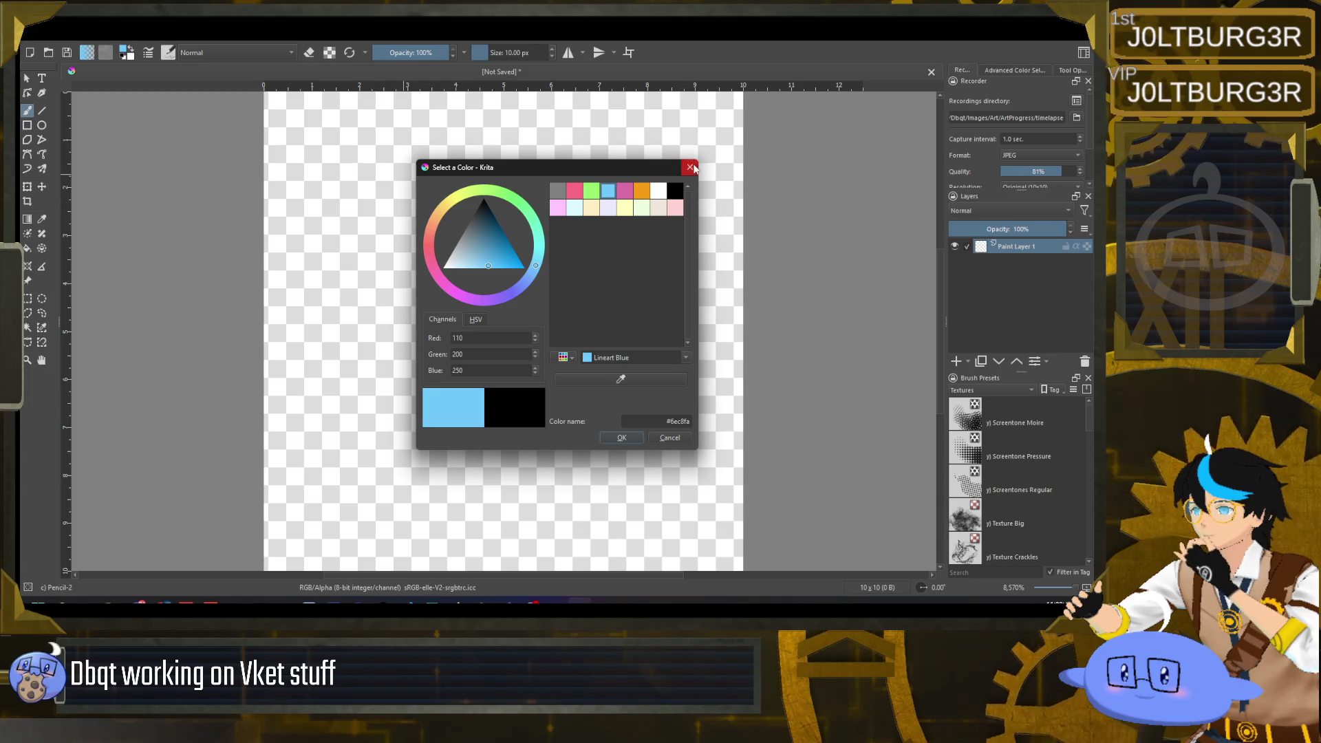
{"action": "left_click_drag", "start_coordinate": [484, 254], "coordinate": [507, 238]}
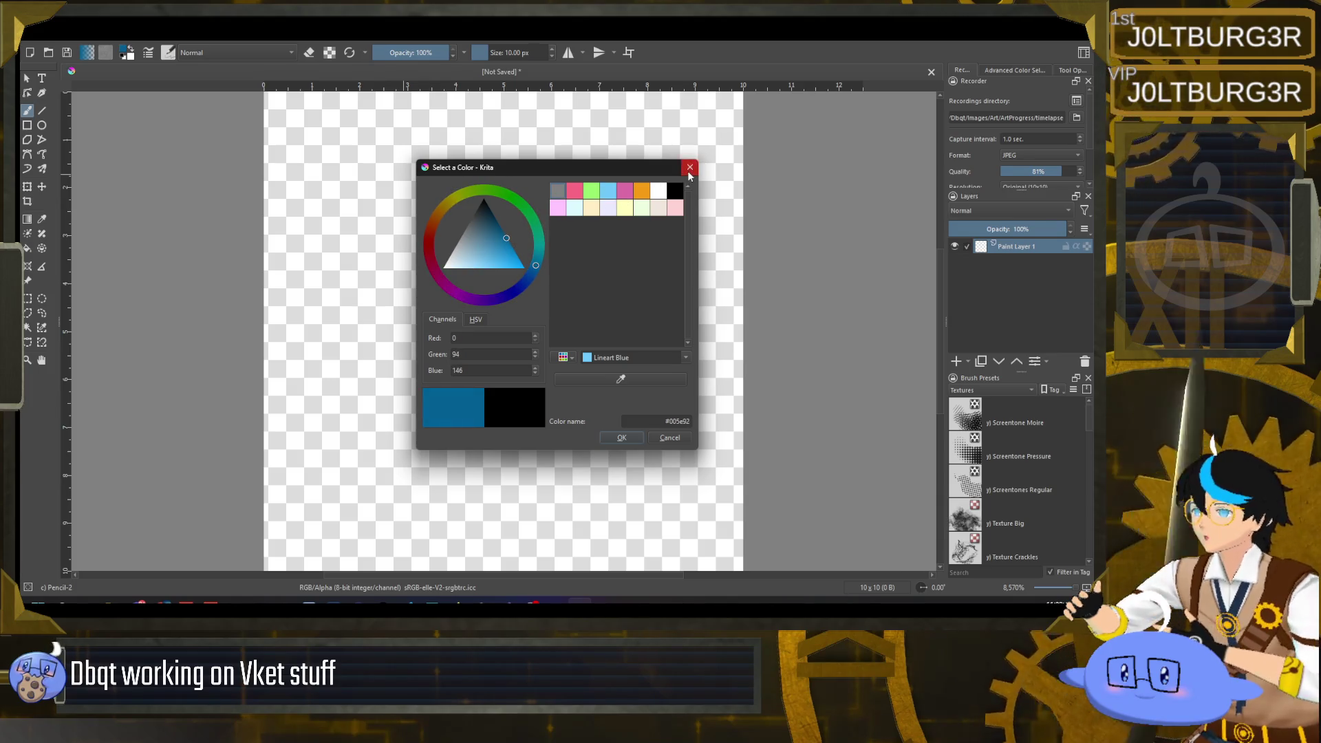
{"action": "left_click", "coordinate": [688, 172]}
{"action": "left_click", "coordinate": [383, 52]}
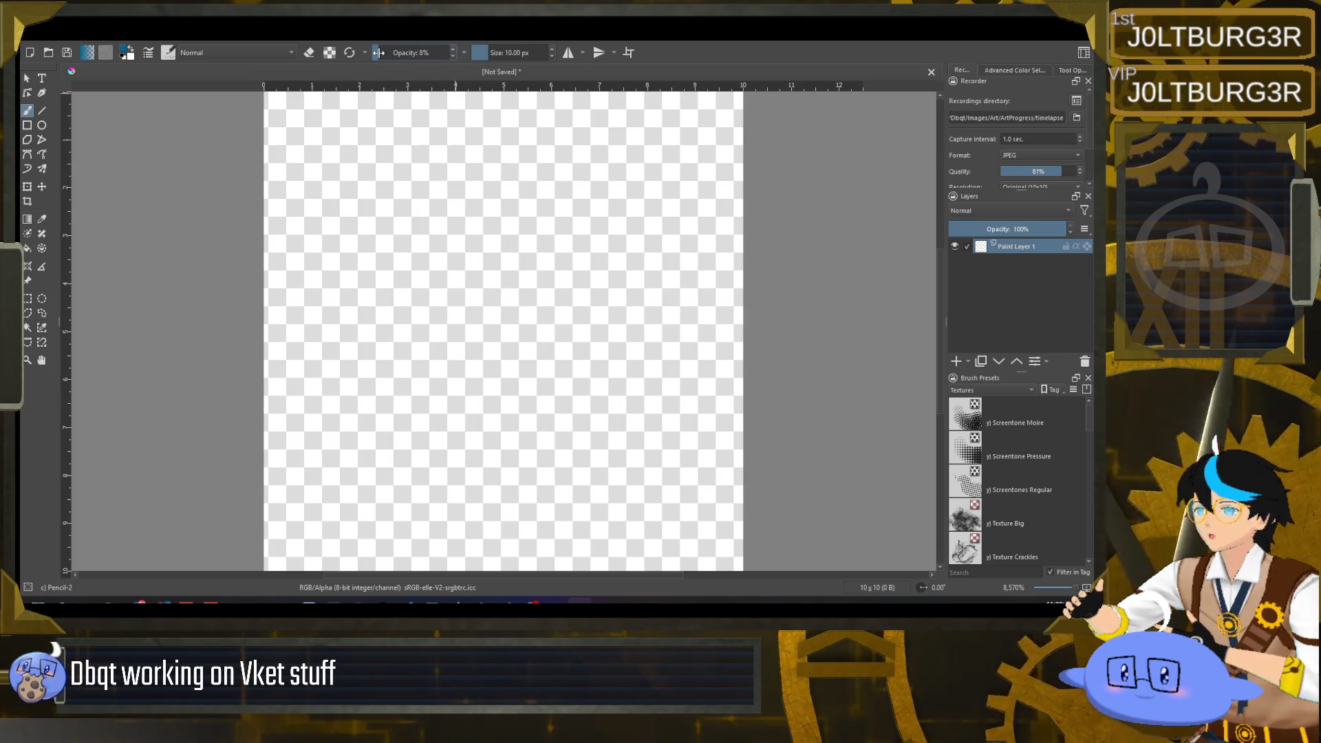
{"action": "mouse_move", "coordinate": [442, 236]}
{"action": "left_mouse_down"}
{"action": "mouse_move", "coordinate": [383, 296]}
{"action": "mouse_move", "coordinate": [531, 325]}
{"action": "left_mouse_up"}
{"action": "left_click_drag", "start_coordinate": [324, 227], "coordinate": [537, 365]}
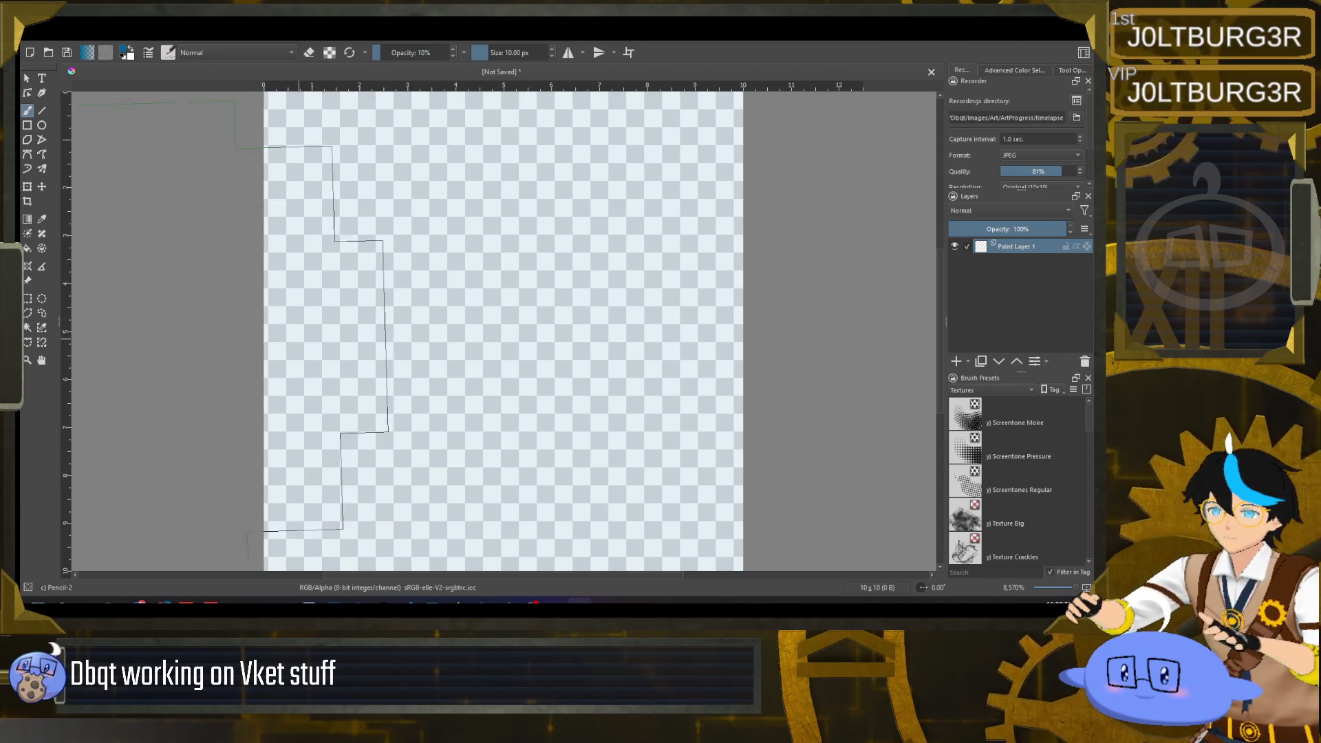
- Replace the solid blue fill with a fill at about 10% opacity
{"action": "left_click", "coordinate": [28, 249]}
{"action": "left_click", "coordinate": [468, 255]}
{"action": "key", "text": "ctrl+z"}
{"action": "left_click_drag", "start_coordinate": [430, 53], "coordinate": [382, 54]}
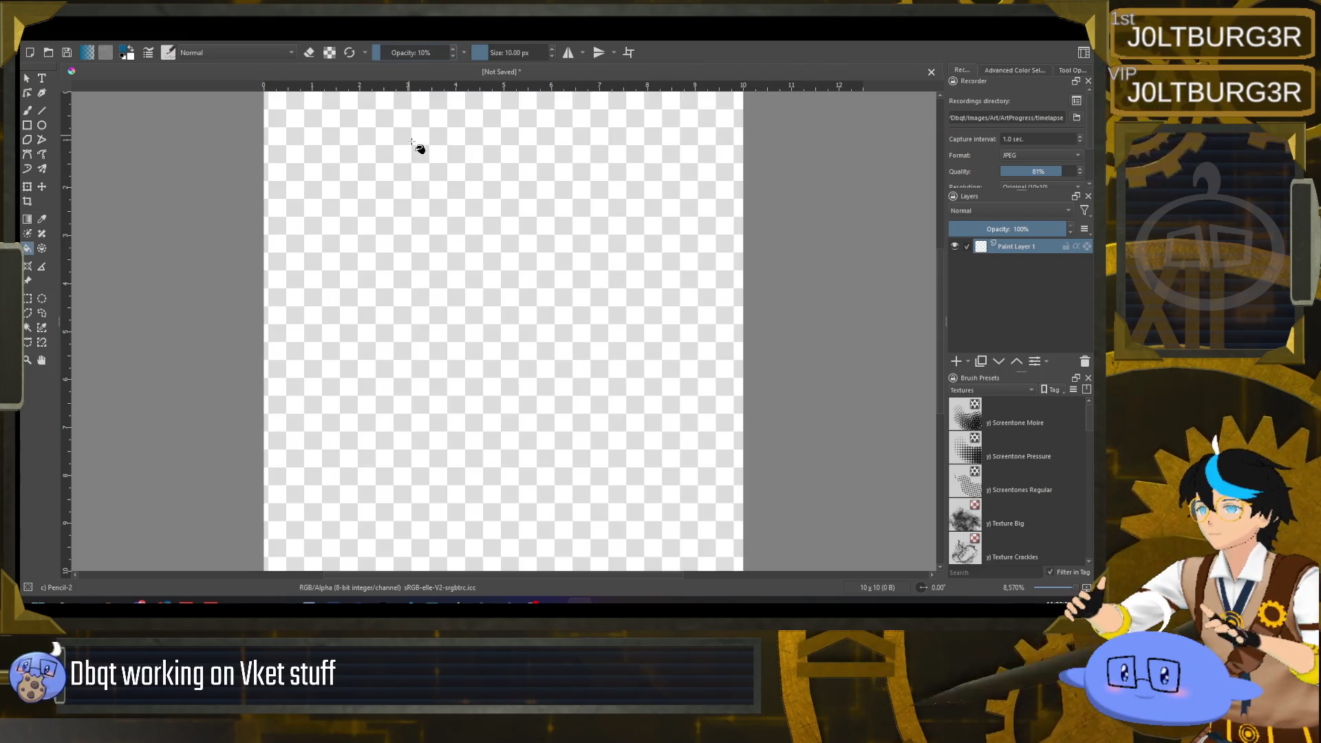
{"action": "left_click", "coordinate": [420, 148]}
- Export the canvas as a PNG with default PNG options, then switch back to Unity
{"action": "key", "text": "alt+f"}
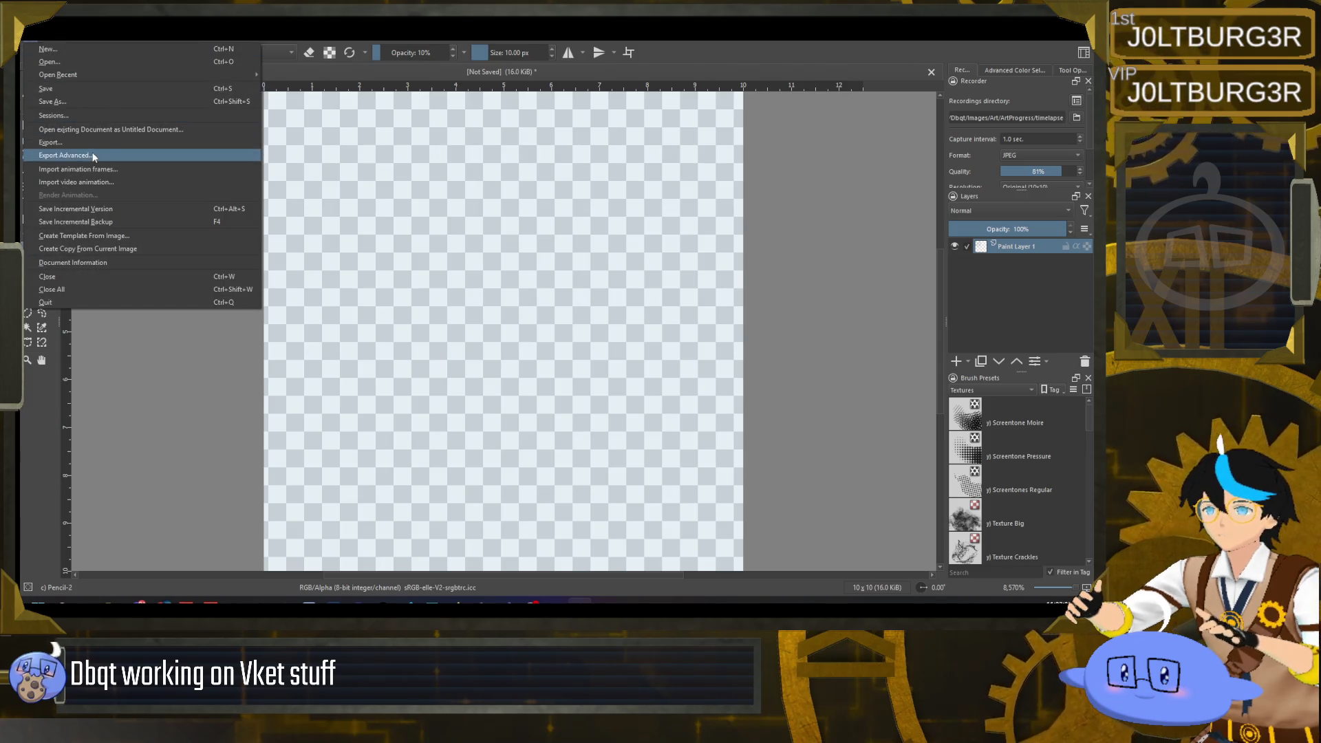
{"action": "left_click", "coordinate": [106, 141]}
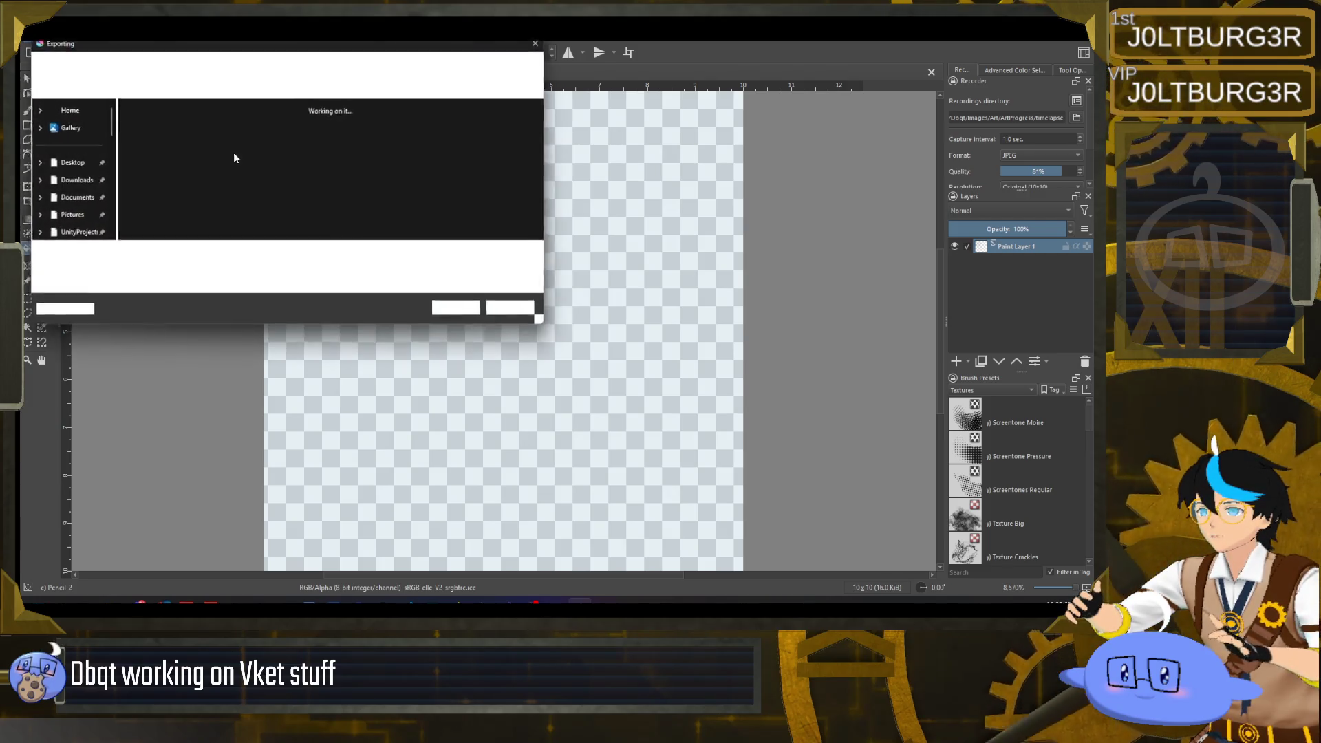
{"action": "key", "text": "Escape"}
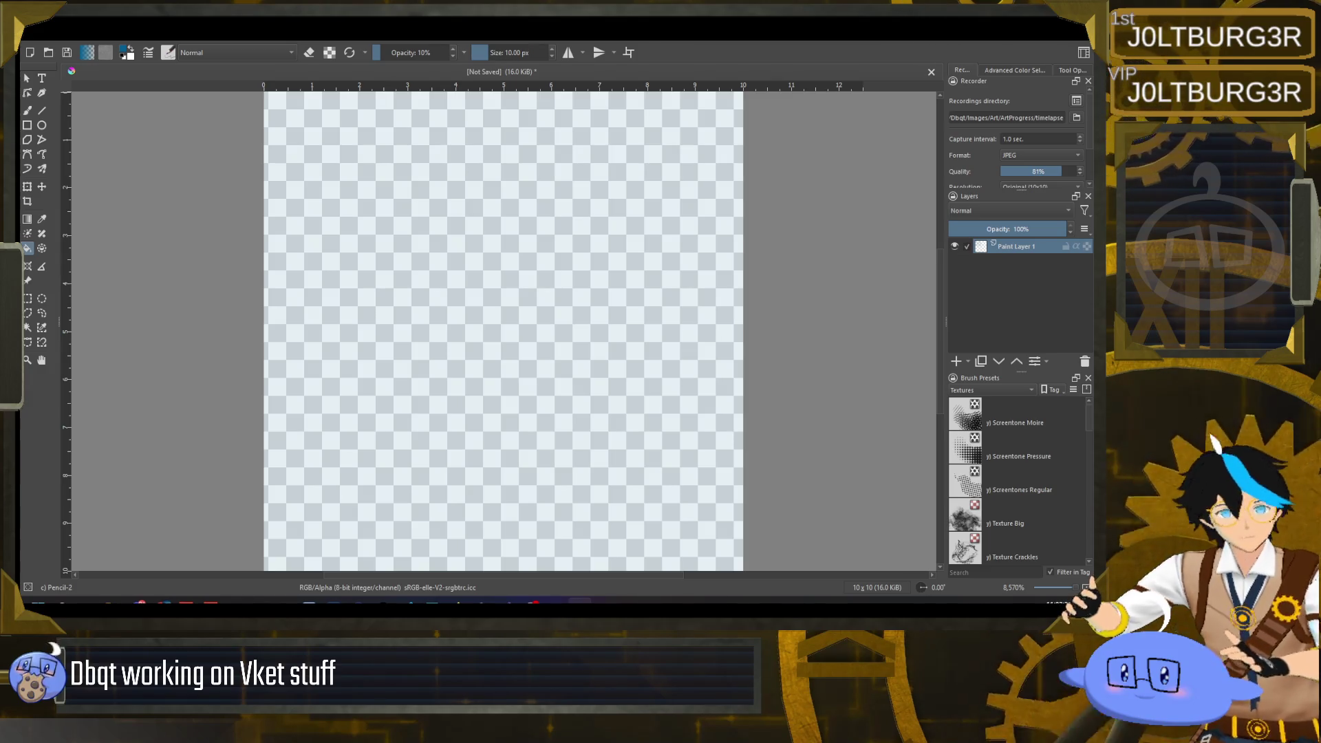
{"action": "key", "text": "ctrl+e"}
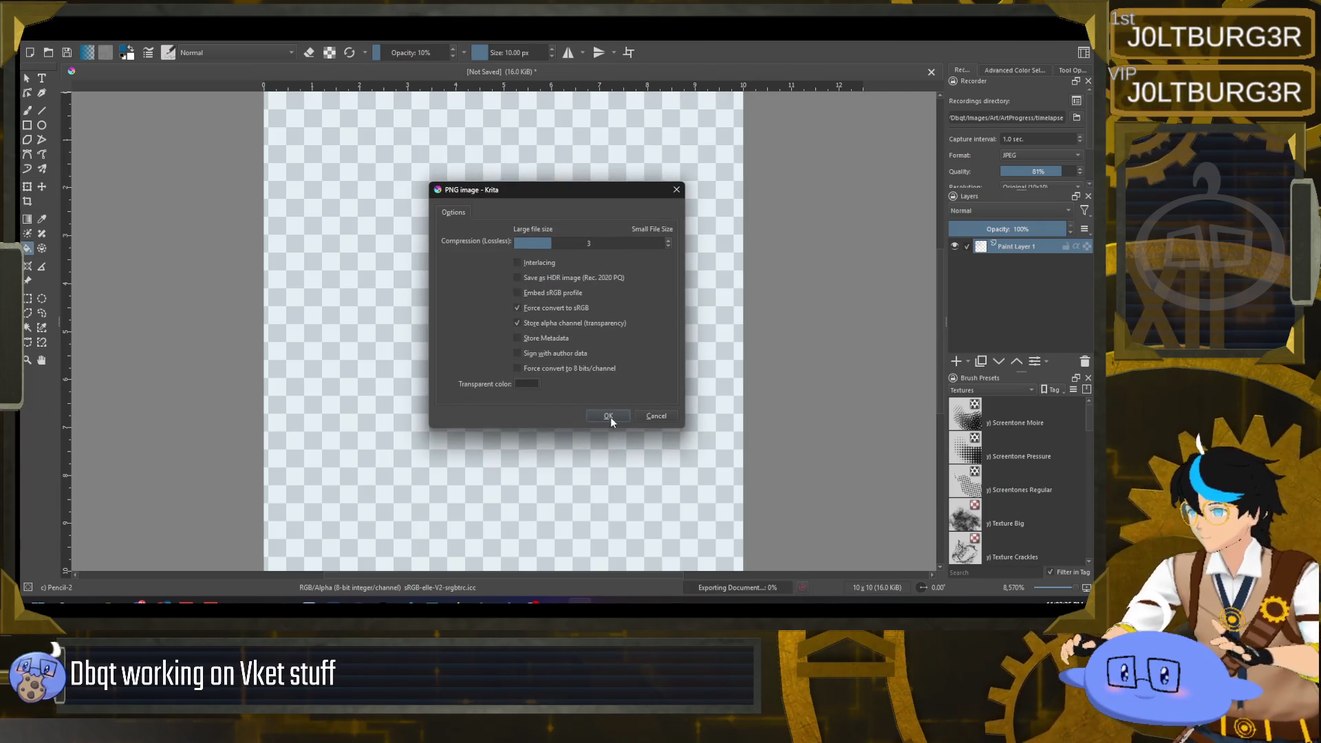
{"action": "left_click", "coordinate": [609, 417]}
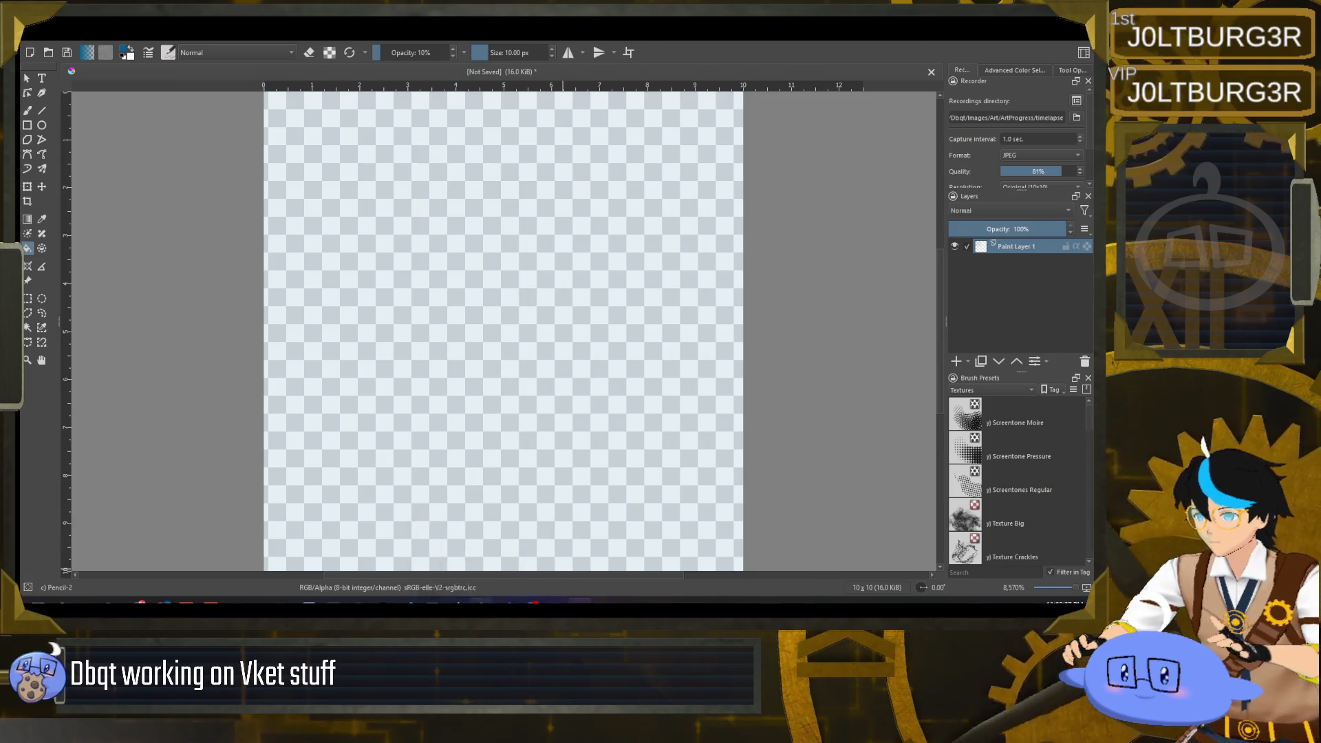
{"action": "key", "text": "alt+Tab"}
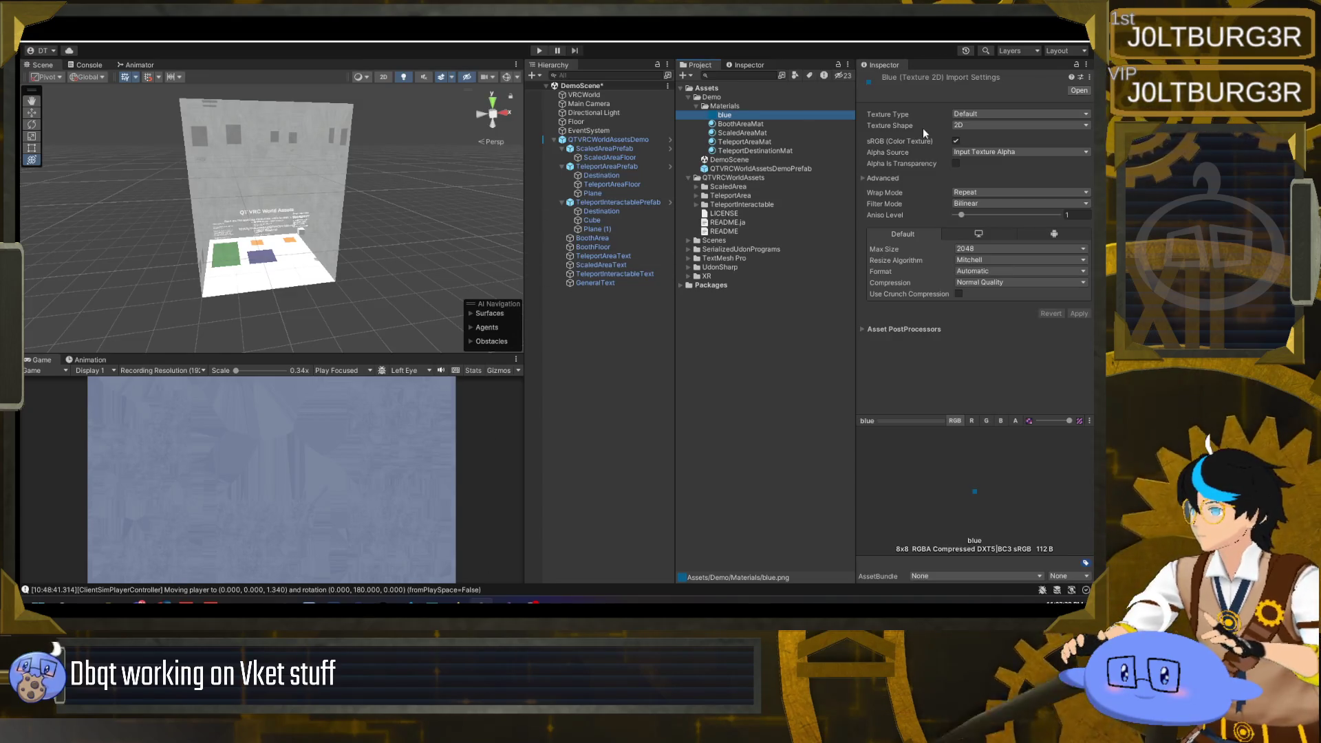
- Enable Alpha Is Transparency on the blue texture and clear BoothAreaMat's particle texture, keeping Additive
{"action": "left_click", "coordinate": [955, 164]}
{"action": "left_click", "coordinate": [1078, 313]}
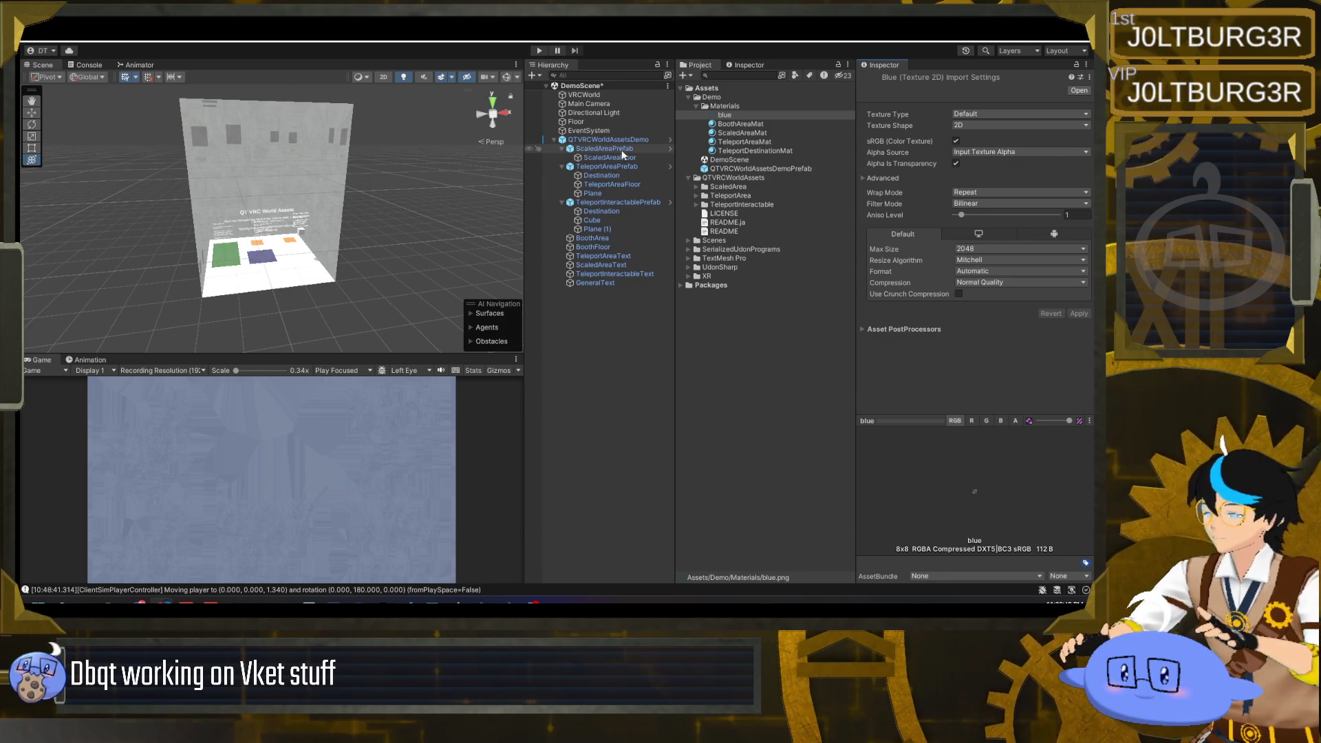
{"action": "left_click", "coordinate": [740, 124]}
{"action": "left_click", "coordinate": [981, 90]}
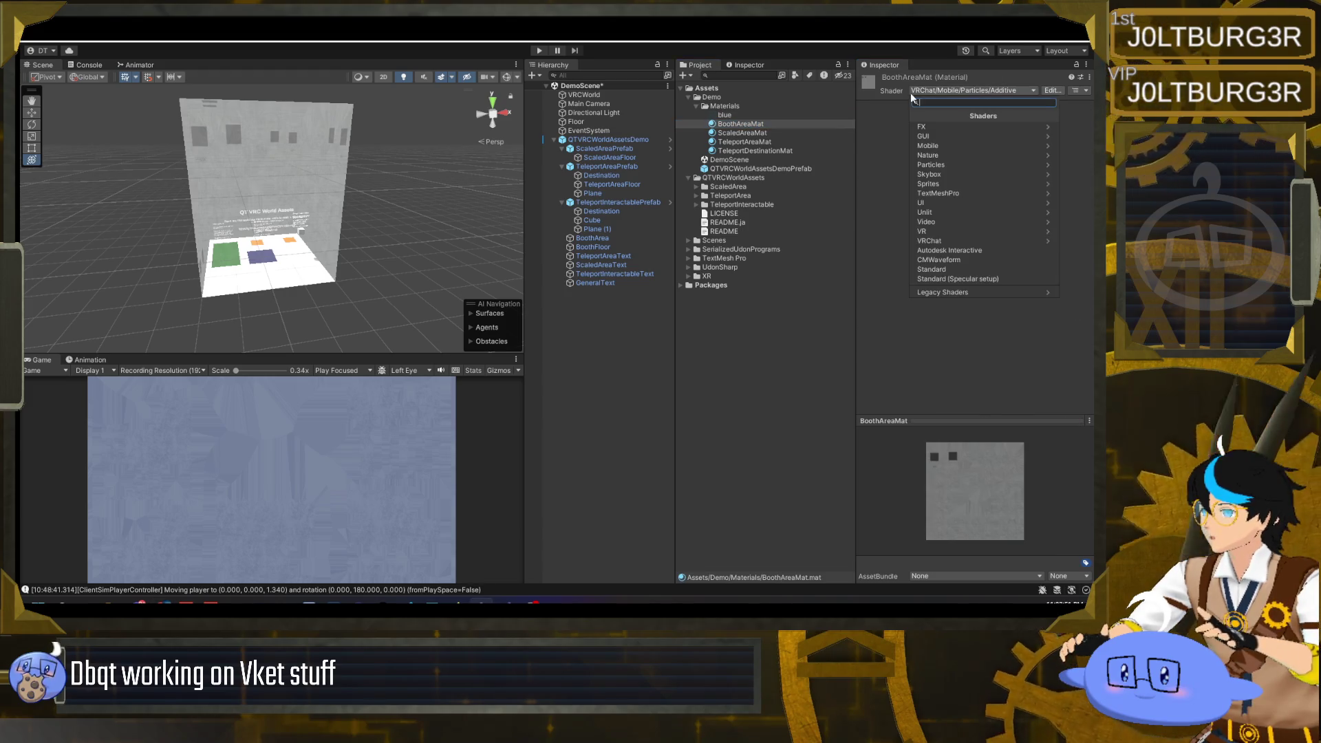
{"action": "left_click", "coordinate": [932, 269]}
{"action": "key", "text": "ctrl+z"}
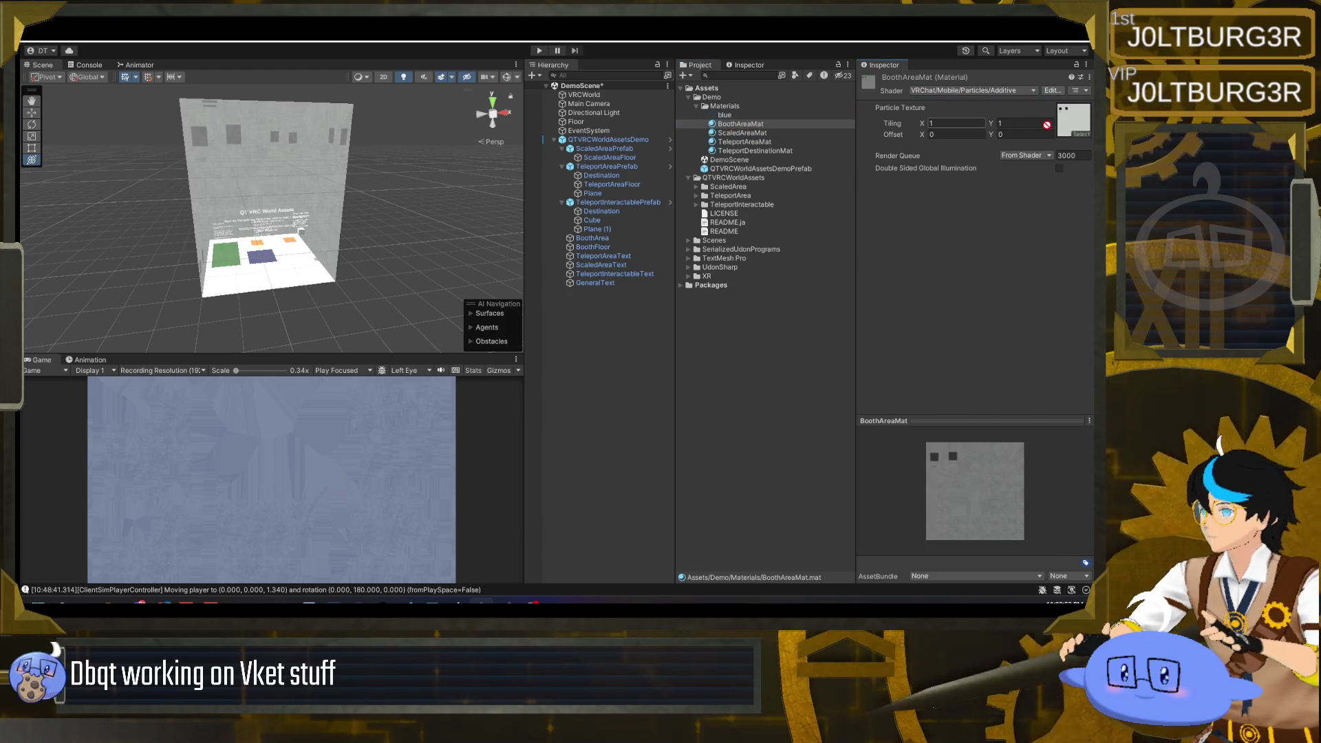
{"action": "key", "text": "ctrl+z"}
- Orbit the Scene view to face the booth and title, and save the scene
{"action": "left_click_drag", "start_coordinate": [372, 207], "coordinate": [514, 193]}
{"action": "left_click_drag", "start_coordinate": [355, 203], "coordinate": [348, 192]}
{"action": "scroll", "coordinate": [348, 193], "scroll_direction": "down", "scroll_amount": 5}
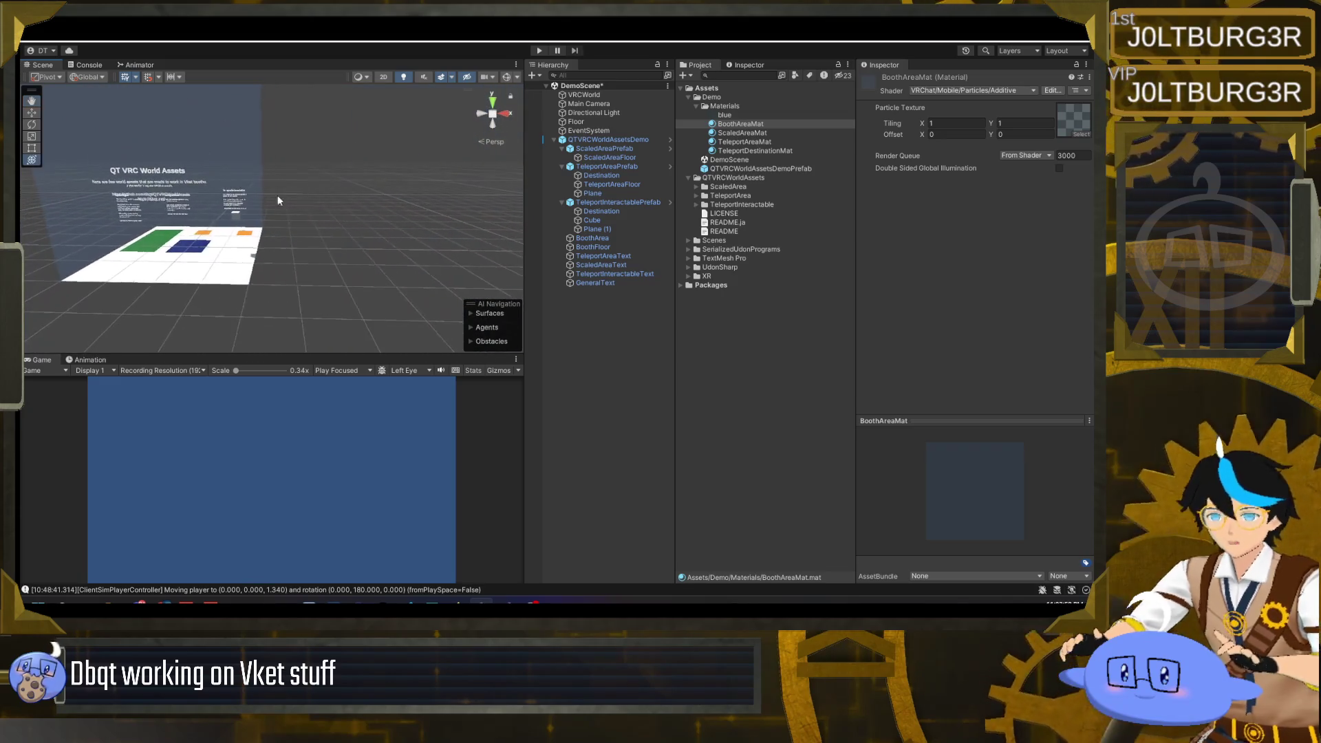
{"action": "key", "text": "ctrl+s"}
{"action": "left_click", "coordinate": [608, 335]}
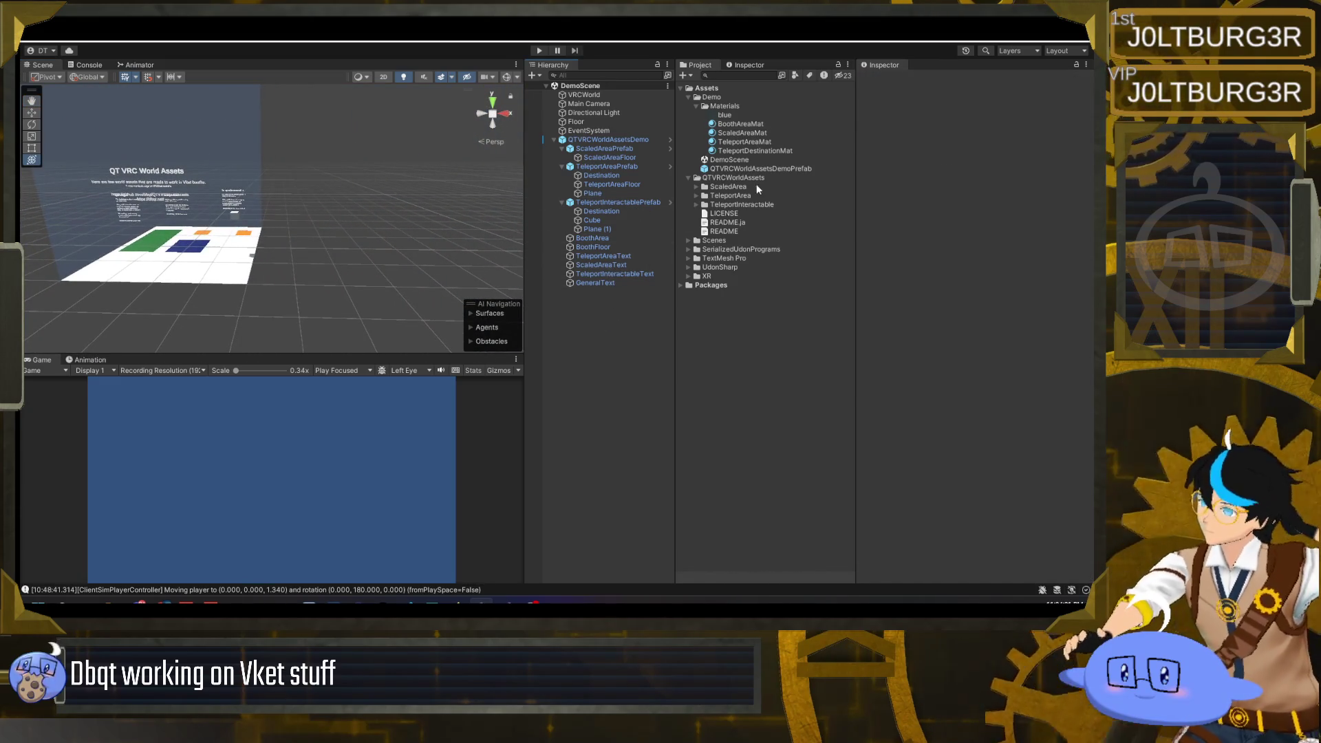
- Apply all overrides from the QTVRCWorldAssetsDemo instance to its prefab and save the scene
{"action": "left_click", "coordinate": [623, 140]}
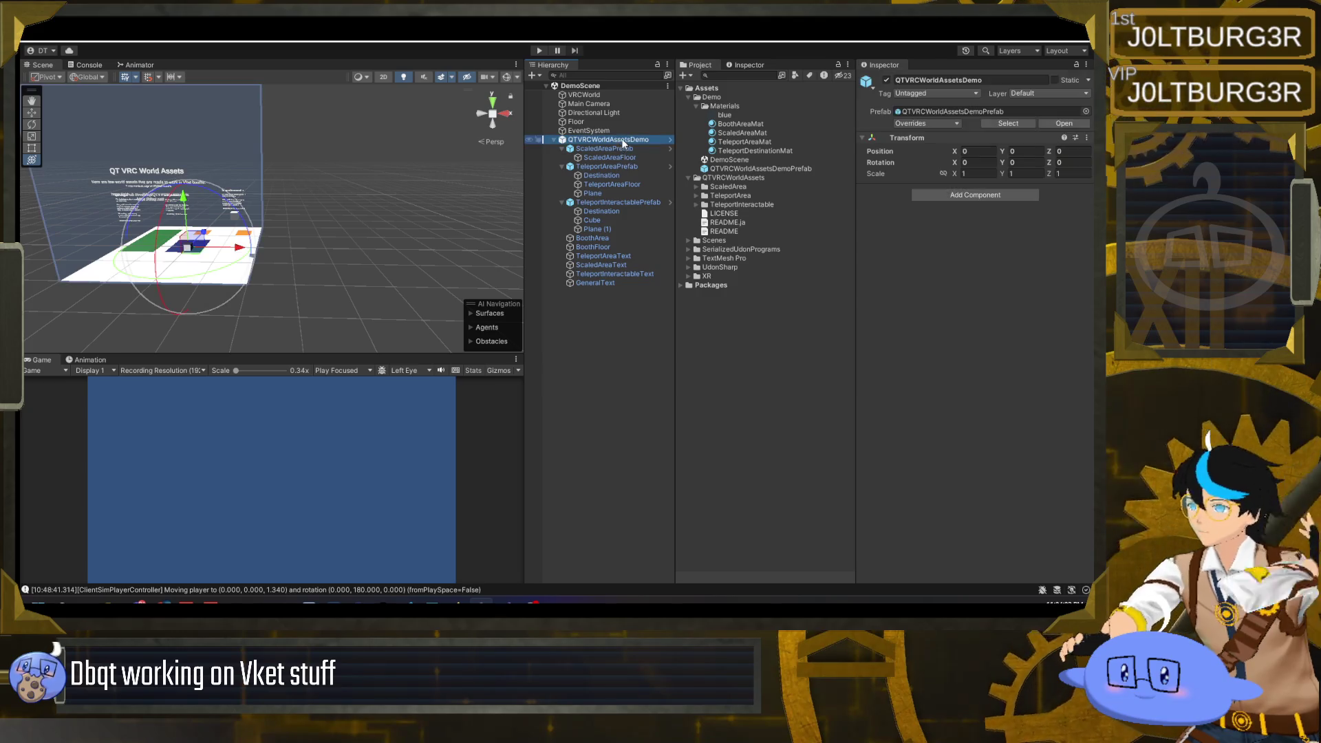
{"action": "left_click", "coordinate": [935, 123]}
{"action": "left_click", "coordinate": [1027, 242]}
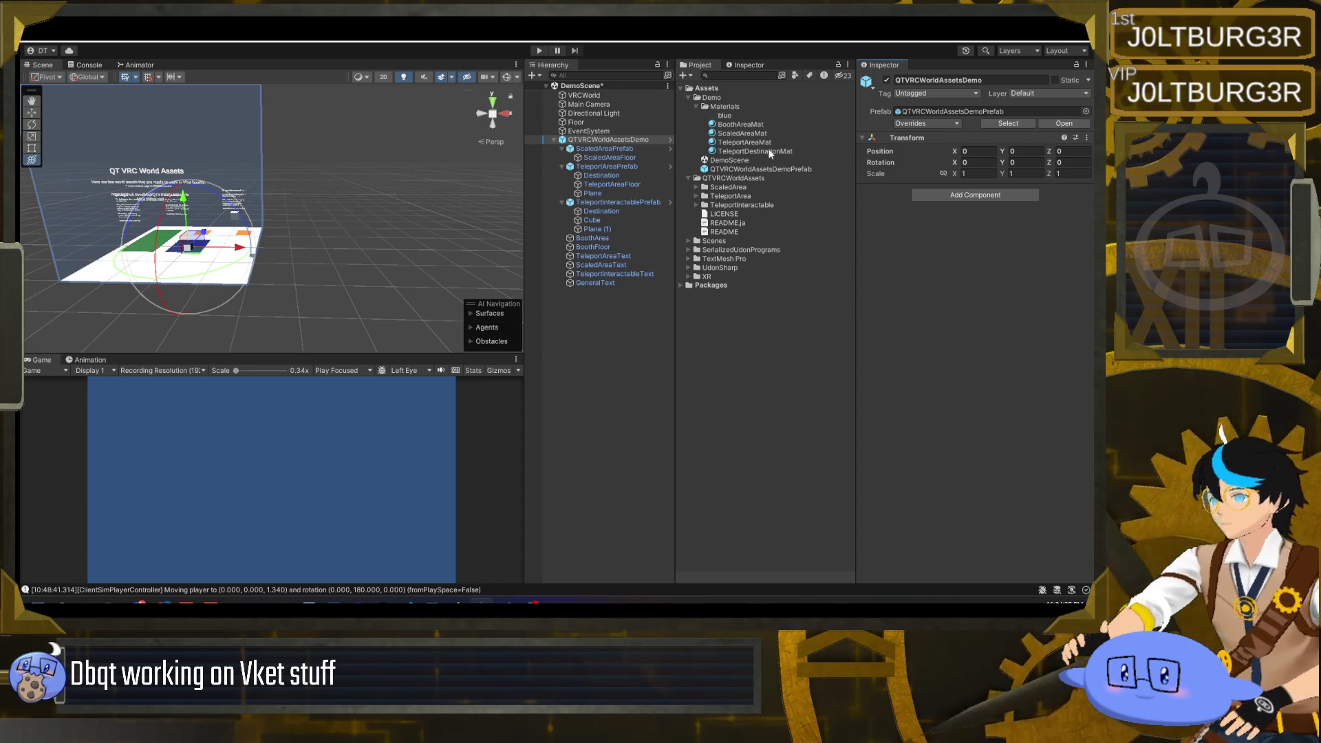
{"action": "left_click", "coordinate": [758, 169]}
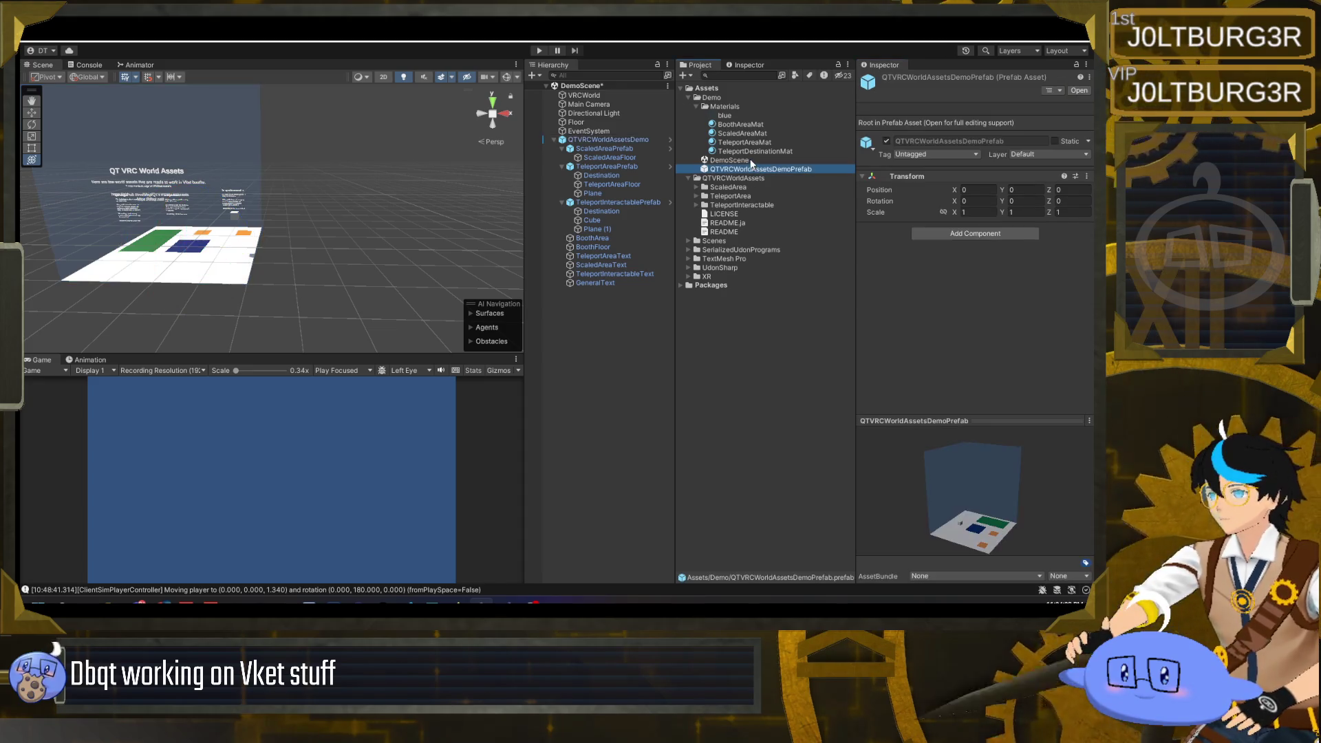
{"action": "left_click", "coordinate": [729, 160]}
{"action": "left_click", "coordinate": [554, 140]}
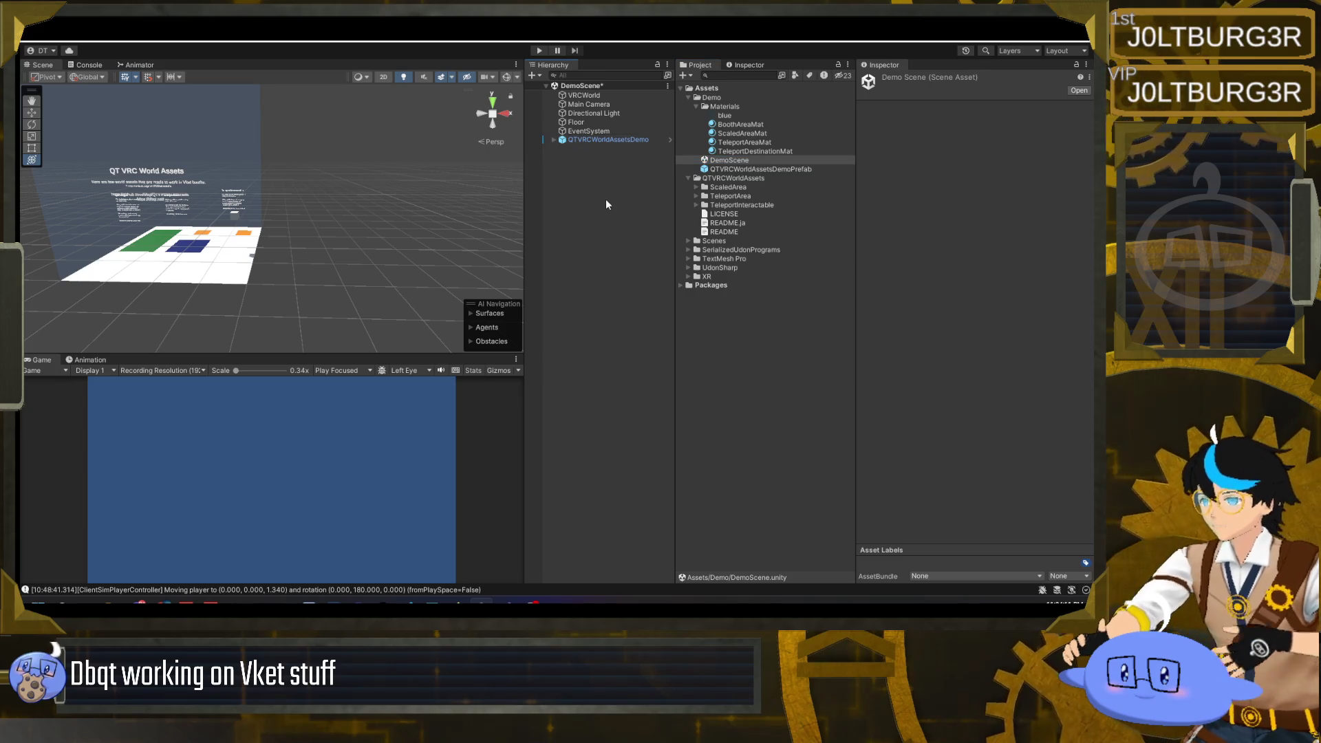
{"action": "left_click", "coordinate": [606, 200]}
{"action": "key", "text": "ctrl+s"}
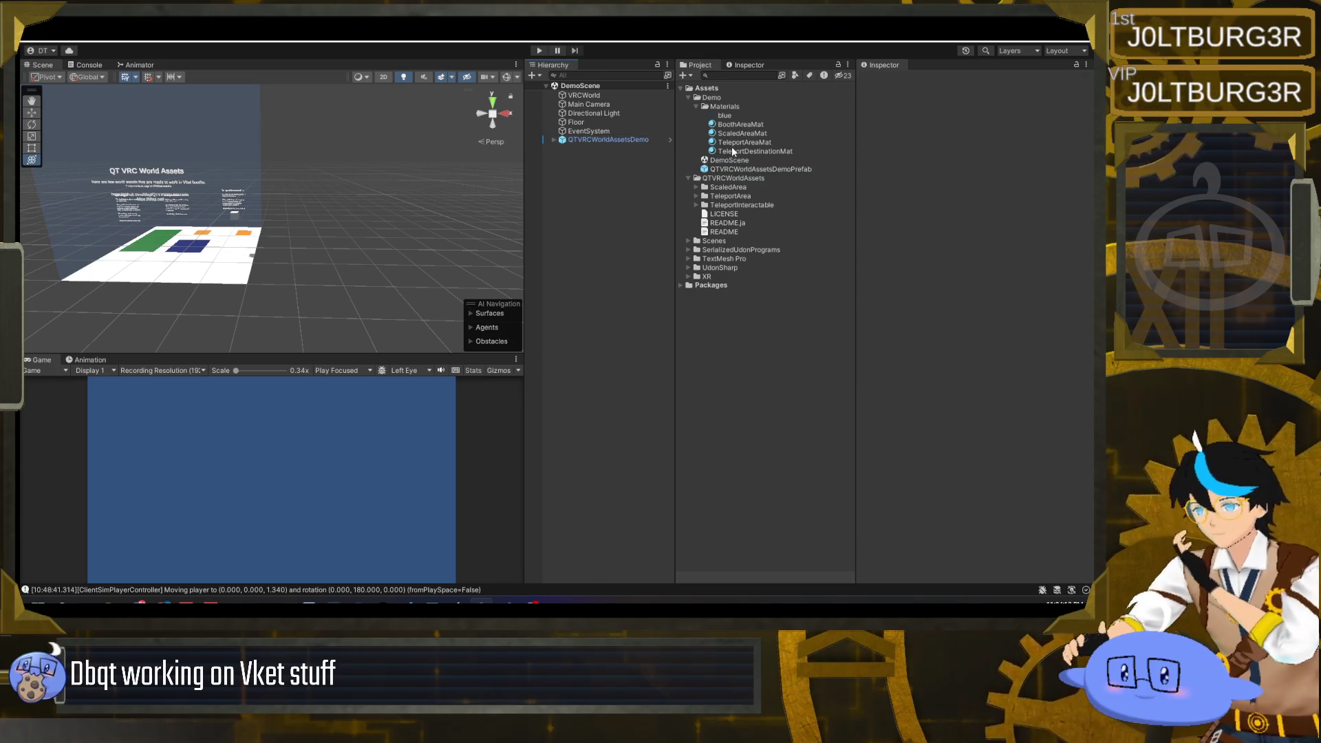
- Inspect QTVRCWorldAssetsDemoPrefab in its preview and Prefab Mode, then return to DemoScene
{"action": "left_click", "coordinate": [743, 170]}
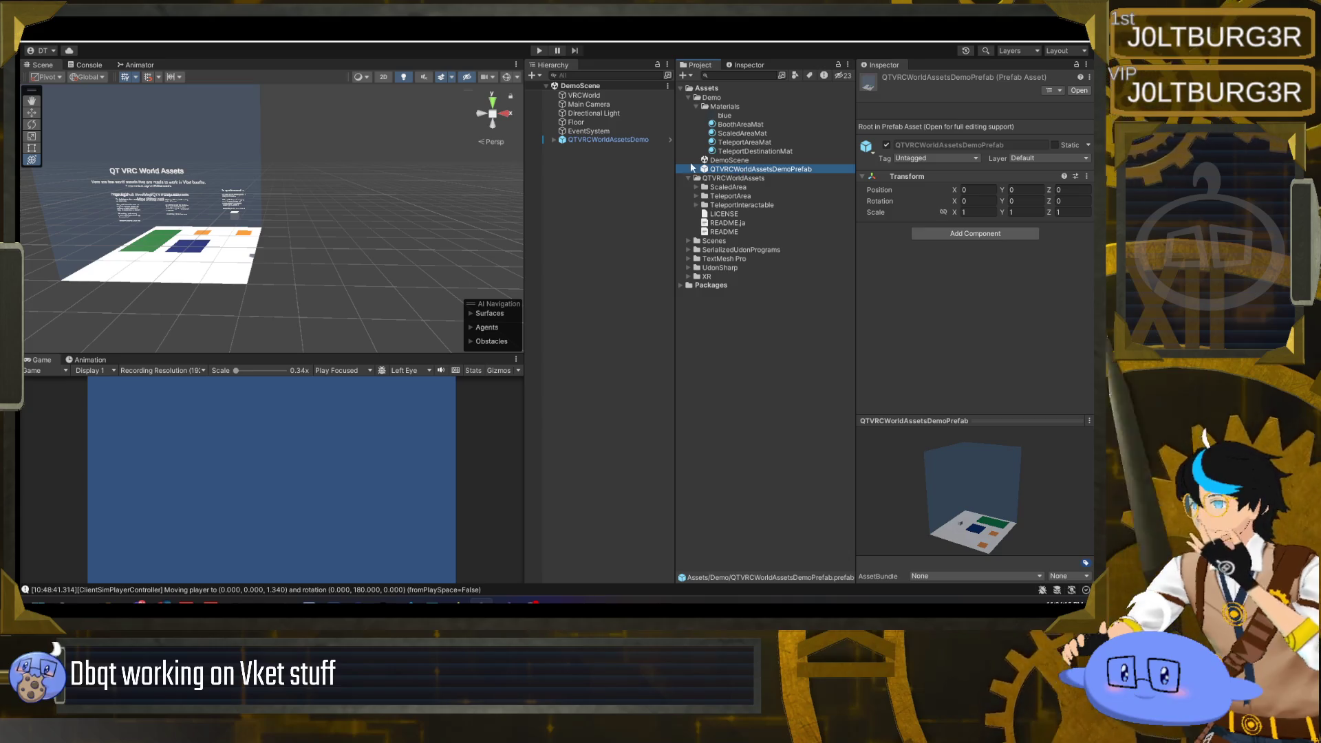
{"action": "mouse_move", "coordinate": [963, 475]}
{"action": "left_mouse_down"}
{"action": "mouse_move", "coordinate": [940, 494]}
{"action": "mouse_move", "coordinate": [1024, 484]}
{"action": "mouse_move", "coordinate": [956, 505]}
{"action": "left_mouse_up"}
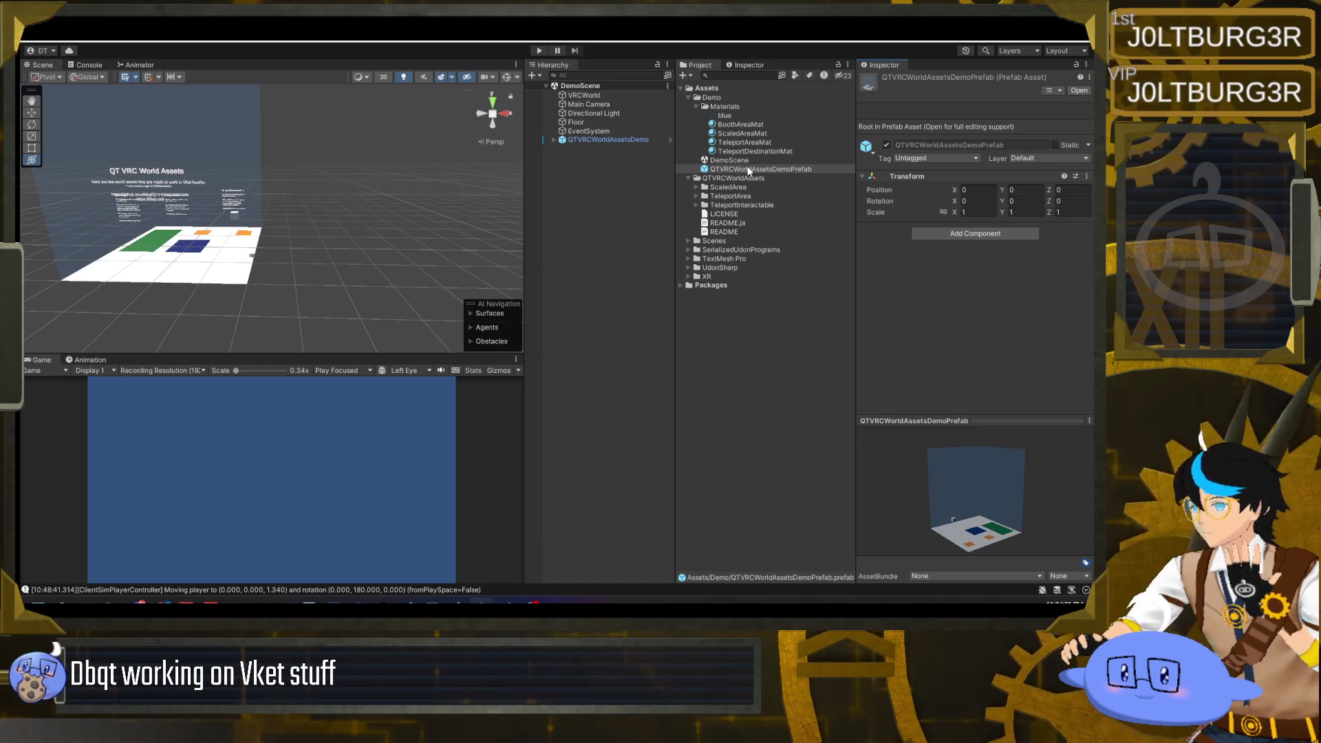
{"action": "double_click", "coordinate": [747, 168]}
{"action": "mouse_move", "coordinate": [306, 248]}
{"action": "left_mouse_down"}
{"action": "mouse_move", "coordinate": [387, 241]}
{"action": "mouse_move", "coordinate": [521, 295]}
{"action": "left_mouse_up"}
{"action": "left_click", "coordinate": [530, 88]}
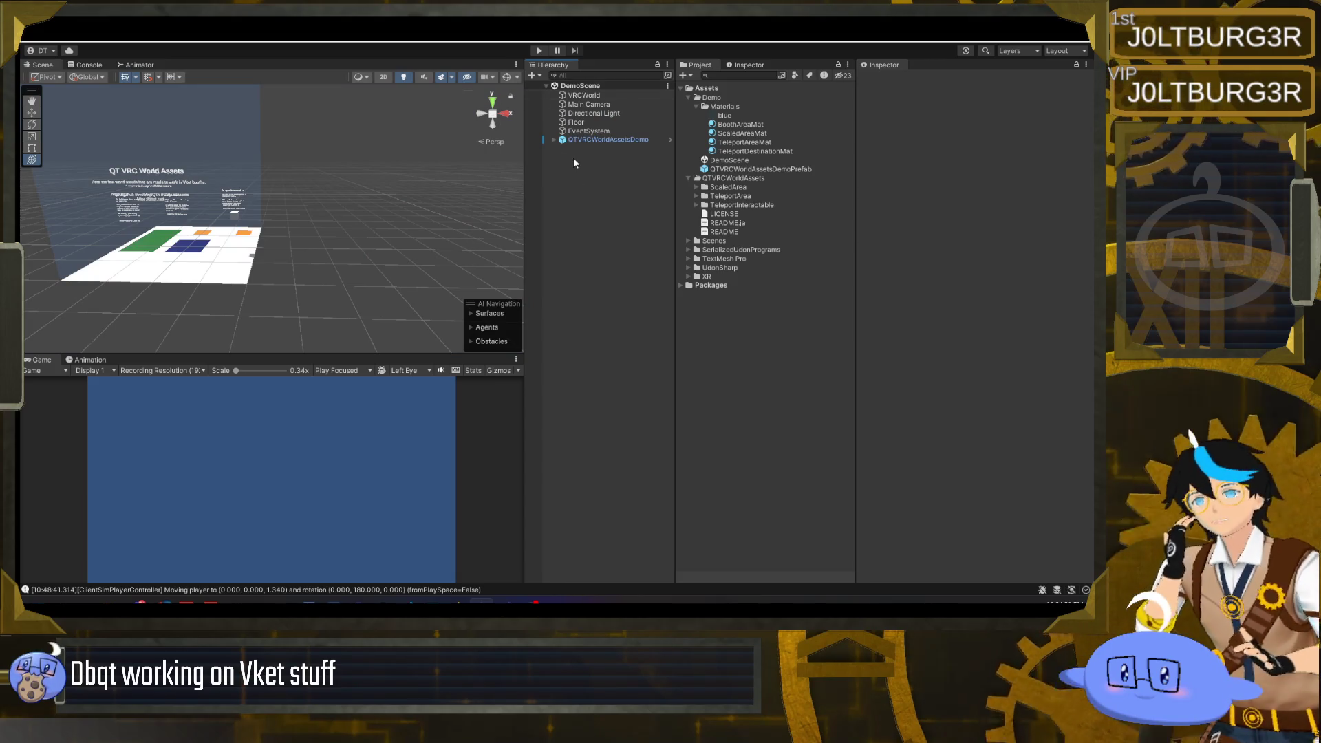
{"action": "left_click", "coordinate": [614, 142]}
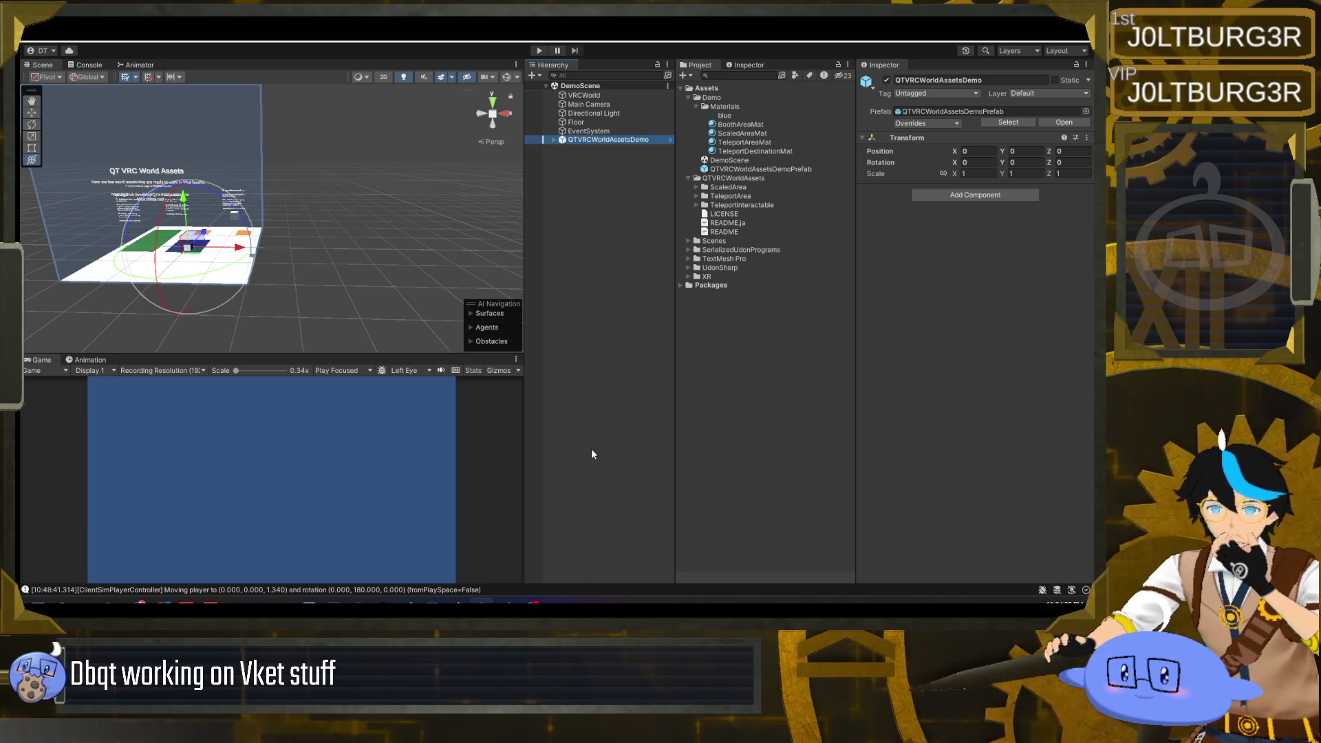
{"action": "mouse_move", "coordinate": [481, 603]}
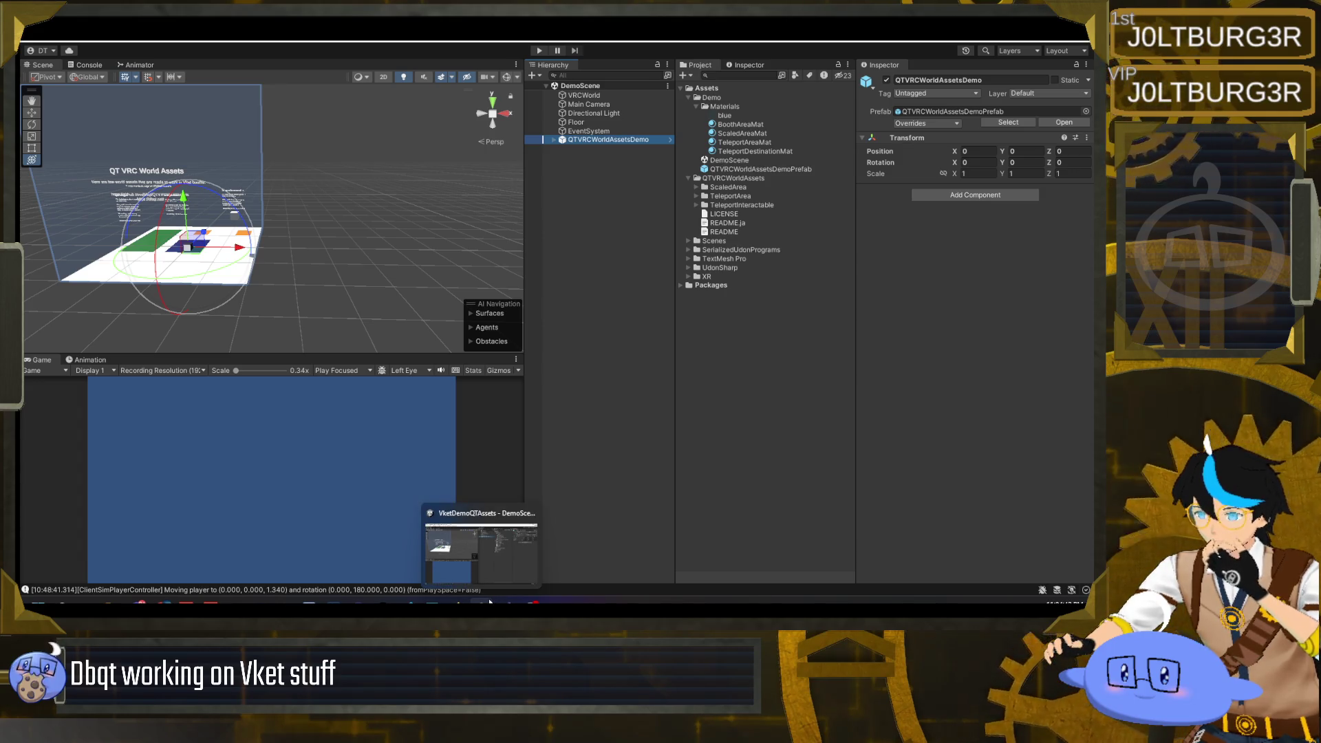
{"action": "left_click", "coordinate": [604, 327]}
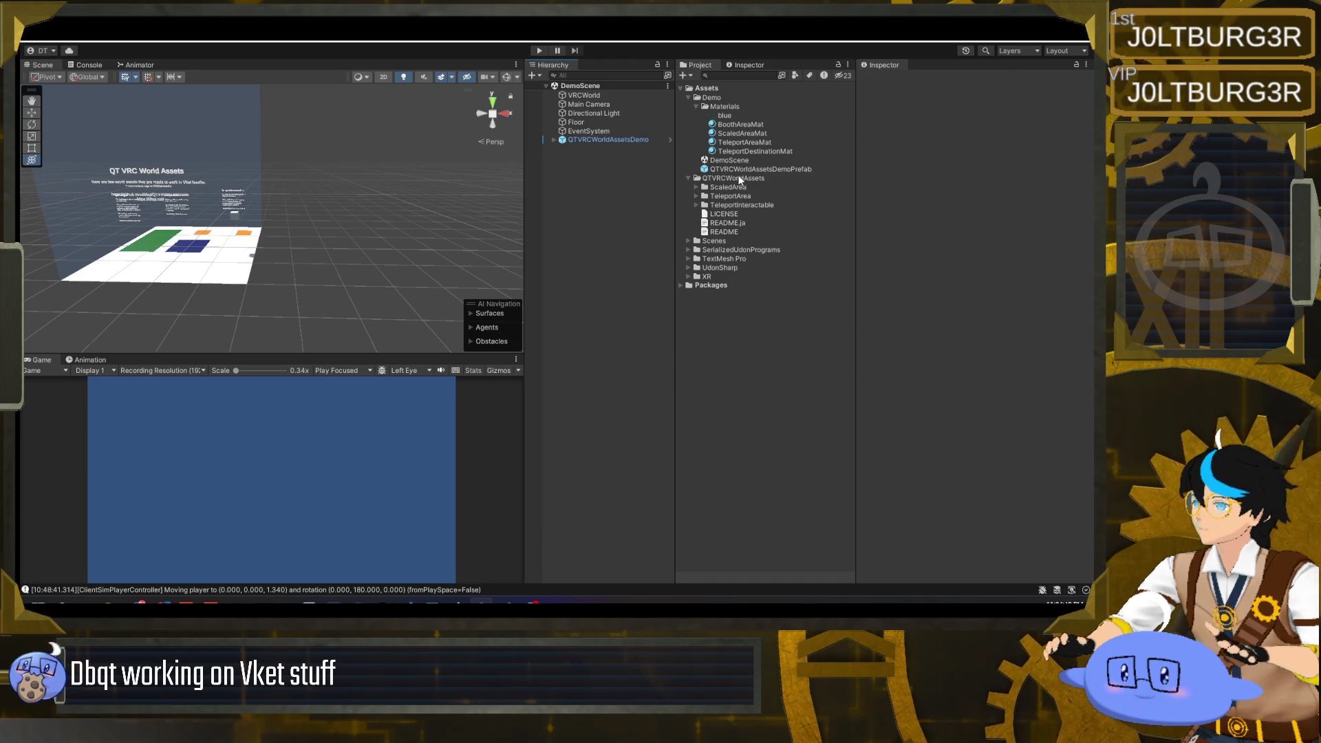
- Read the QTVRCWorldAssets README in the Inspector and reselect the demo instance
{"action": "left_click", "coordinate": [733, 178]}
{"action": "left_click", "coordinate": [697, 188]}
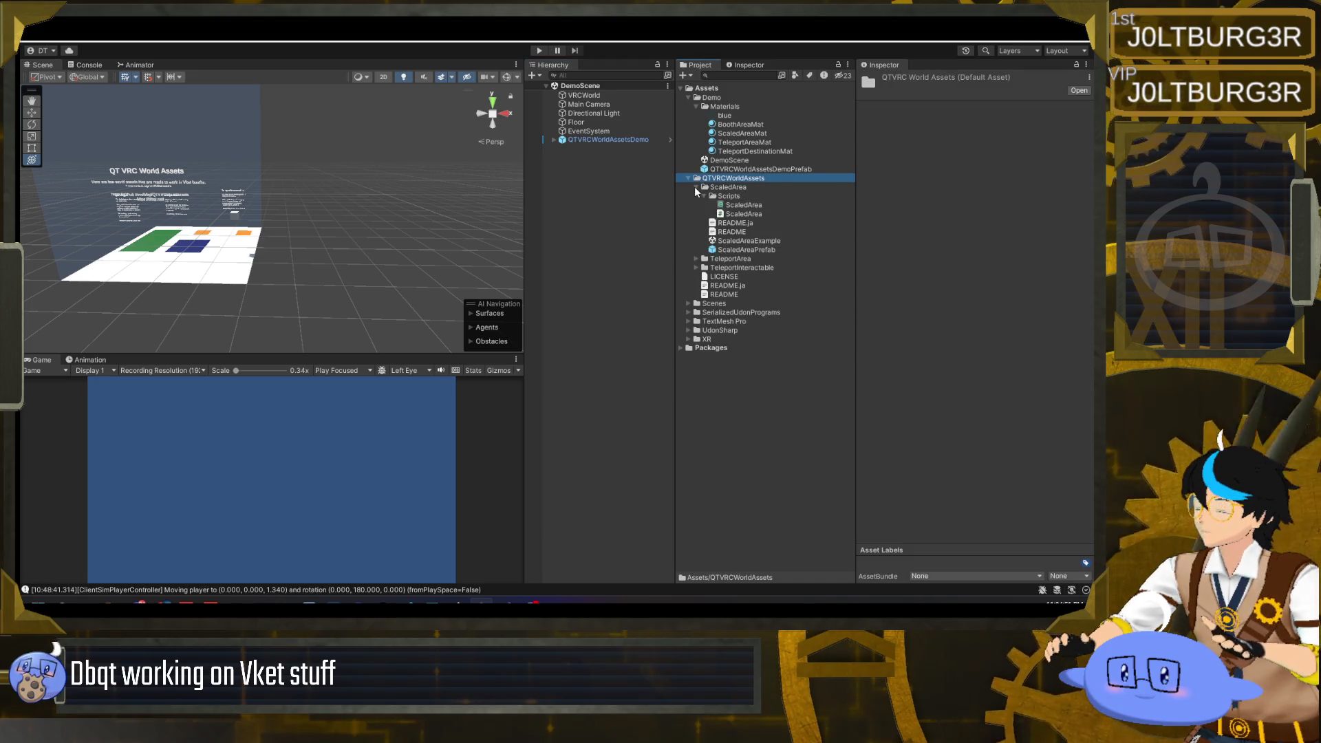
{"action": "left_click", "coordinate": [697, 187]}
{"action": "left_click", "coordinate": [722, 232]}
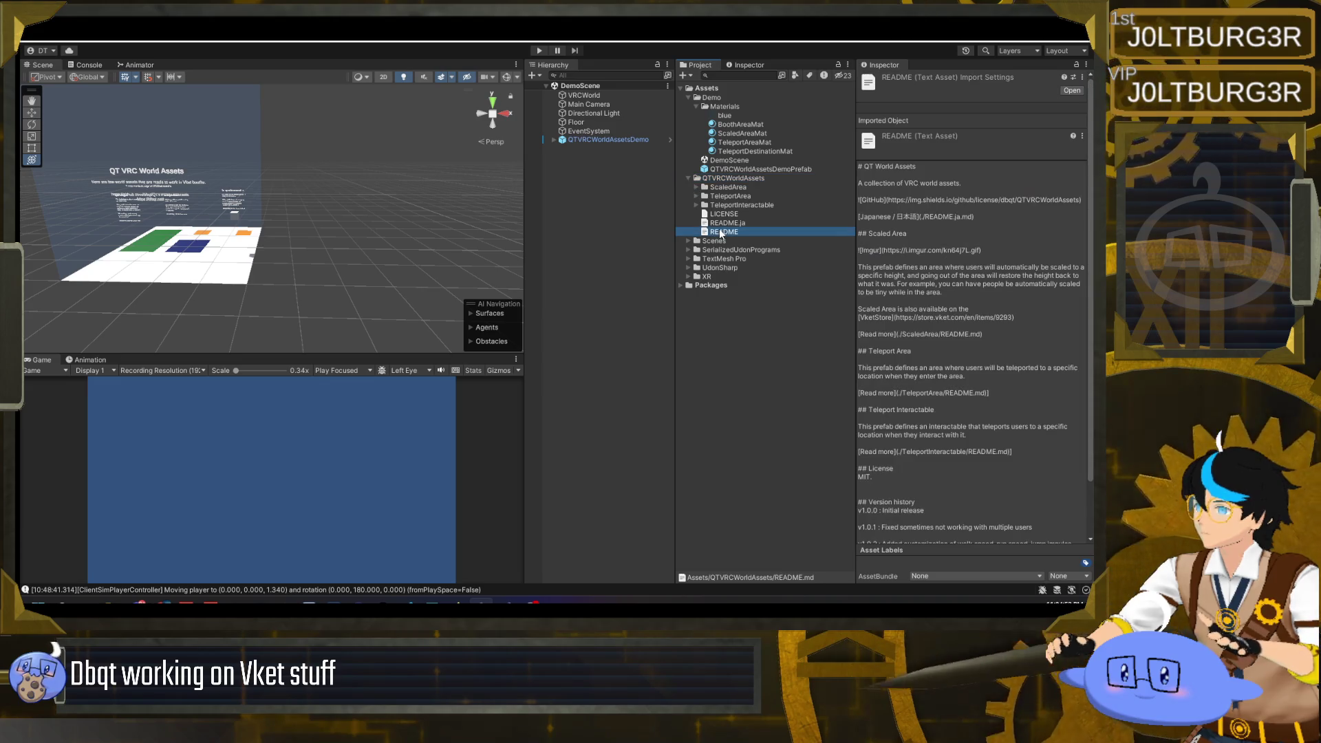
{"action": "scroll", "coordinate": [902, 352], "scroll_direction": "down", "scroll_amount": 3}
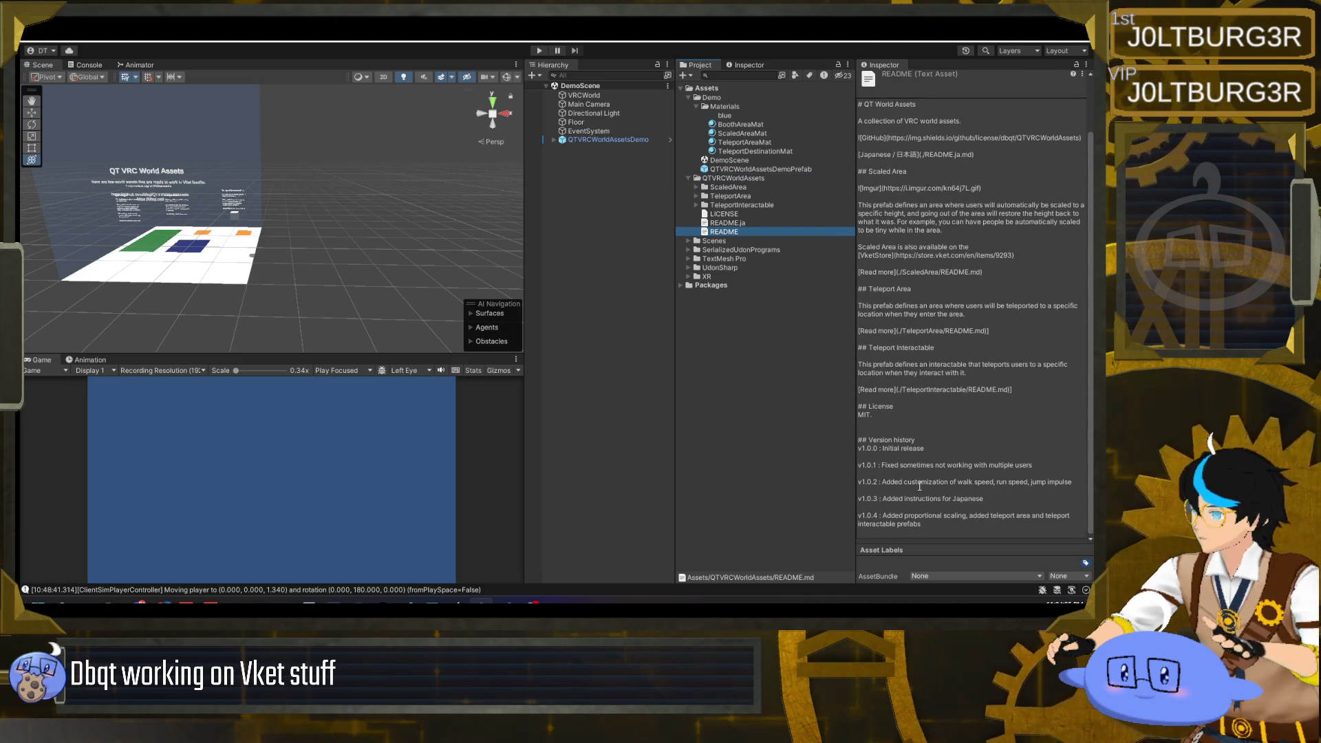
{"action": "left_click", "coordinate": [596, 140]}
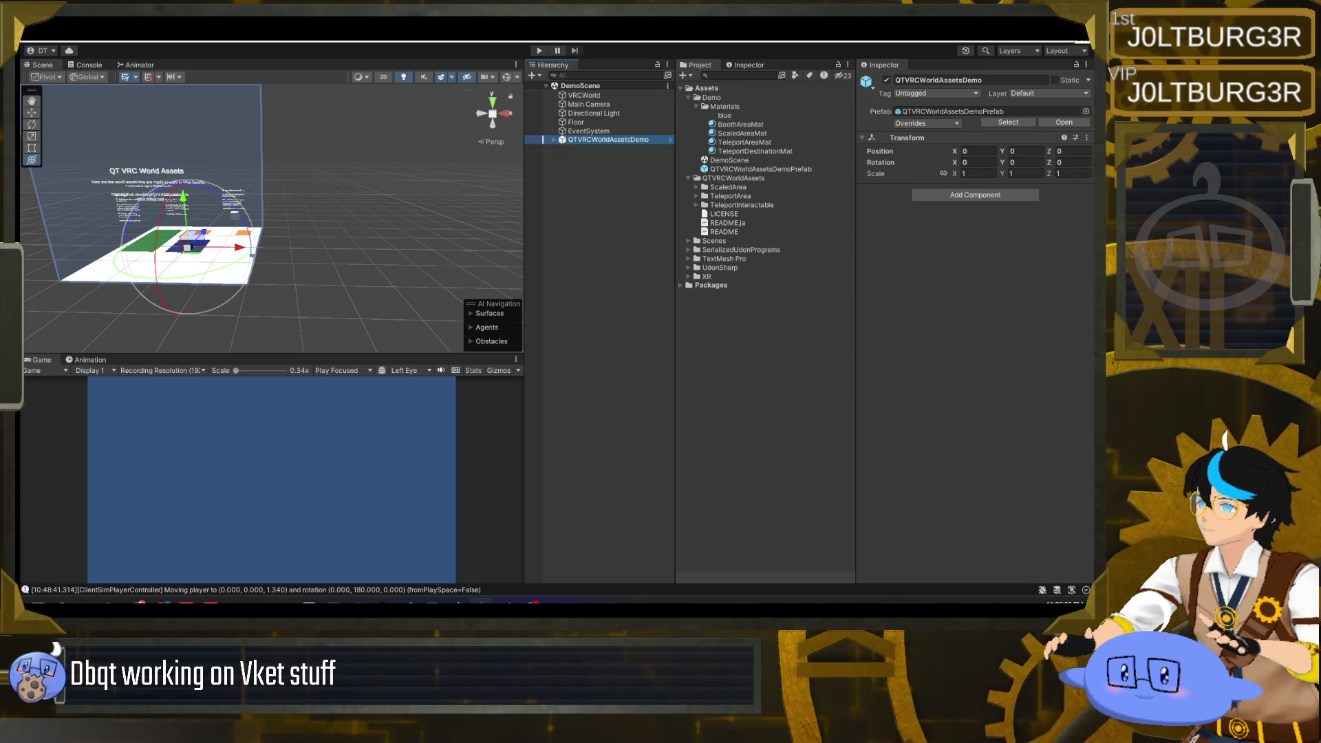
- Try renaming the Demo folder to QTVRCWorldAssetsDemoPrefab, then dismiss the access-denied move error
{"action": "left_click", "coordinate": [713, 108]}
{"action": "key", "text": "Left"}
{"action": "key", "text": "Left"}
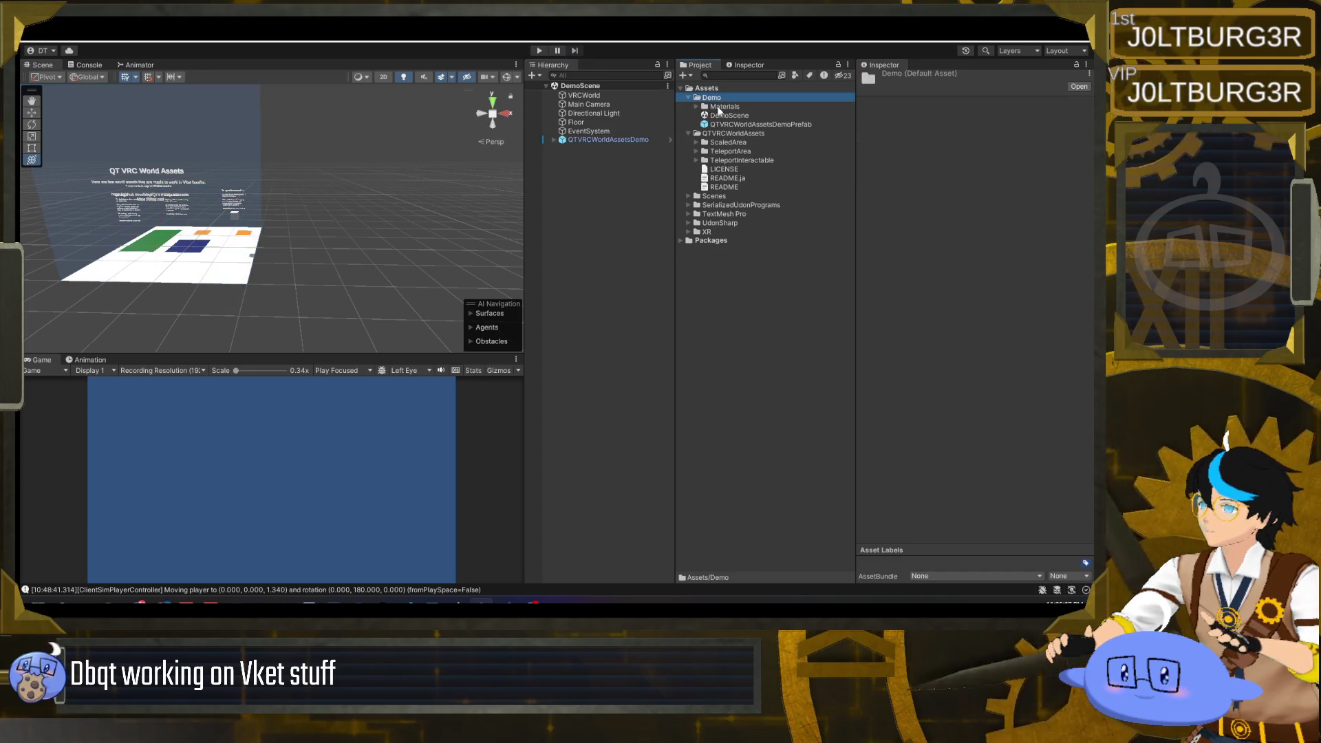
{"action": "left_click", "coordinate": [730, 124]}
{"action": "left_click", "coordinate": [710, 98]}
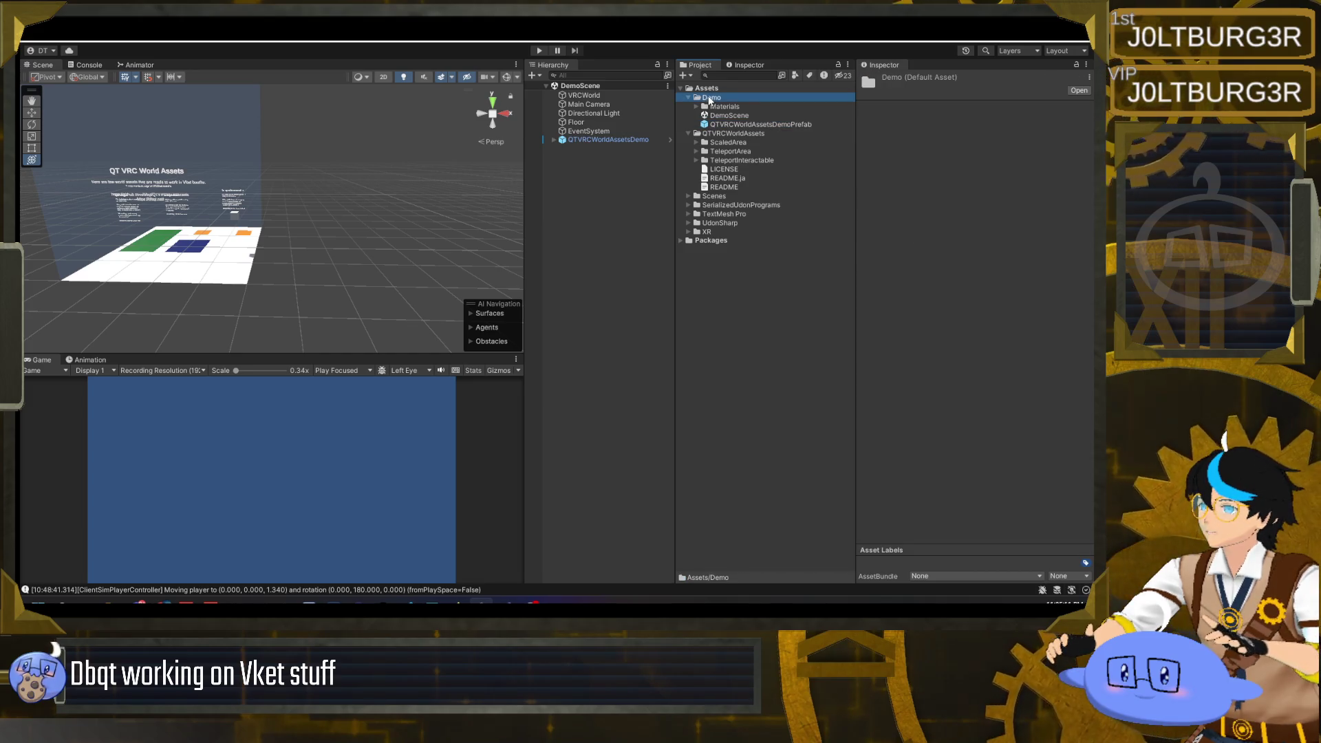
{"action": "key", "text": "F2"}
{"action": "type", "text": "QTVRCWorldAssetsDemoPrefab"}
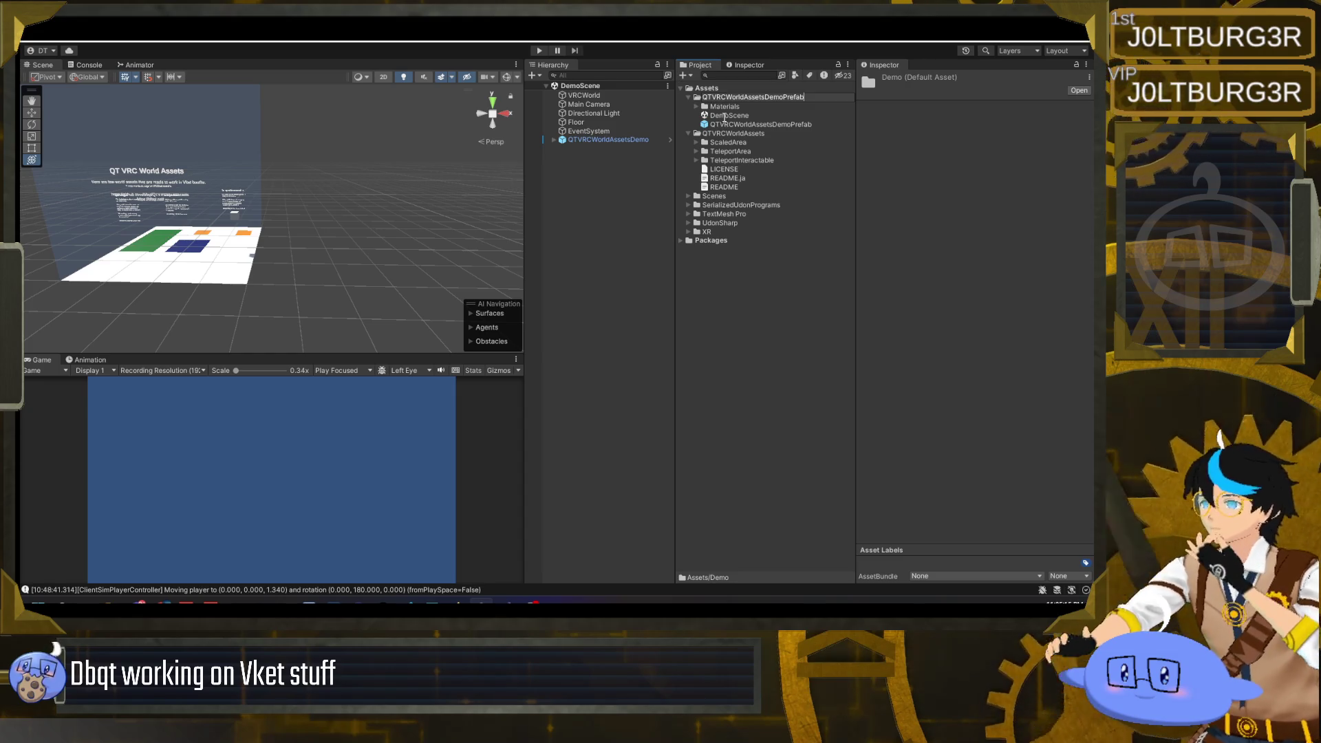
{"action": "key", "text": "Return"}
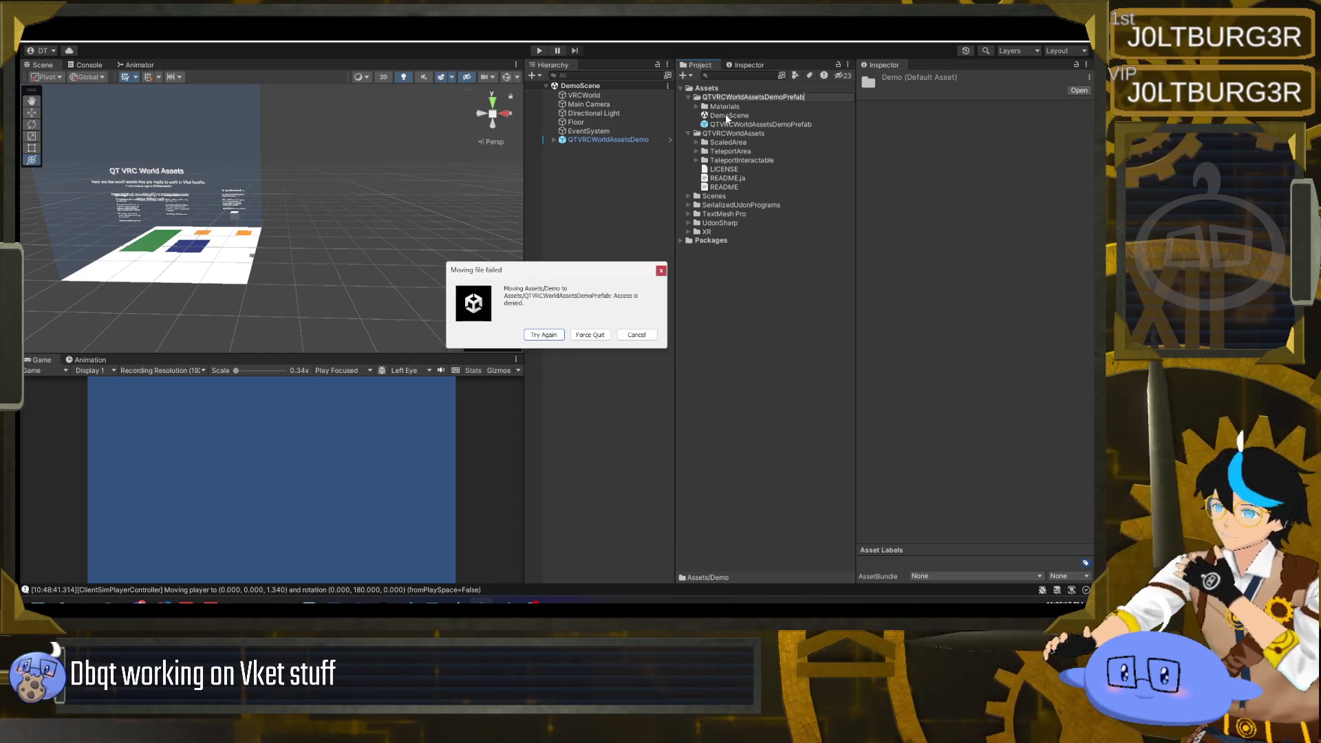
{"action": "left_click", "coordinate": [545, 335]}
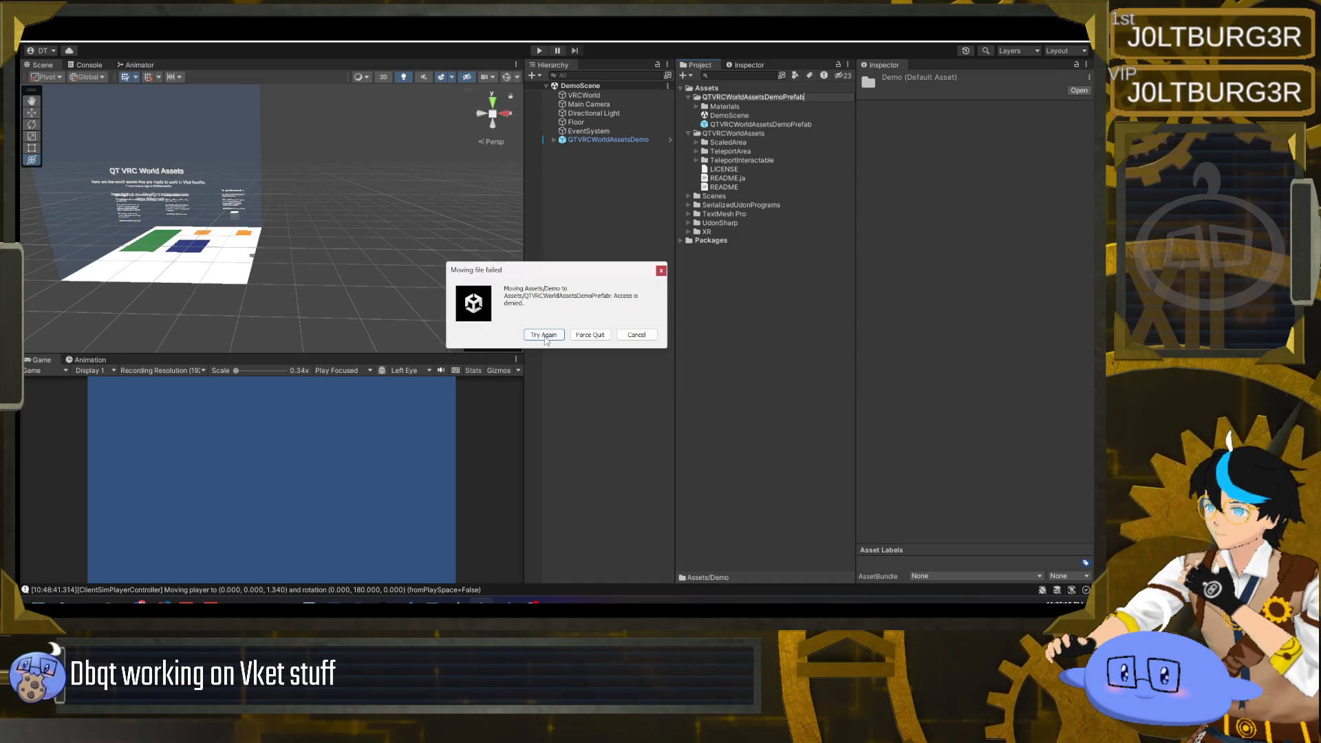
{"action": "left_click", "coordinate": [637, 335]}
{"action": "left_click", "coordinate": [761, 161]}
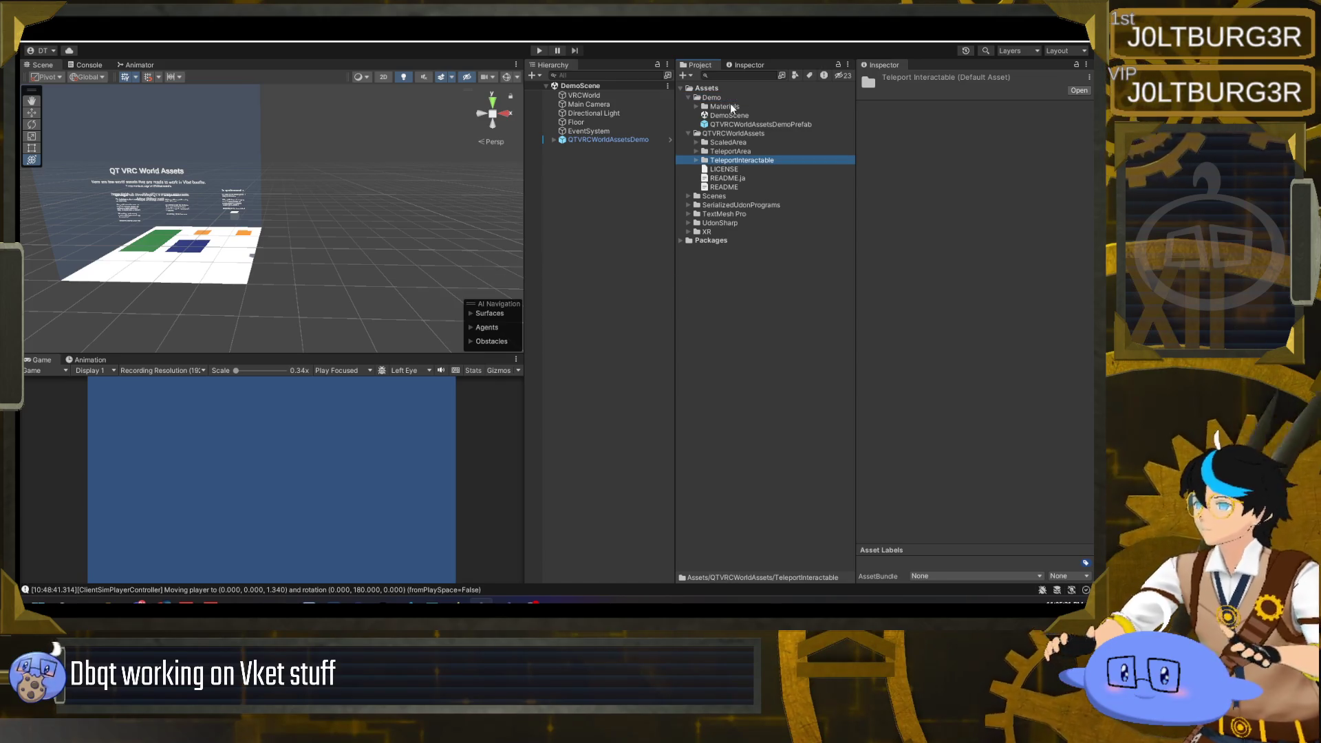
{"action": "left_click", "coordinate": [707, 99]}
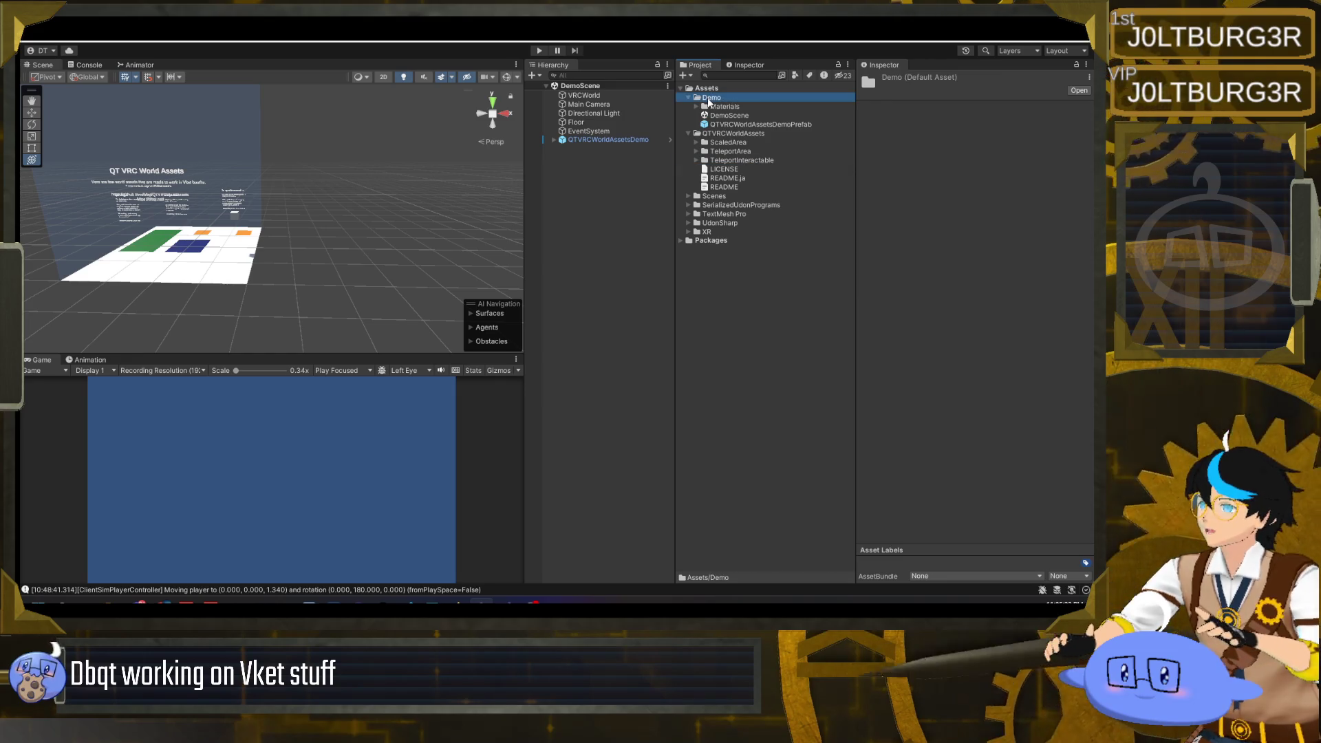
{"action": "right_click", "coordinate": [709, 100]}
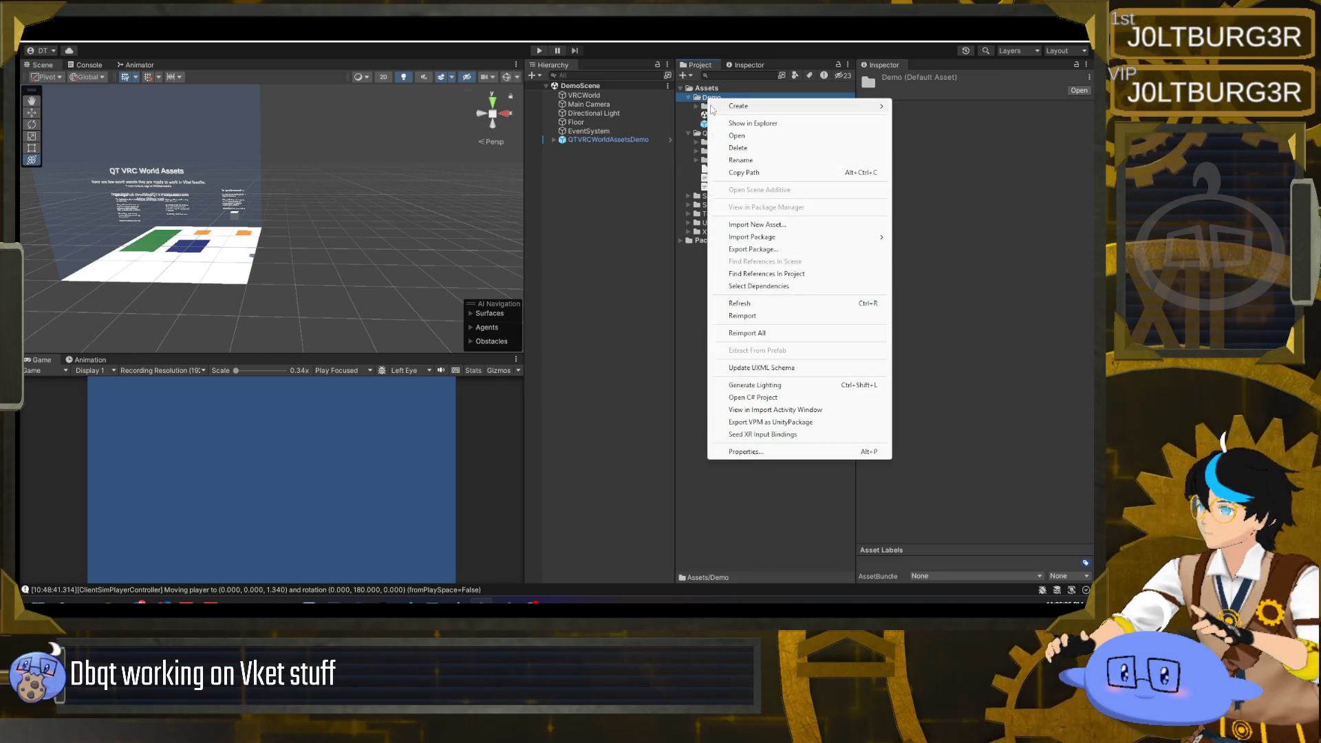
{"action": "left_click", "coordinate": [719, 100]}
- Create a QTVRCWorldAssetsDemoPrefab folder under Assets and move Materials, DemoScene and the demo prefab into it
{"action": "right_click", "coordinate": [720, 88]}
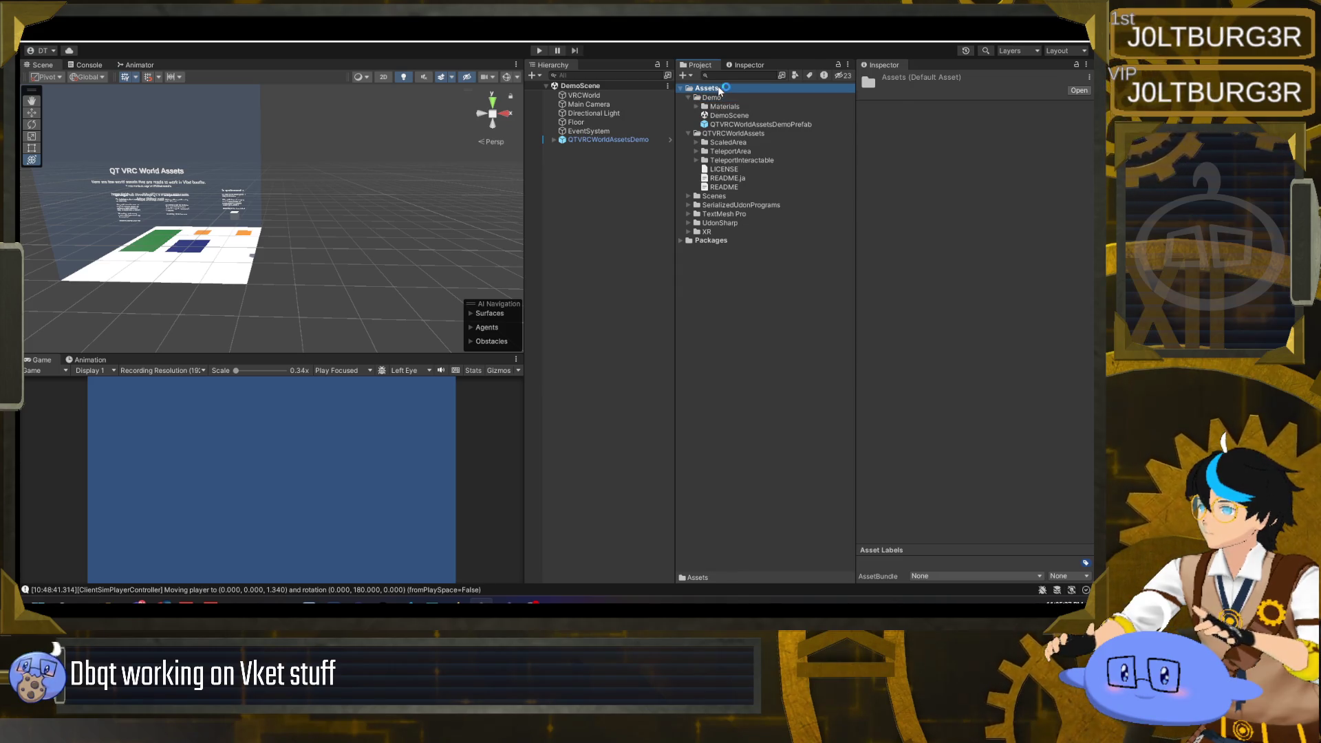
{"action": "mouse_move", "coordinate": [756, 94]}
{"action": "left_click", "coordinate": [952, 78]}
{"action": "type", "text": "QTVRCWorldAssetsDemoPrefab"}
{"action": "key", "text": "Return"}
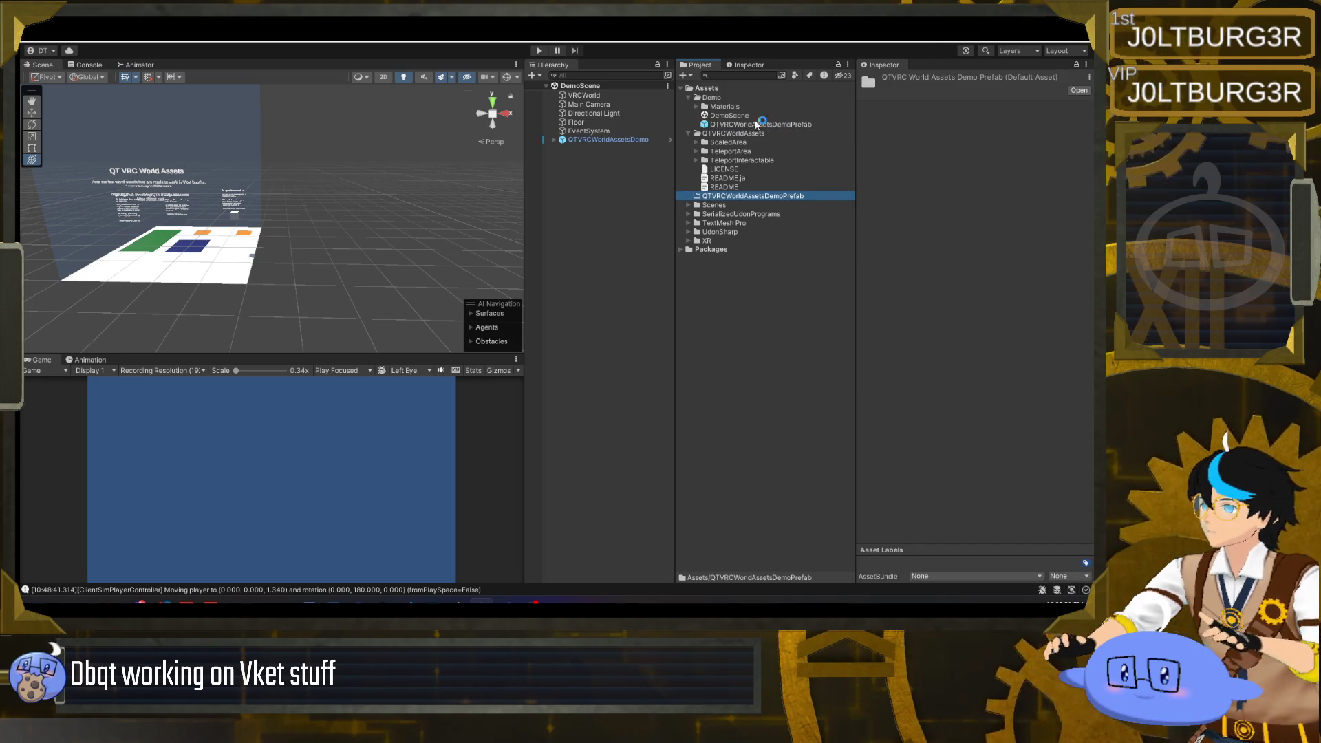
{"action": "left_click", "coordinate": [725, 107]}
{"action": "left_click", "coordinate": [729, 123], "text": "ctrl"}
{"action": "left_click", "coordinate": [726, 117], "text": "ctrl"}
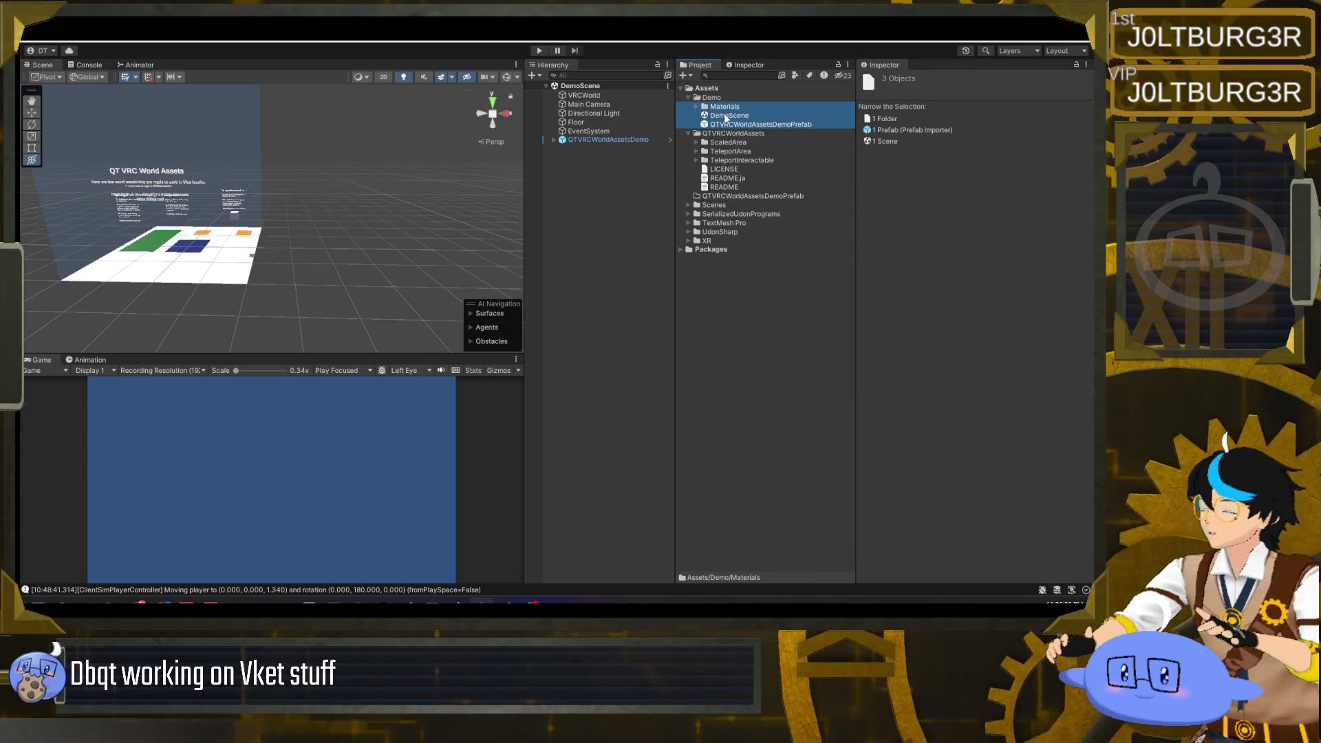
{"action": "left_click_drag", "start_coordinate": [728, 126], "coordinate": [736, 199]}
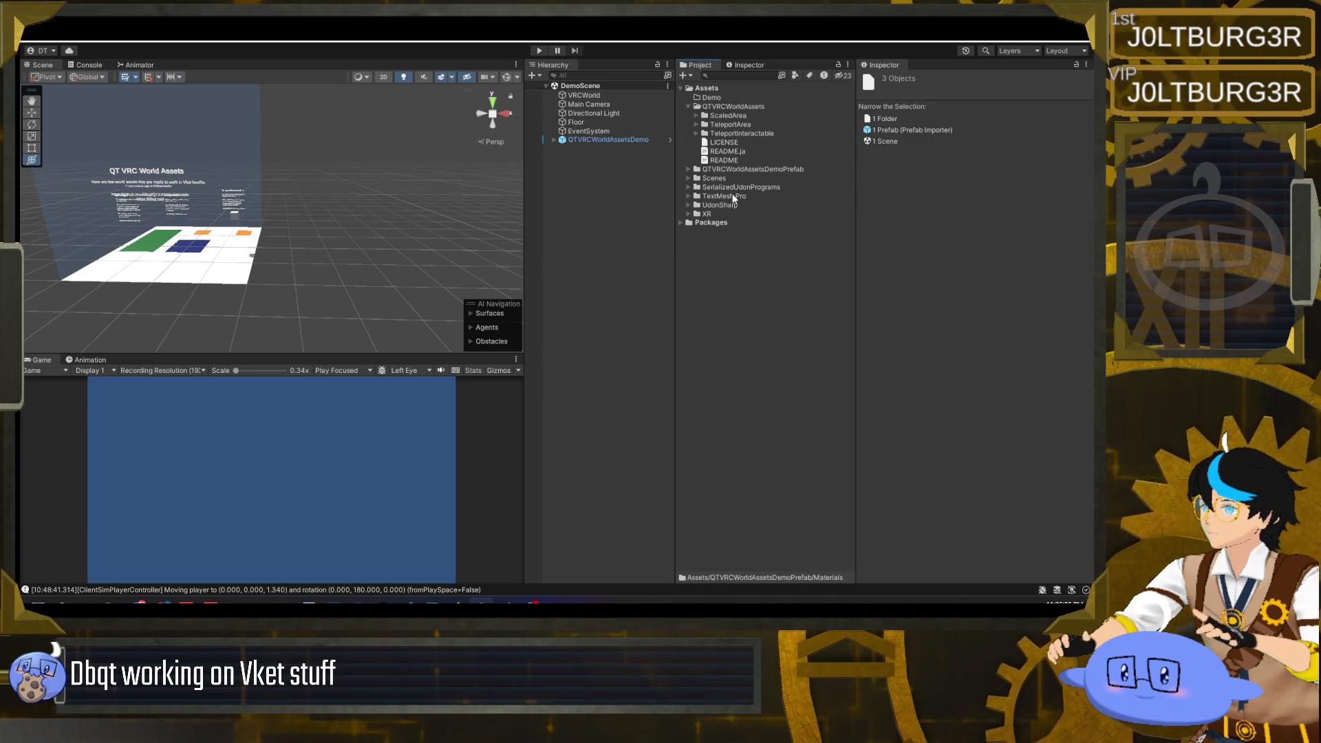
- Delete the now-empty Demo folder and select the new QTVRCWorldAssetsDemoPrefab folder
{"action": "left_click", "coordinate": [712, 98]}
{"action": "key", "text": "Delete"}
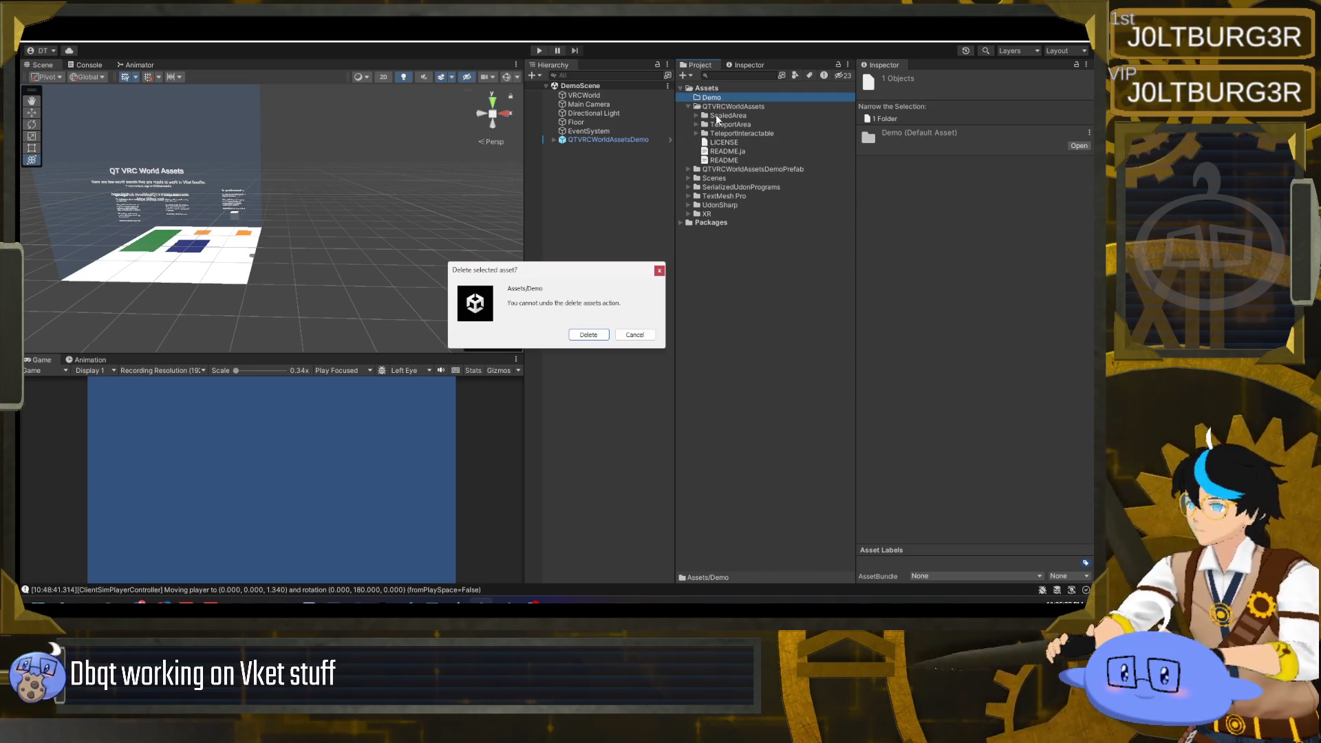
{"action": "key", "text": "Return"}
{"action": "left_click", "coordinate": [722, 163]}
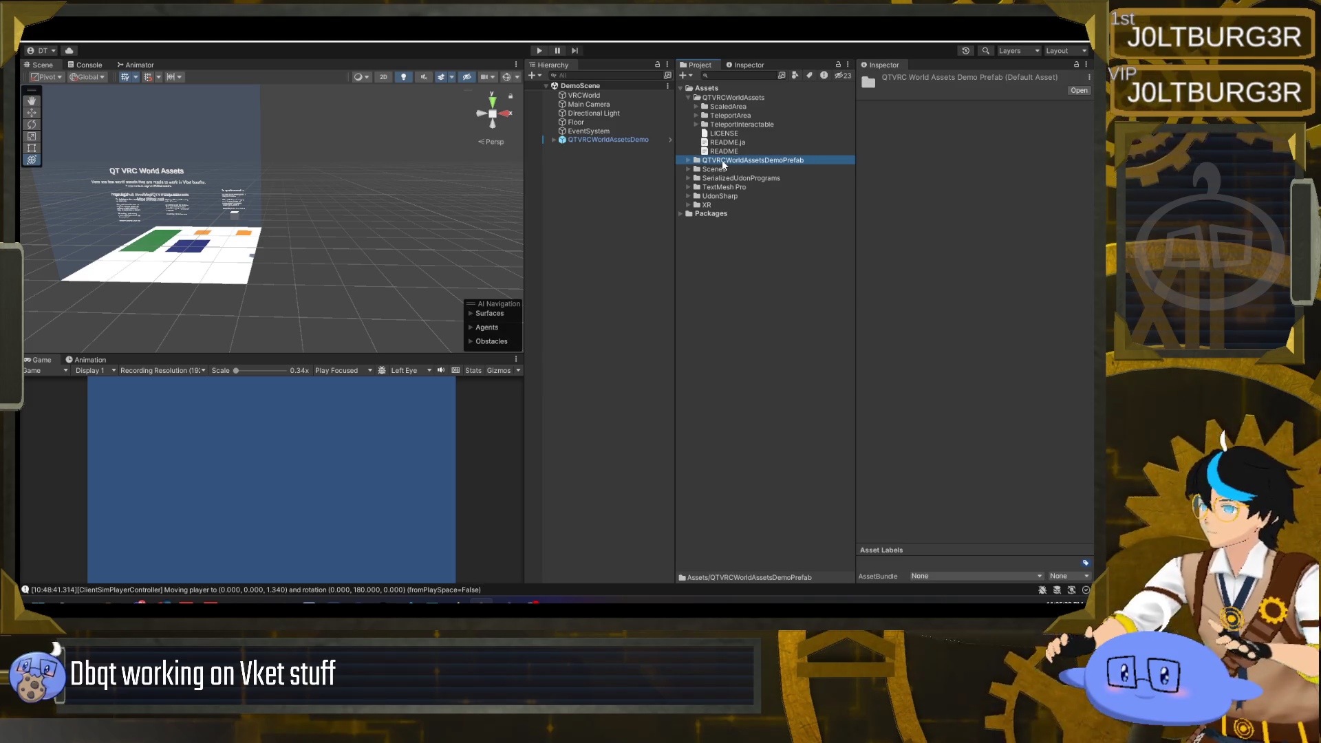
{"action": "right_click", "coordinate": [722, 163]}
- Export QTVRCWorldAssetsDemoPrefab as a package with QTVRCWorldAssets, TextMesh Pro and UdonSharp unchecked
{"action": "left_click", "coordinate": [775, 312]}
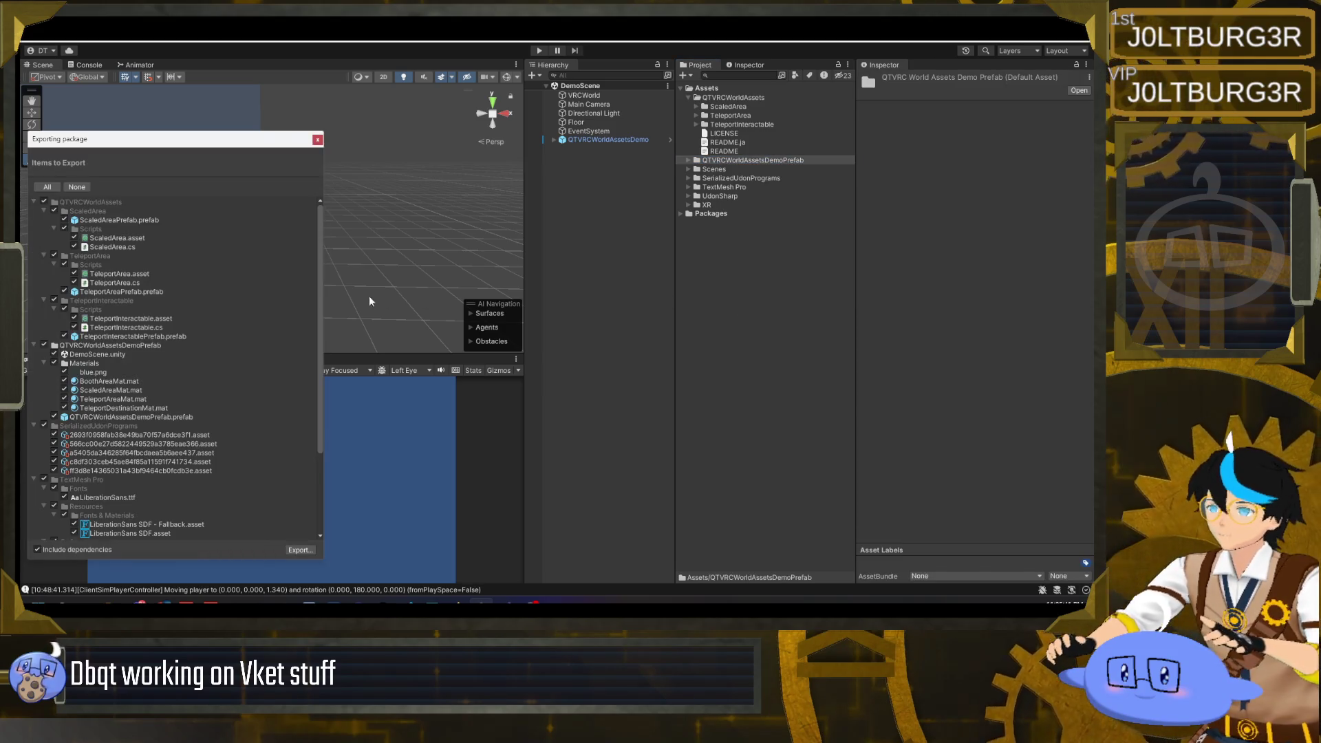
{"action": "scroll", "coordinate": [89, 349], "scroll_direction": "down", "scroll_amount": 5}
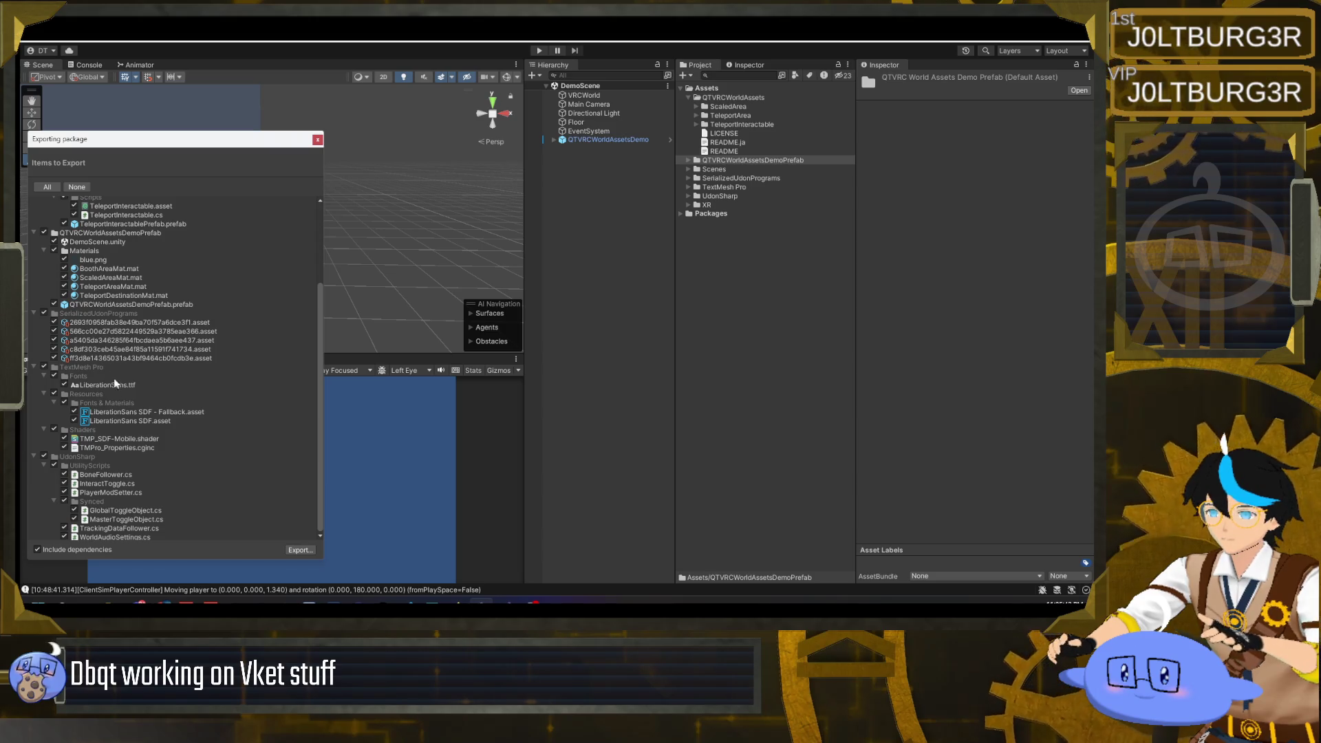
{"action": "scroll", "coordinate": [121, 393], "scroll_direction": "up", "scroll_amount": 4}
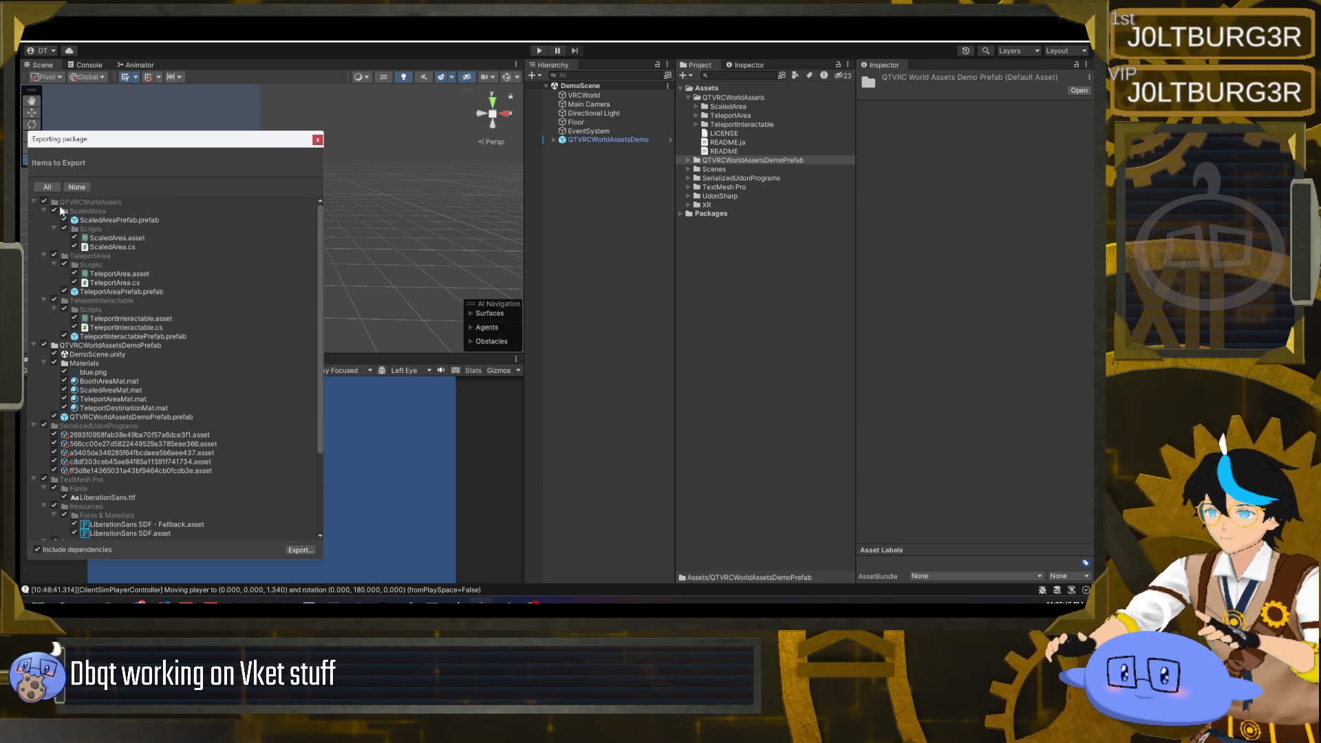
{"action": "left_click", "coordinate": [34, 202]}
{"action": "left_click", "coordinate": [33, 210]}
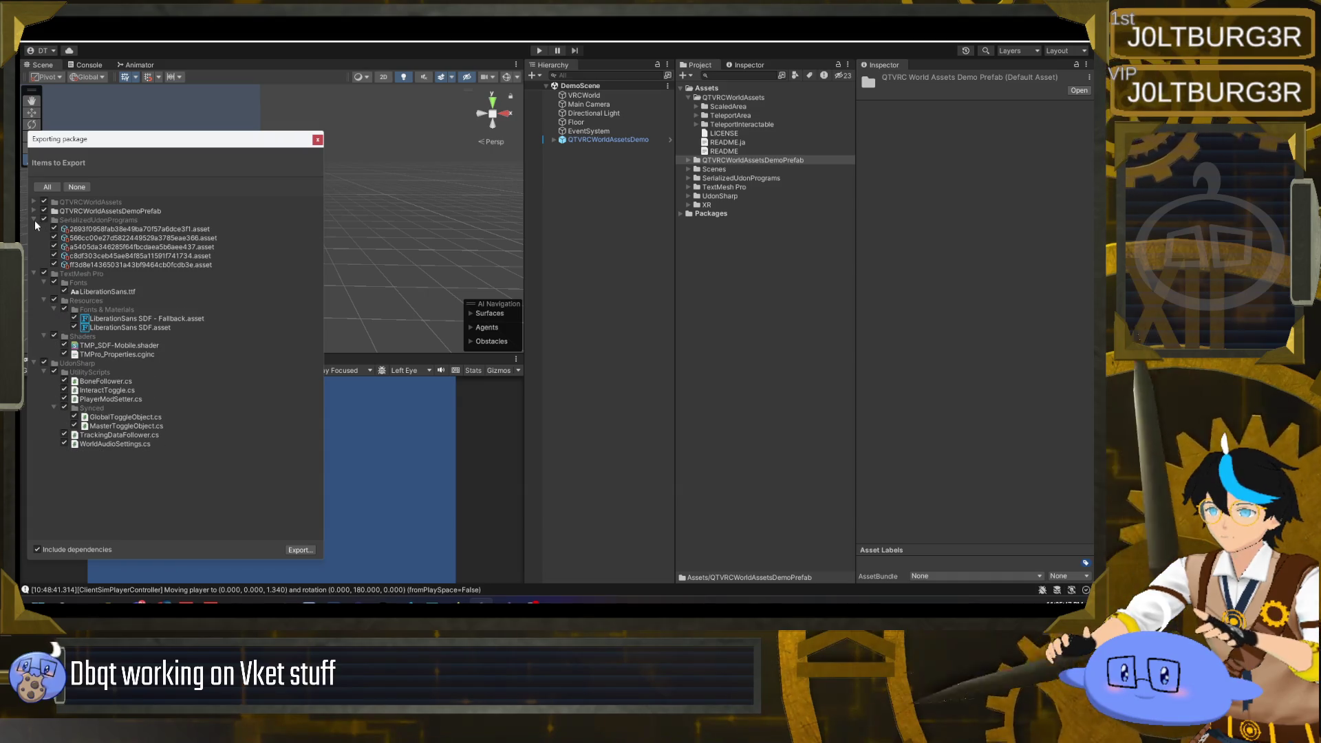
{"action": "left_click", "coordinate": [35, 220]}
{"action": "left_click", "coordinate": [34, 228]}
{"action": "left_click", "coordinate": [44, 229]}
{"action": "left_click", "coordinate": [44, 237]}
{"action": "left_click", "coordinate": [43, 201]}
{"action": "left_click", "coordinate": [33, 237]}
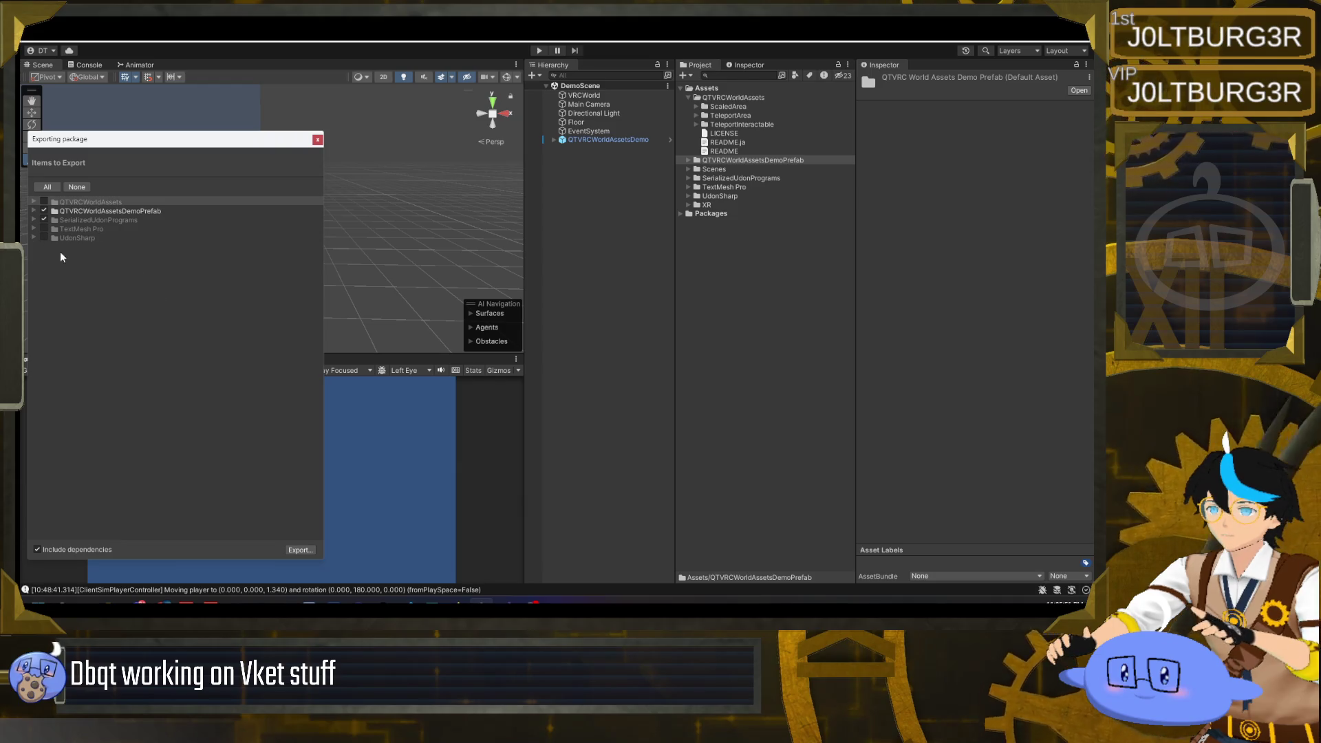
{"action": "left_click", "coordinate": [385, 463]}
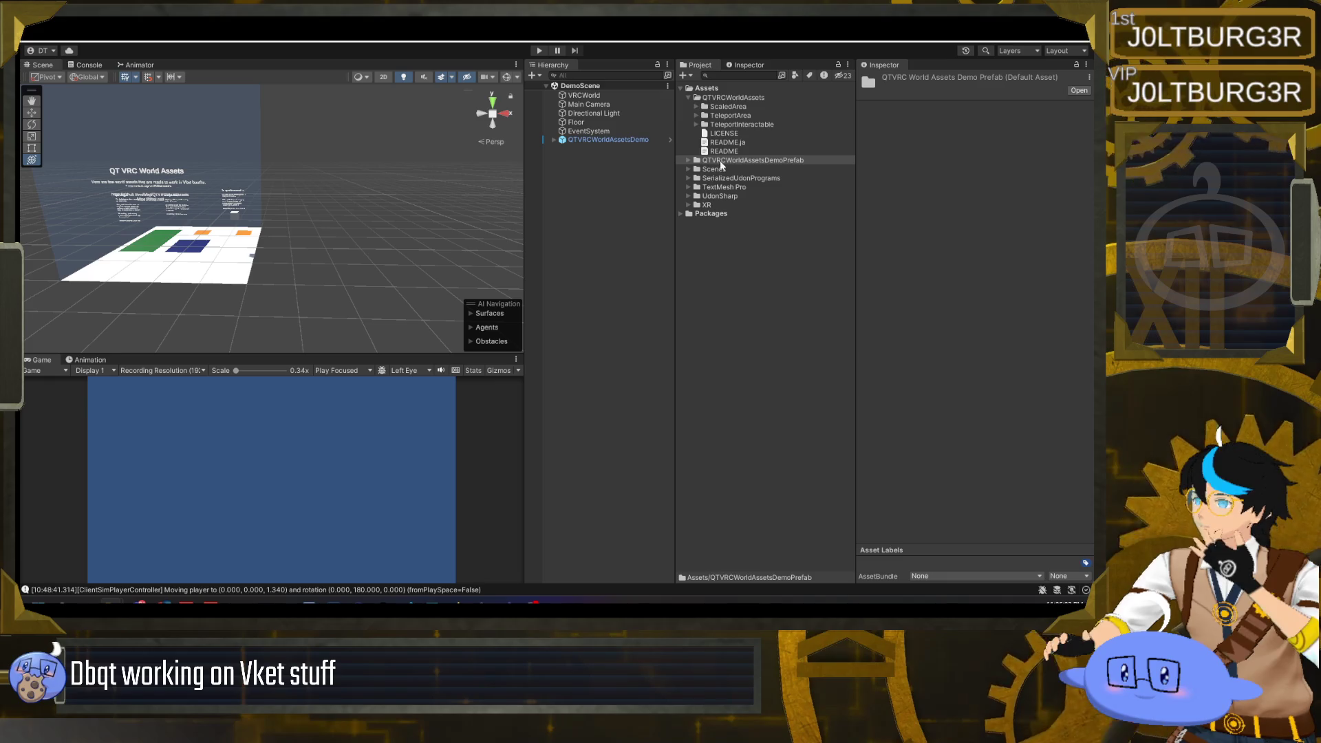
- Clear the Project window selection and Alt+Tab over to the Krita window
{"action": "left_click", "coordinate": [735, 98]}
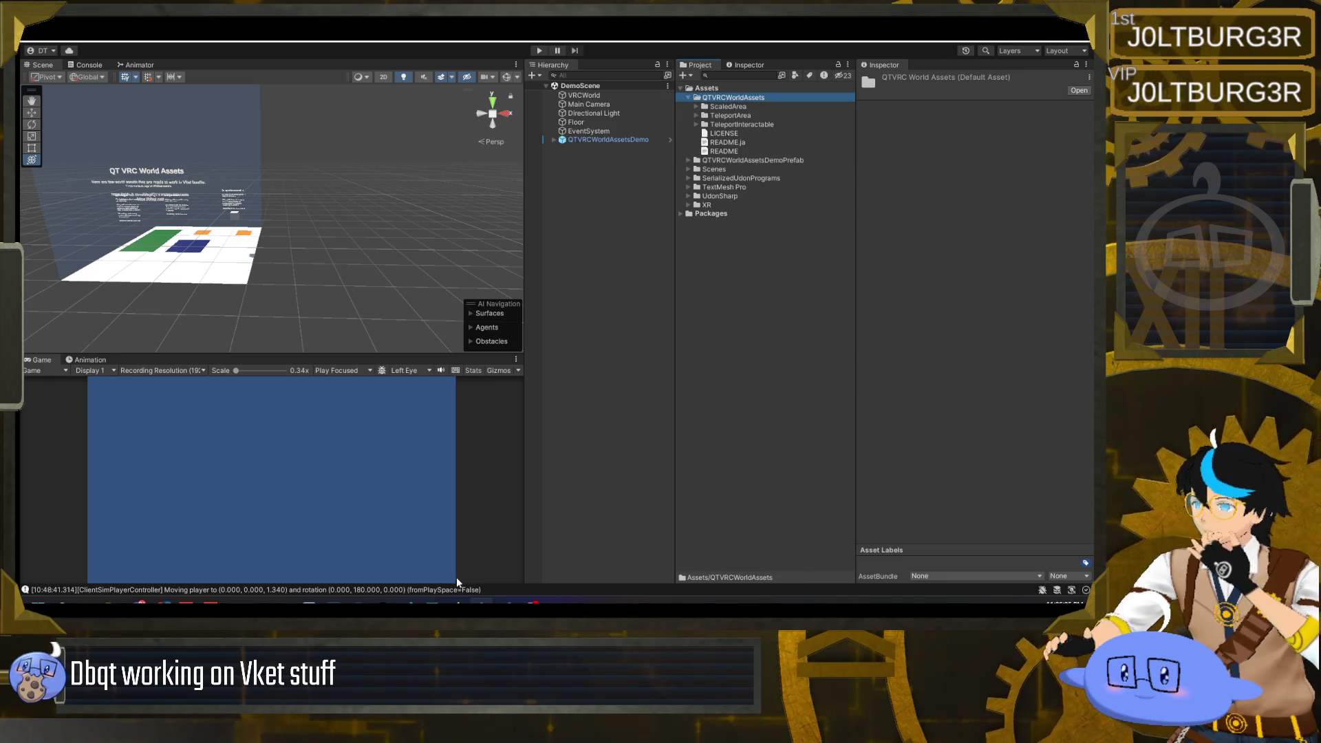
{"action": "left_click", "coordinate": [657, 252]}
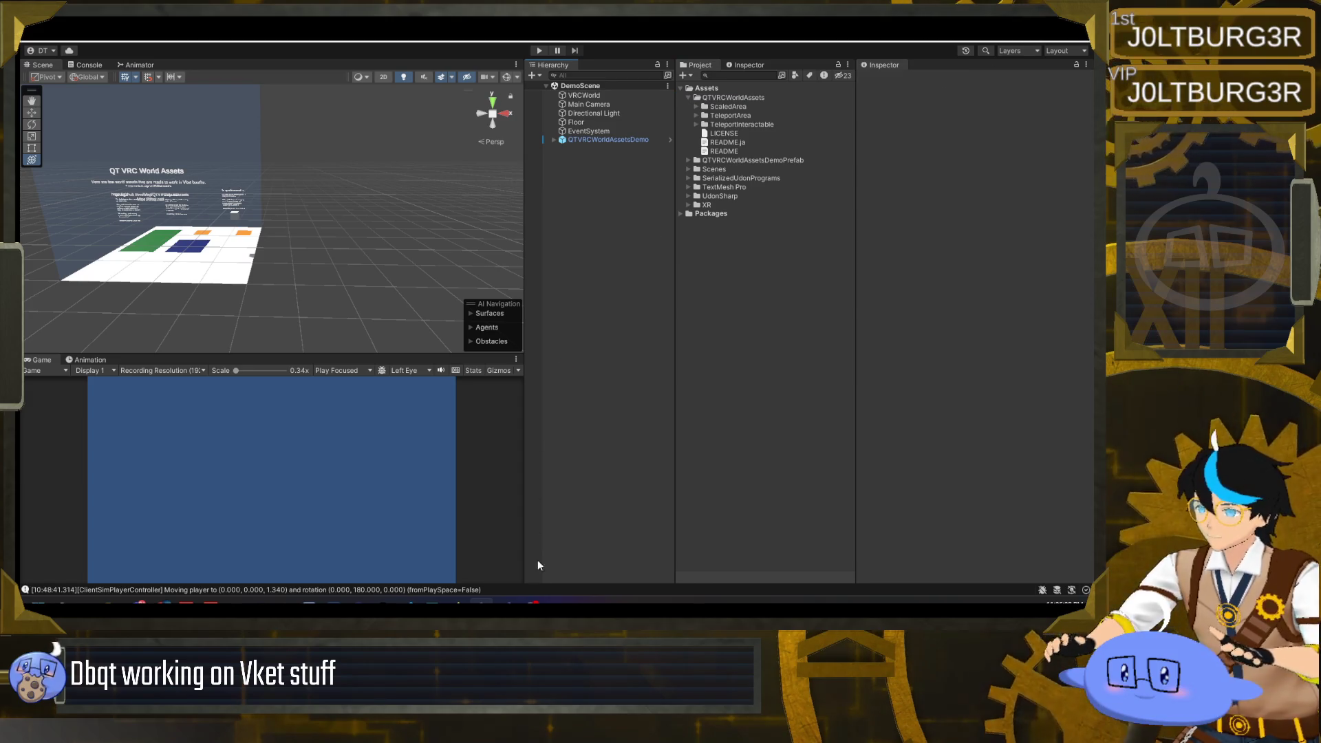
{"action": "key", "text": "alt+Tab"}
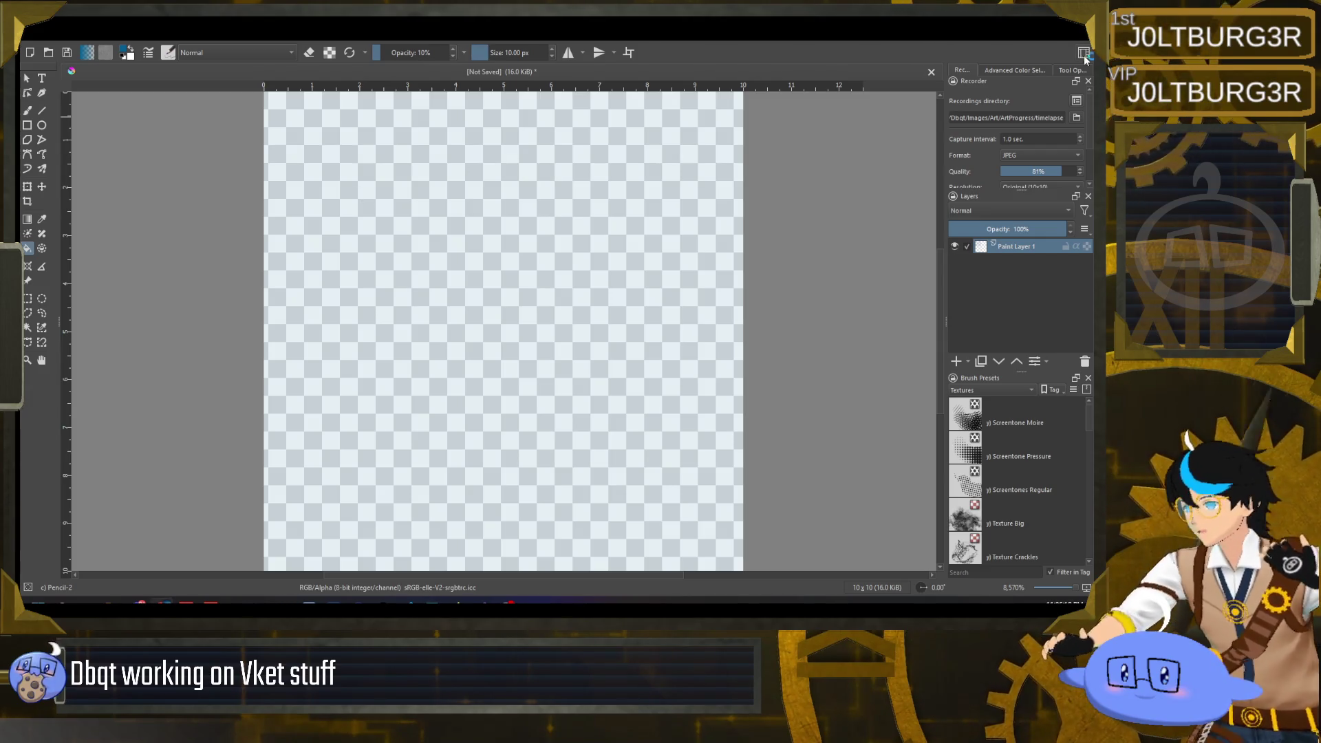
- Quit Krita discarding the unsaved canvas, and bring Warudo's main window forward
{"action": "key", "text": "ctrl+q"}
{"action": "left_click", "coordinate": [575, 327]}
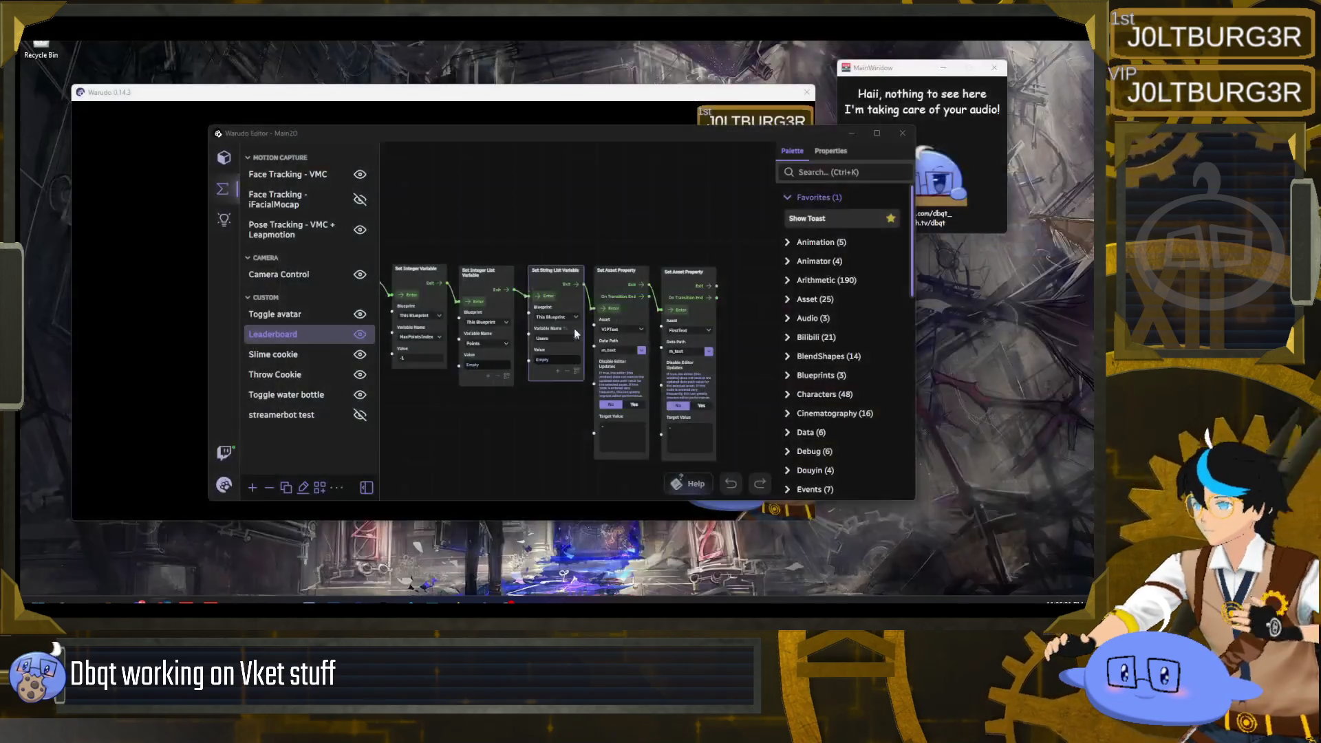
{"action": "left_click", "coordinate": [603, 109]}
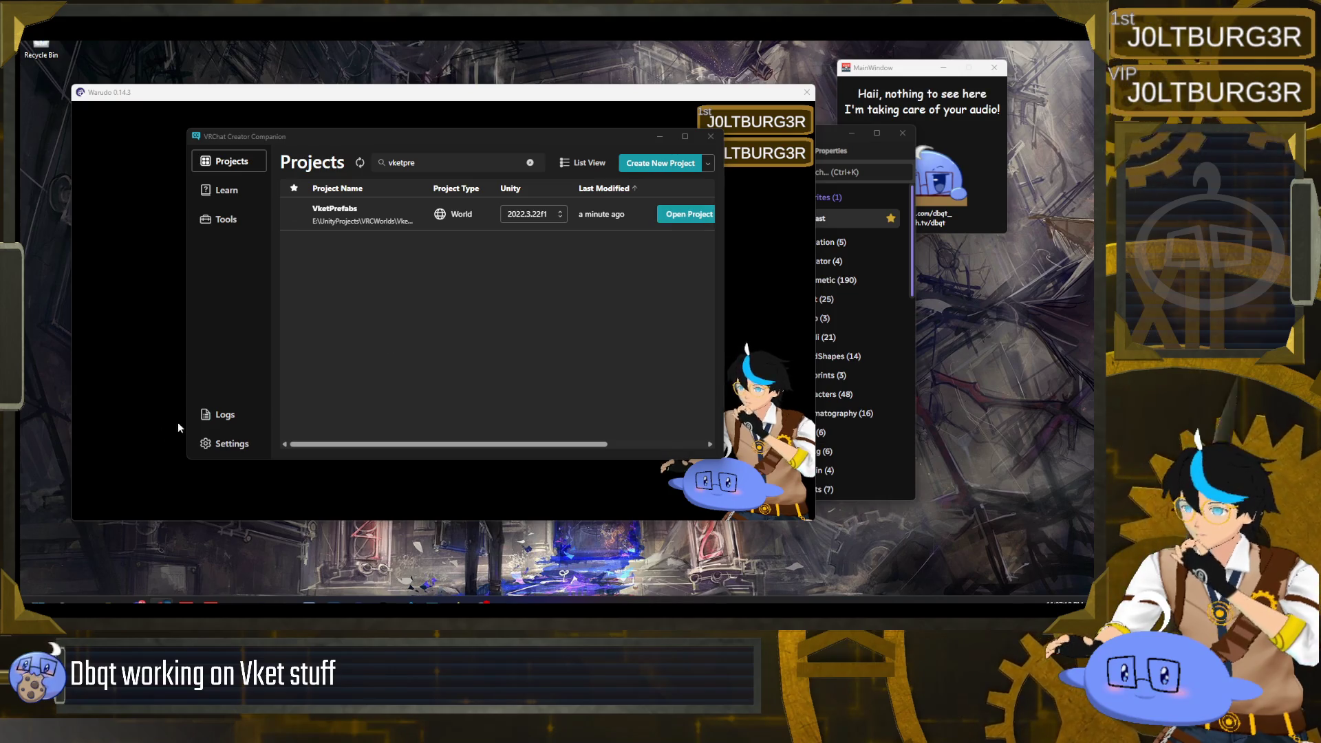
- Check the Logs page, then open the VketPrefabs project in Unity from Projects
{"action": "left_click", "coordinate": [225, 414]}
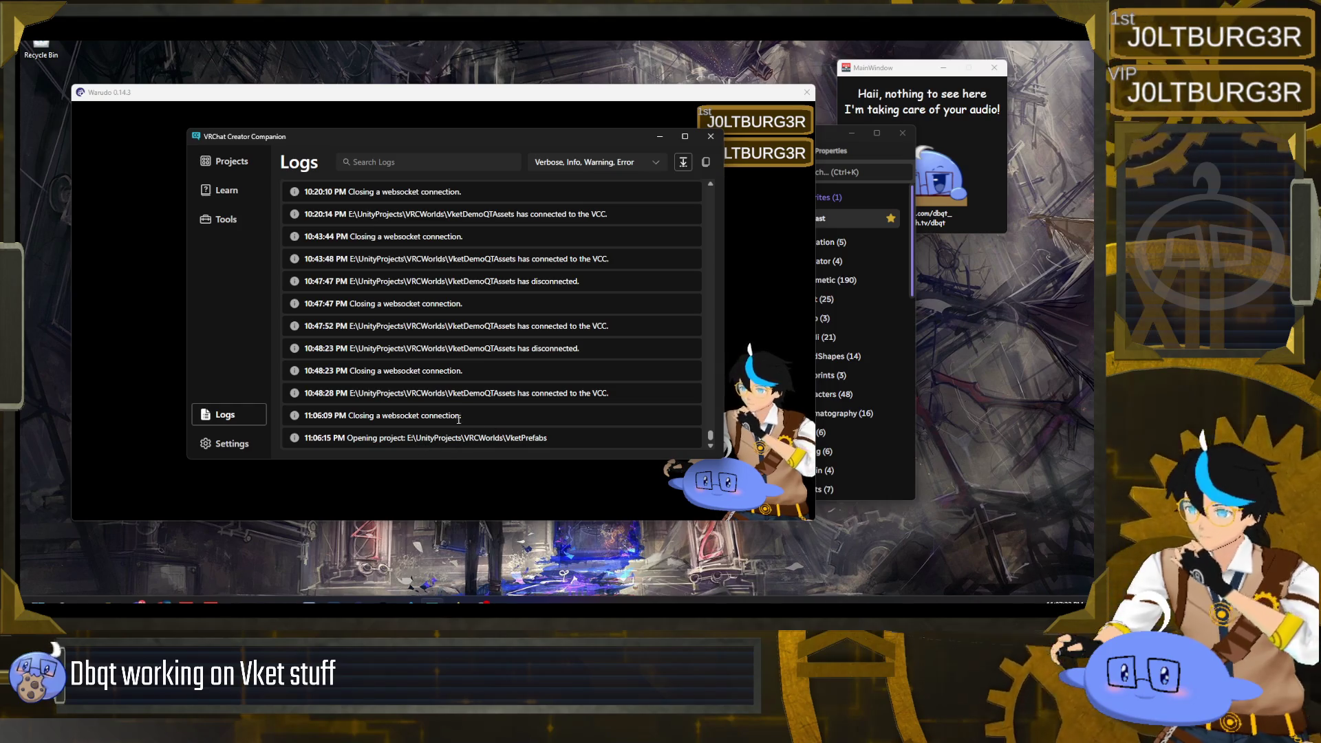
{"action": "left_click", "coordinate": [237, 160]}
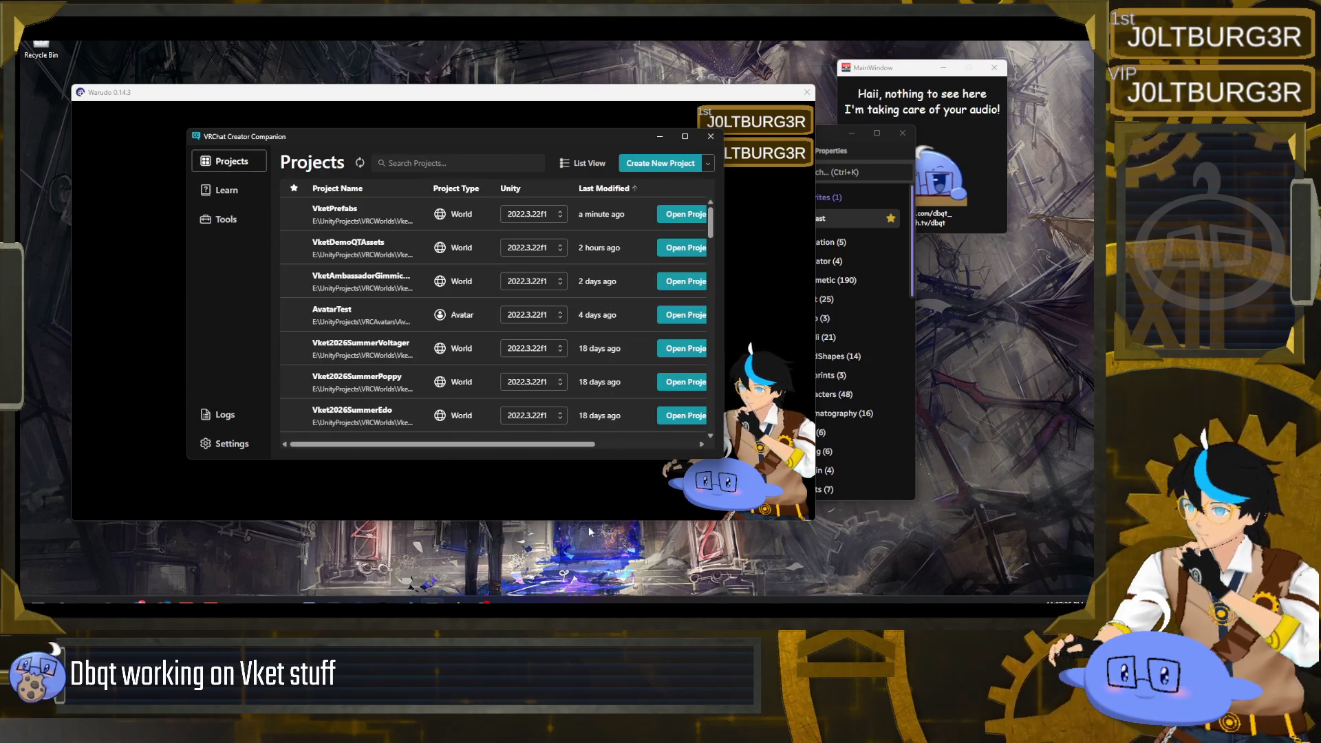
{"action": "left_click", "coordinate": [697, 215]}
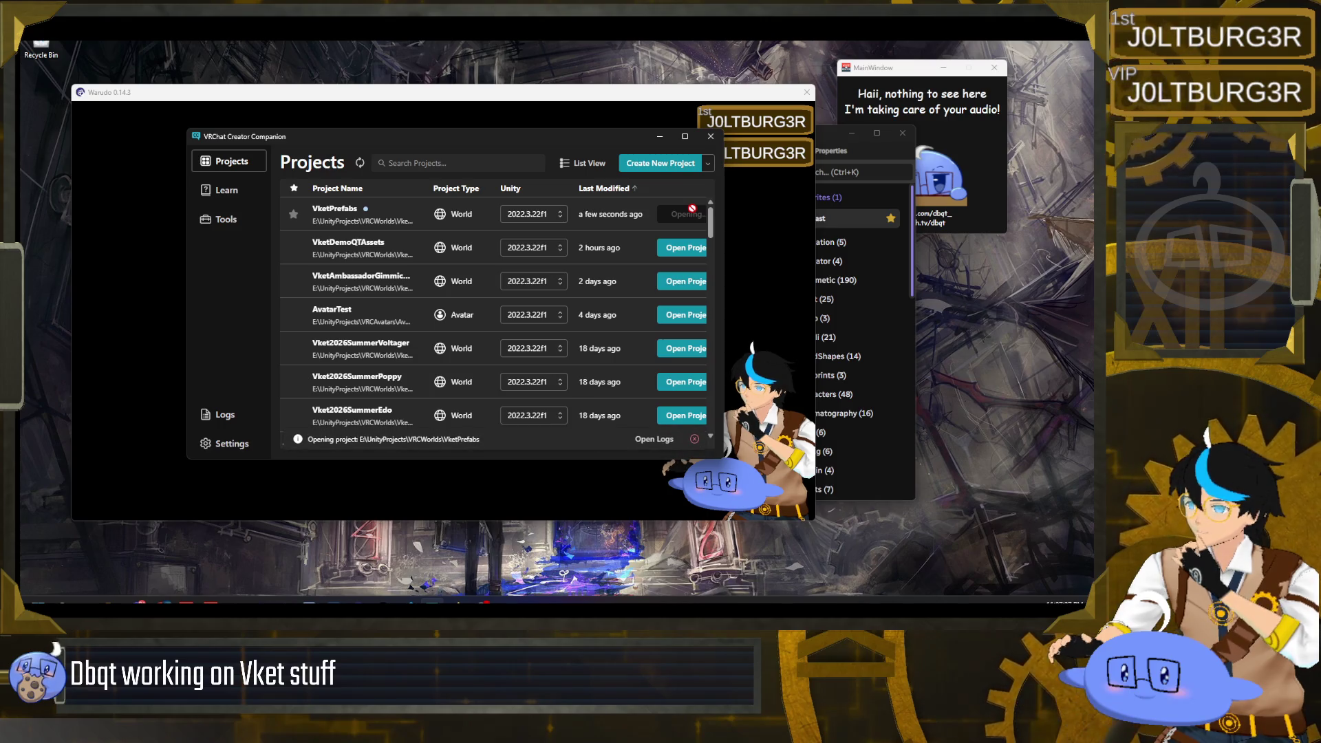